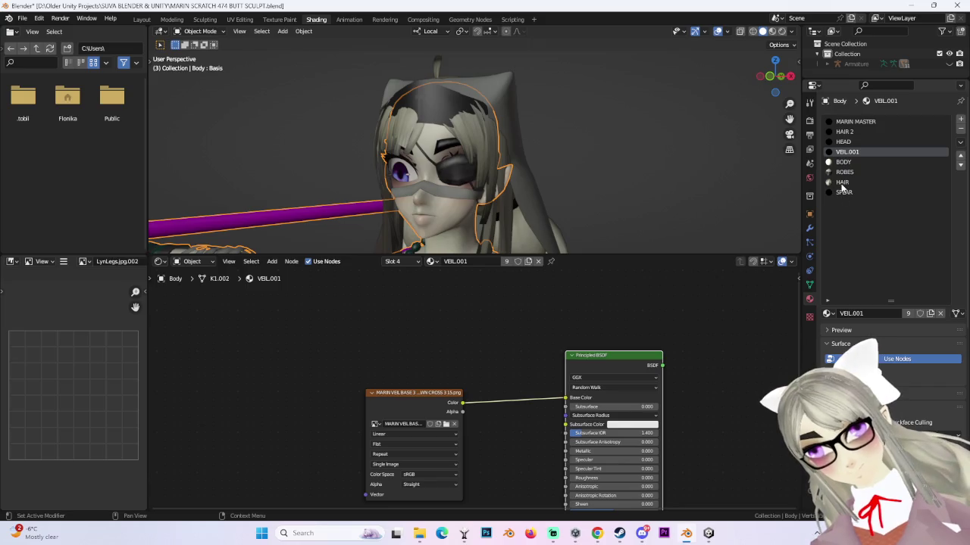
- Load Punk_Koi_White_Body_D19.png into an Image Texture node wired to the ROBES Base Color, then go to Layout
click(504, 387)
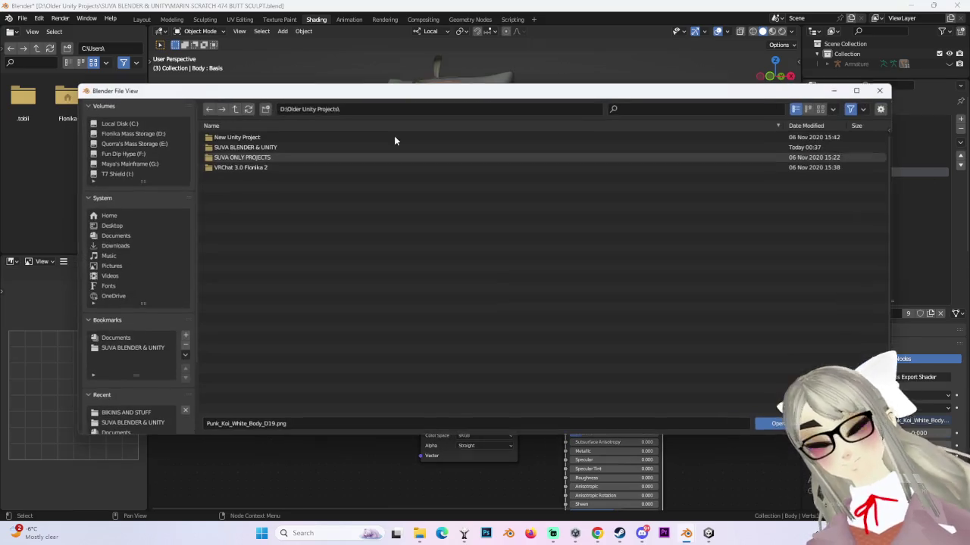
key(Escape)
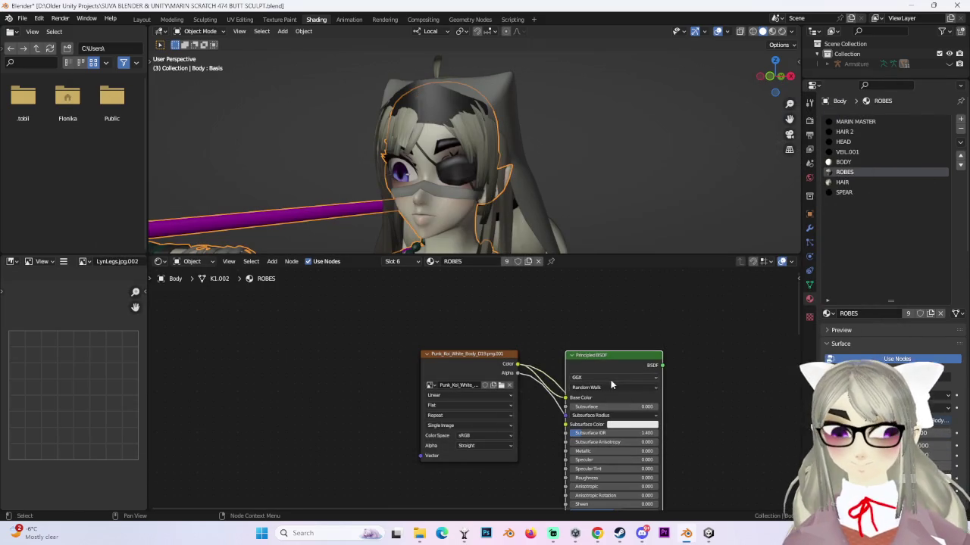
key(Delete)
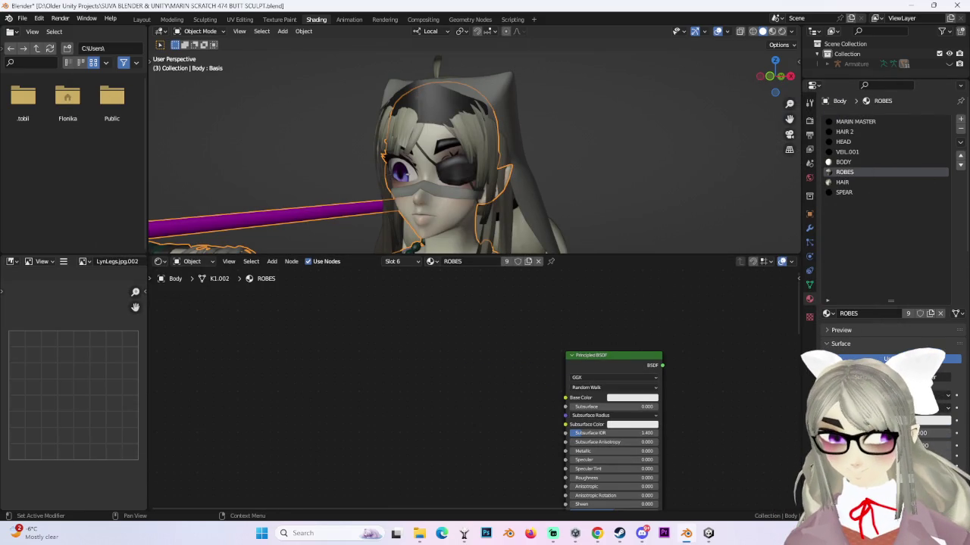
key(ctrl+z)
drag(493, 377, 565, 398)
scroll(545, 170, down, 5)
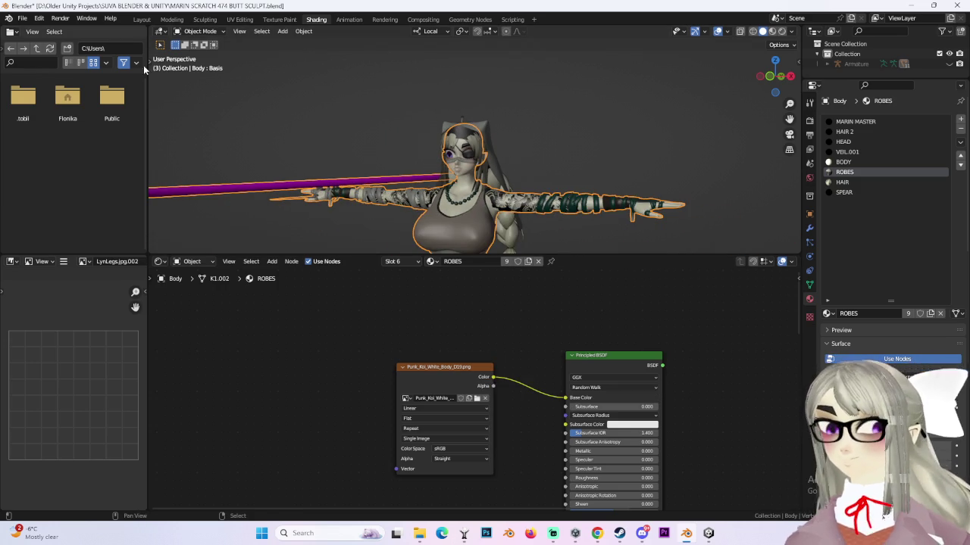
click(142, 19)
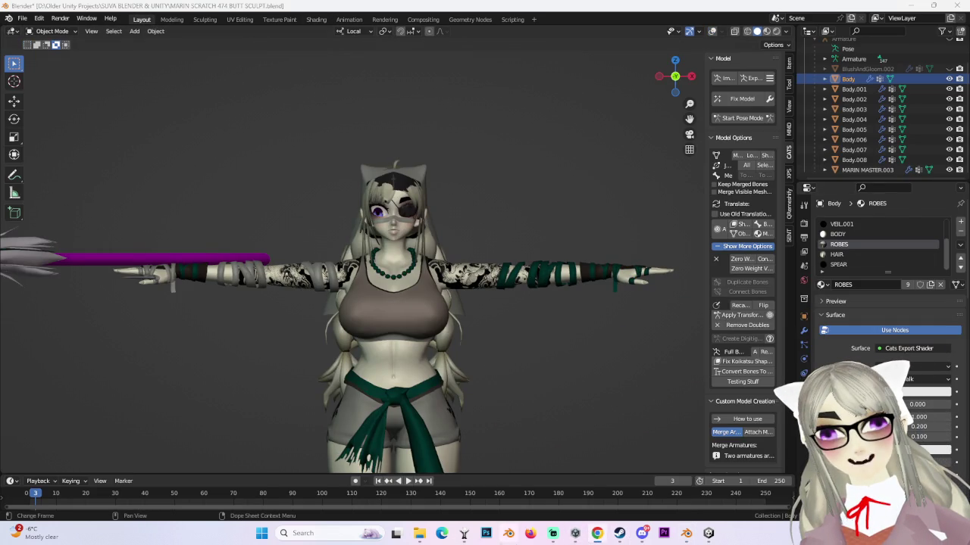
- Zoom in and orbit around the face, selecting MARIN MASTER.003
scroll(559, 272, up, 2)
scroll(559, 272, up, 2)
scroll(559, 272, up, 2)
middle_drag(559, 272, 461, 269)
click(461, 270)
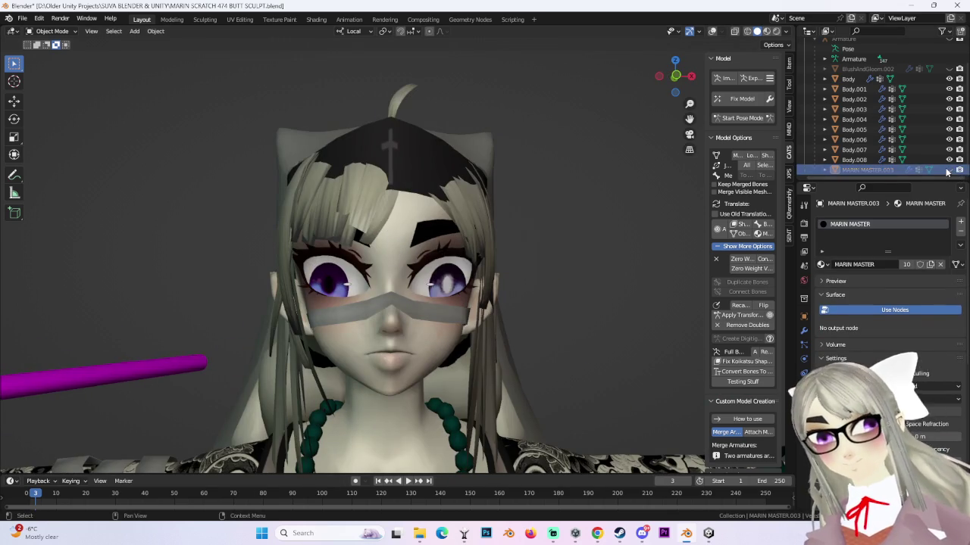
- Make Body.008 active, show overlays with mesh statistics, and view in Left Orthographic
scroll(566, 268, down, 5)
mouse_move(671, 76)
mouse_down()
mouse_move(585, 185)
mouse_move(720, 80)
mouse_move(504, 155)
mouse_up()
scroll(489, 260, down, 4)
mouse_move(494, 301)
middle_down()
mouse_move(500, 307)
mouse_move(440, 319)
mouse_move(337, 286)
mouse_move(421, 326)
mouse_move(440, 315)
mouse_move(416, 317)
middle_up()
click(440, 316)
click(712, 31)
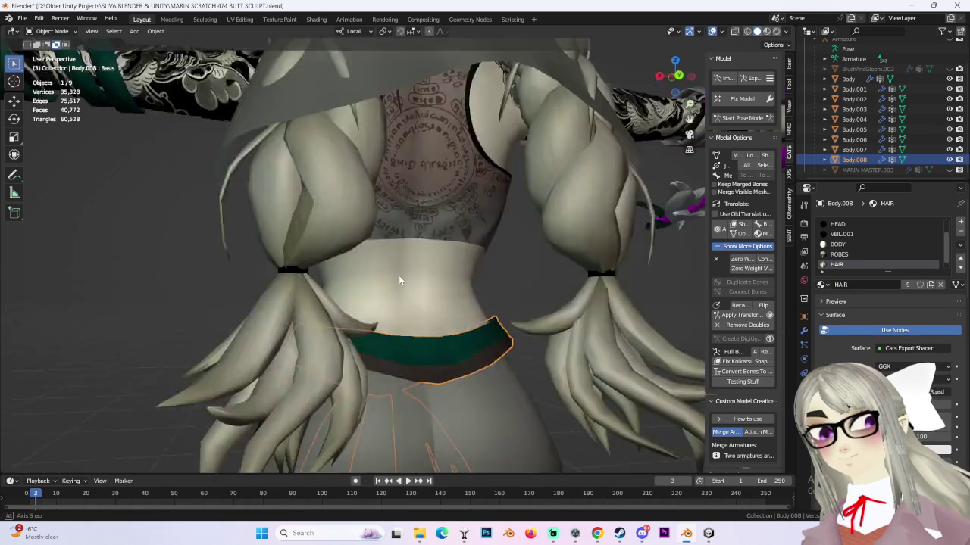
click(687, 87)
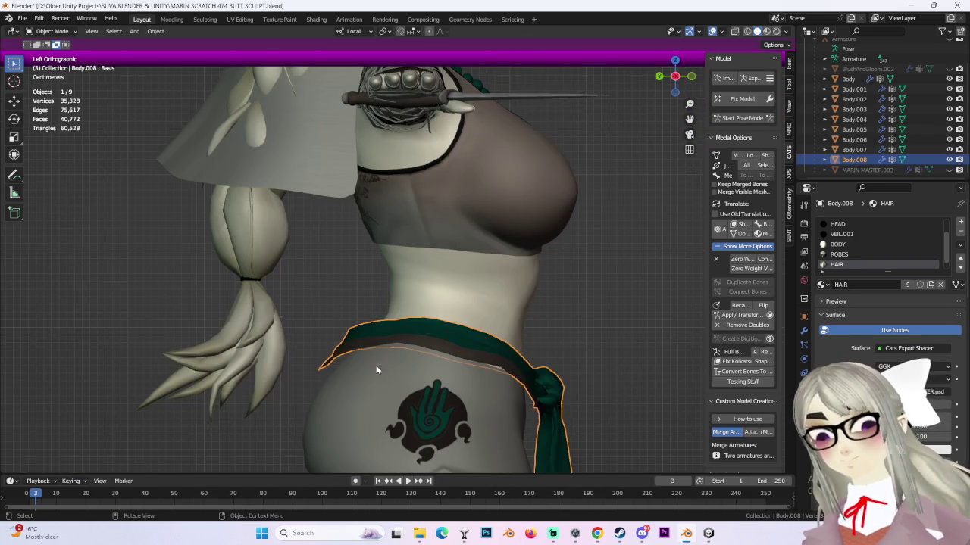
- Put Body.008 in Edit Mode and box-select the back end of the sash in X-ray
click(52, 31)
click(49, 49)
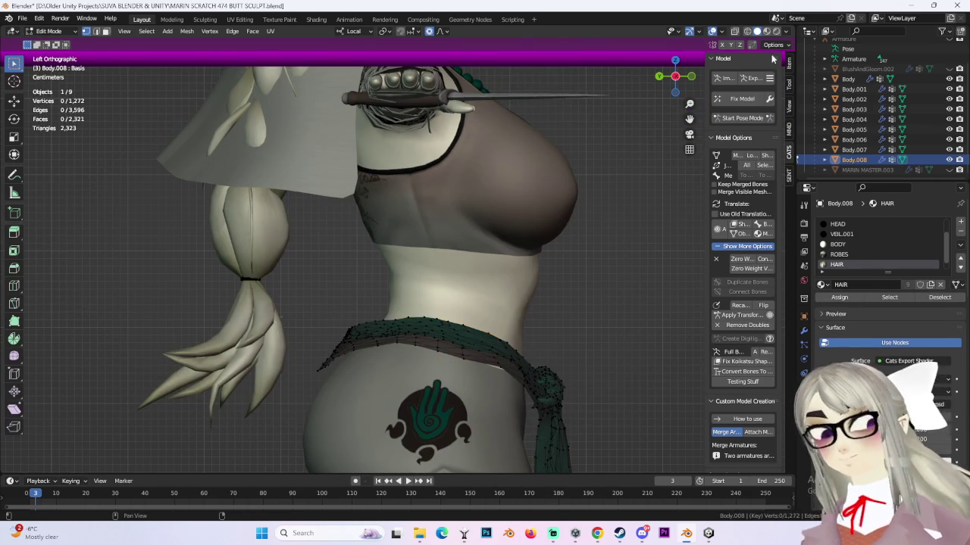
click(756, 31)
drag(280, 275, 392, 390)
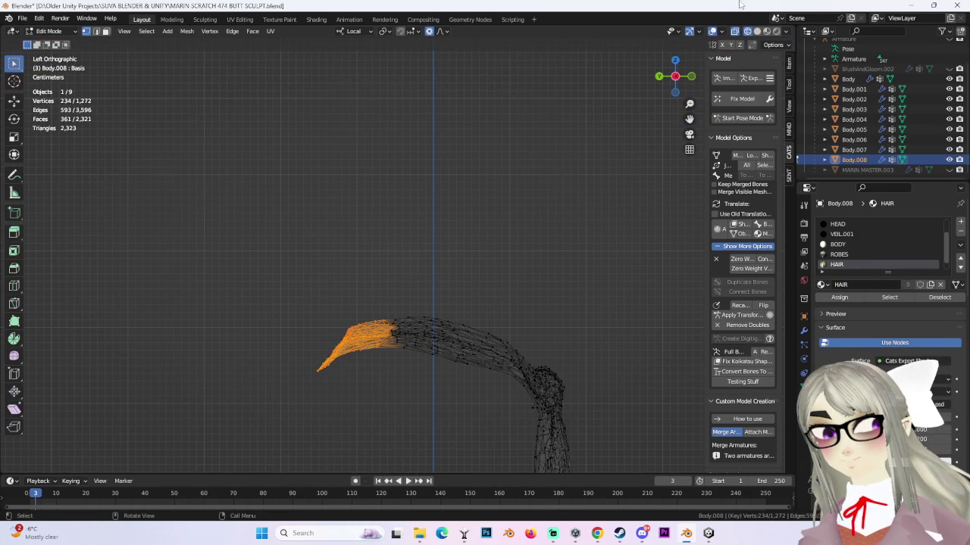
click(756, 32)
- Move the band vertices, including a local-Y proportional move, then undo the reshaping
key(g)
mouse_move(431, 223)
middle_down()
mouse_move(436, 260)
mouse_move(459, 242)
mouse_move(438, 354)
middle_up()
click(436, 260)
scroll(447, 243, up, 3)
key(g)
key(y)
click(432, 242)
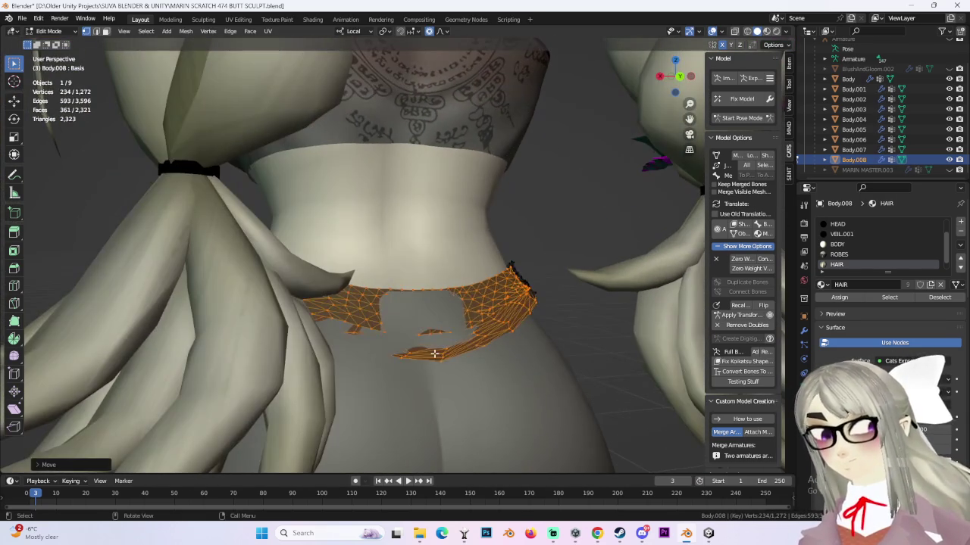
click(438, 354)
key(g)
click(432, 336)
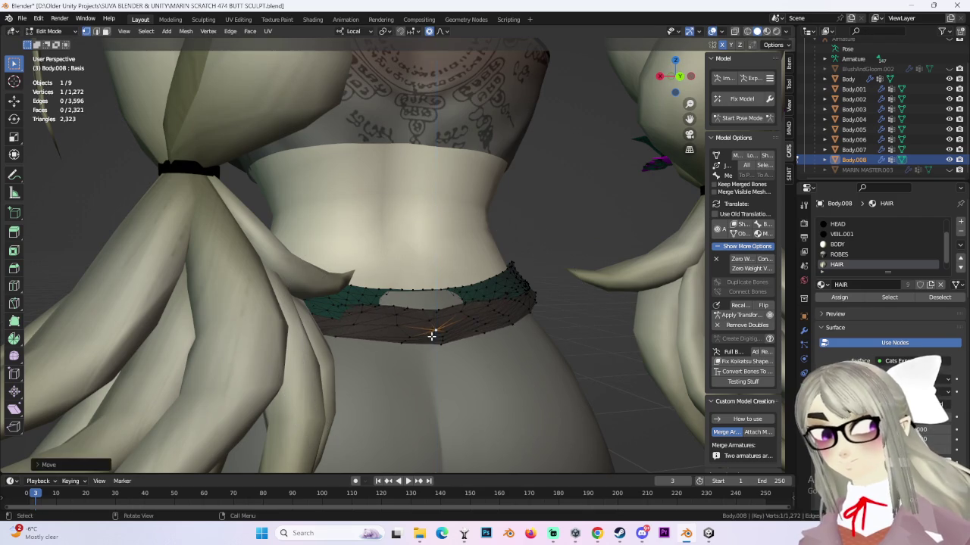
key(ctrl+z)
- Reshape the band with smooth proportional falloff and adjust a vertex from the side
click(439, 31)
key(g)
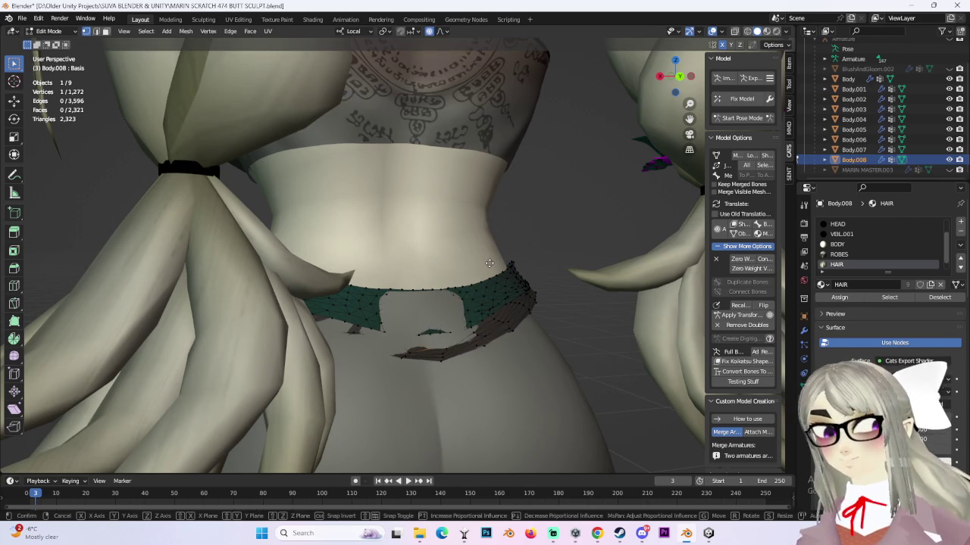
click(425, 295)
mouse_move(424, 295)
middle_down()
mouse_move(423, 258)
mouse_move(364, 243)
mouse_move(385, 230)
mouse_move(466, 221)
middle_up()
mouse_move(364, 289)
middle_down()
mouse_move(353, 305)
mouse_move(413, 270)
mouse_move(383, 295)
mouse_move(391, 303)
mouse_move(255, 250)
mouse_move(364, 268)
mouse_move(274, 252)
middle_up()
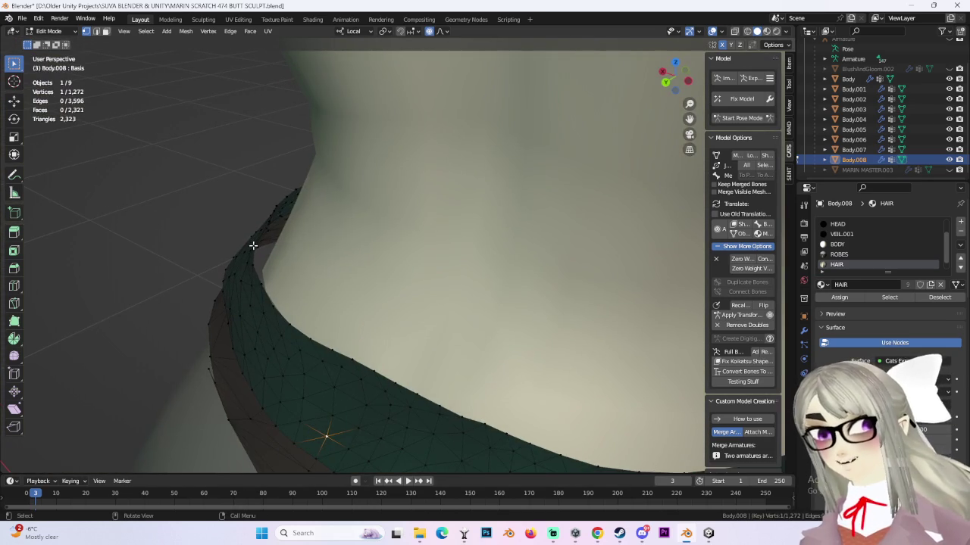
key(g)
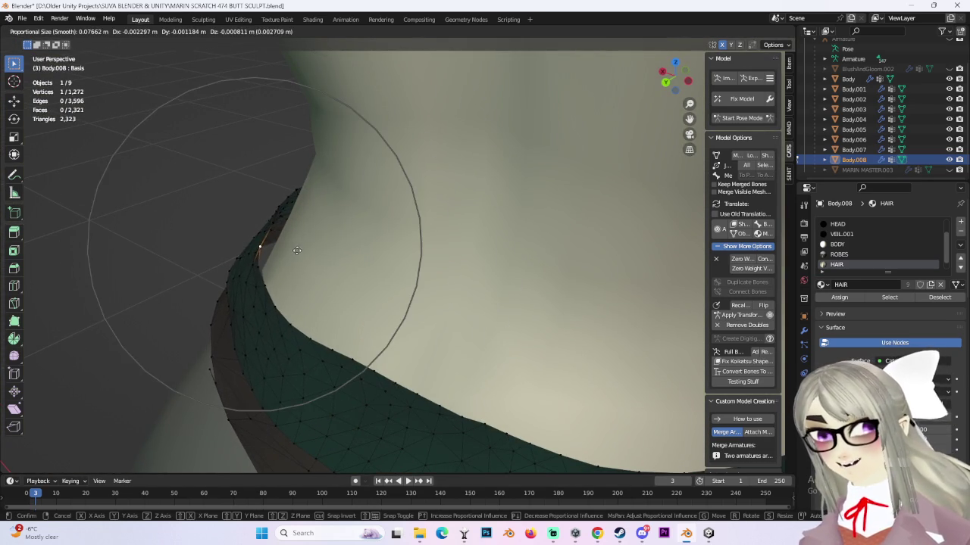
click(306, 251)
- Move more band vertices near the braid, then switch to Front Orthographic
mouse_move(680, 375)
middle_down()
mouse_move(580, 418)
mouse_move(515, 397)
mouse_move(515, 353)
mouse_move(535, 346)
mouse_move(557, 368)
middle_up()
key(g)
click(485, 347)
middle_drag(537, 198, 673, 72)
click(669, 73)
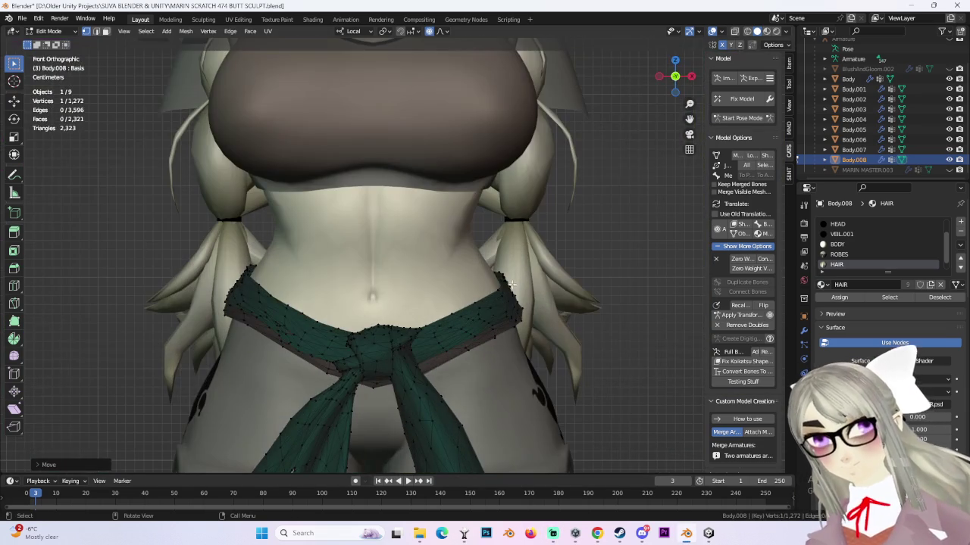
- Select the hip-edge vertices and scale them inward along X with proportional editing
key(ctrl+z)
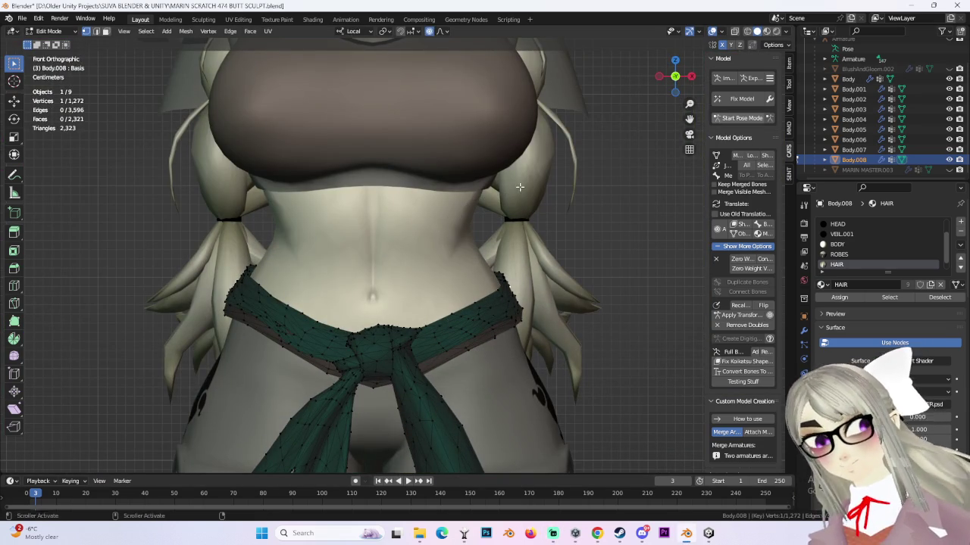
drag(524, 290, 529, 315)
key(g)
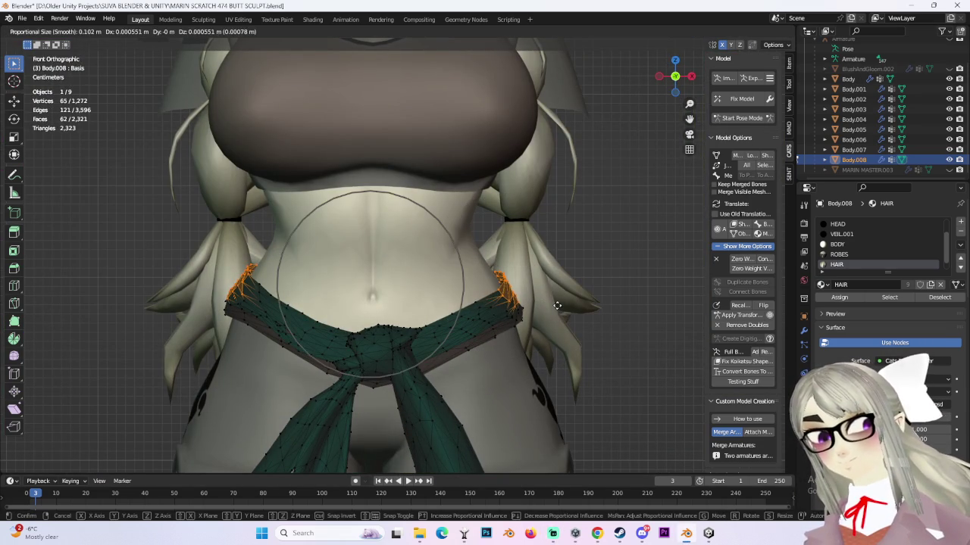
right_click(557, 306)
key(s)
key(x)
key(x)
click(609, 126)
- Deselect all, then move single band-edge vertices with falloff at the side and front
mouse_move(611, 134)
middle_down()
mouse_move(366, 281)
mouse_move(510, 292)
mouse_move(379, 225)
mouse_move(359, 360)
middle_up()
scroll(510, 293, up, 3)
key(alt+a)
click(359, 360)
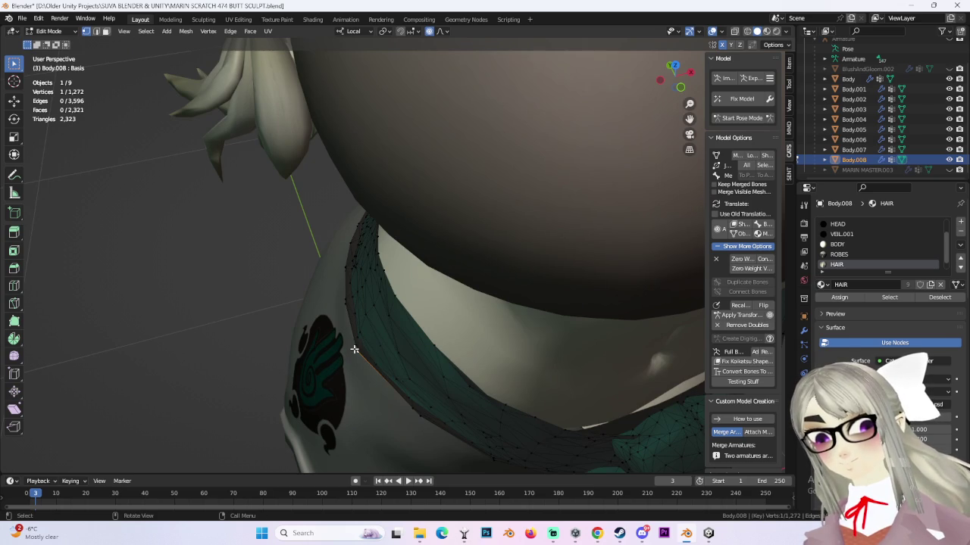
key(g)
click(360, 347)
mouse_move(599, 309)
middle_down()
mouse_move(524, 269)
mouse_move(409, 126)
middle_up()
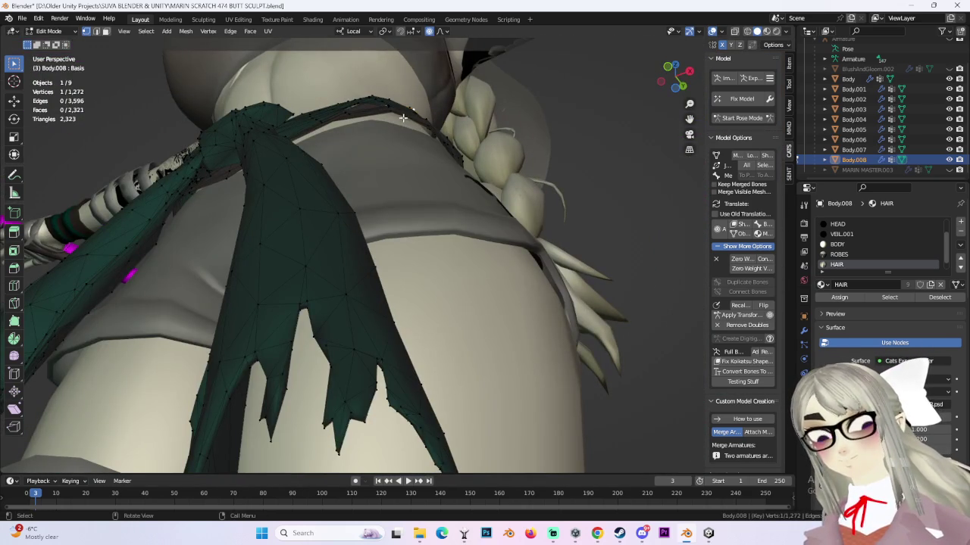
key(g)
scroll(428, 135, down, 6)
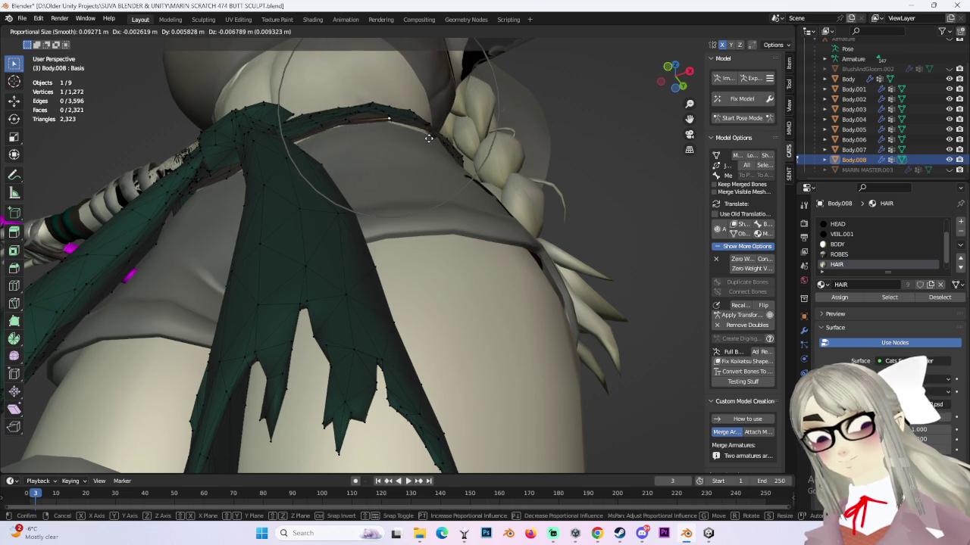
click(428, 138)
- Move a lower waist vertex and lift the band edge with falloff
middle_drag(428, 138, 425, 134)
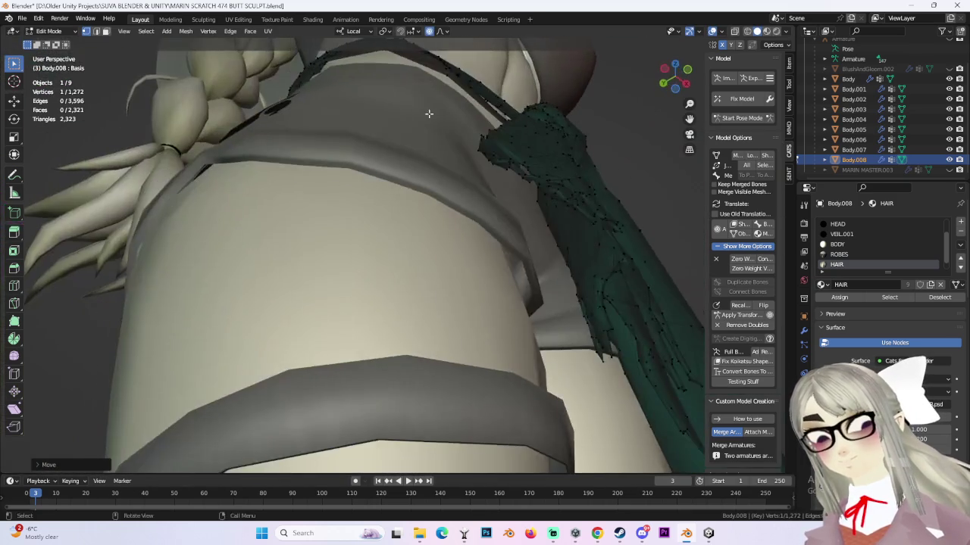
middle_drag(407, 98, 383, 92)
key(g)
click(425, 129)
mouse_move(424, 128)
middle_down()
mouse_move(394, 187)
mouse_move(293, 156)
mouse_move(373, 229)
middle_up()
key(g)
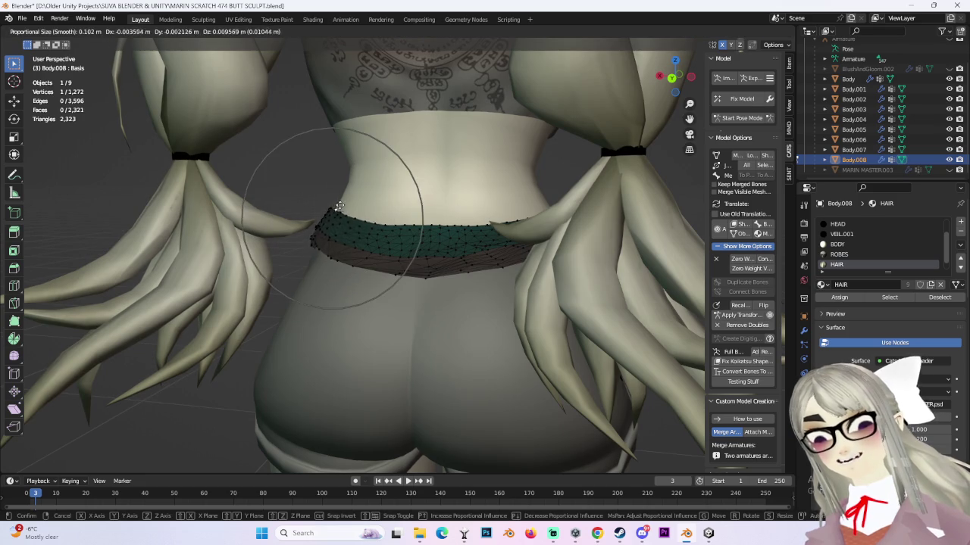
click(344, 200)
- Make small vertex adjustments to the front of the waistband
scroll(429, 189, up, 3)
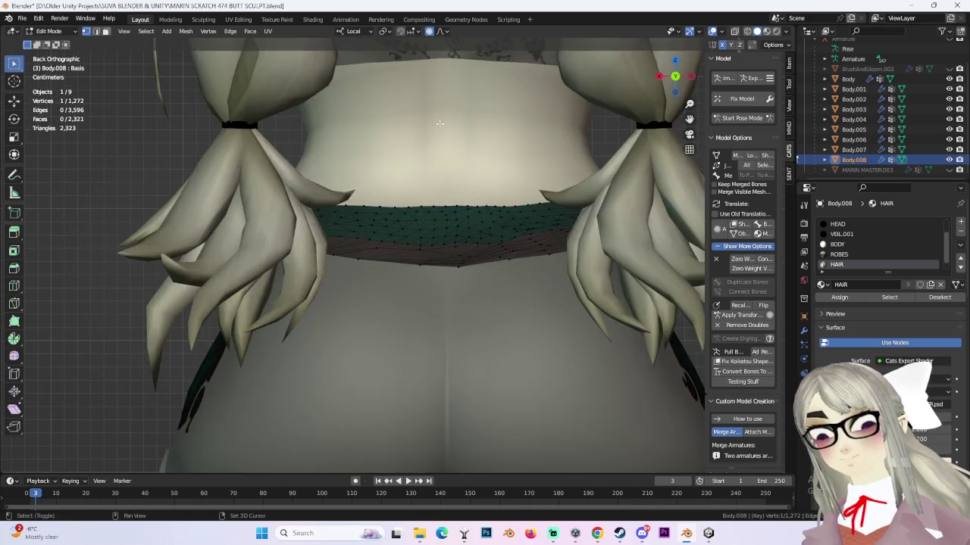
middle_drag(429, 189, 429, 145)
key(g)
click(439, 152)
key(g)
click(440, 125)
- Pull in a side band-edge vertex, then check the waistband from the back and side
scroll(632, 175, up, 3)
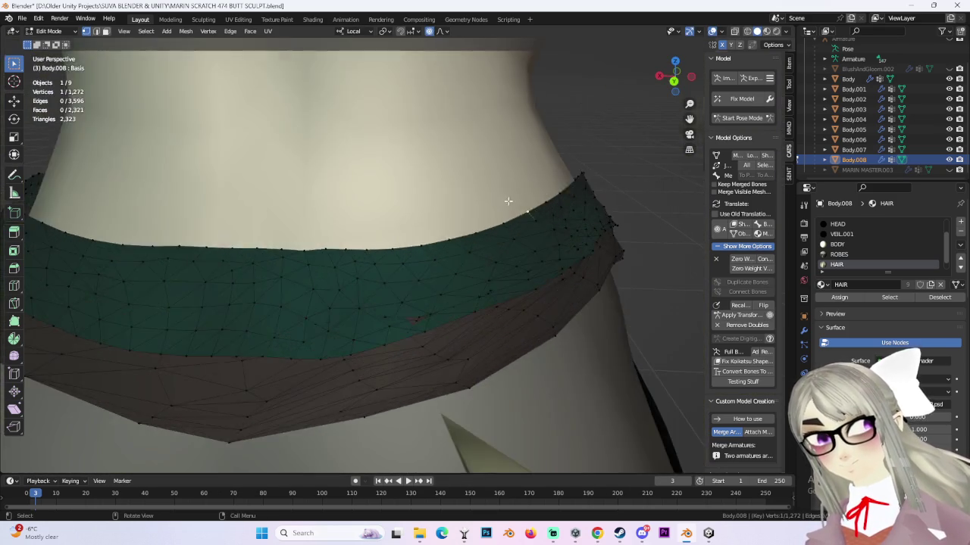
middle_drag(632, 175, 541, 234)
scroll(488, 126, up, 2)
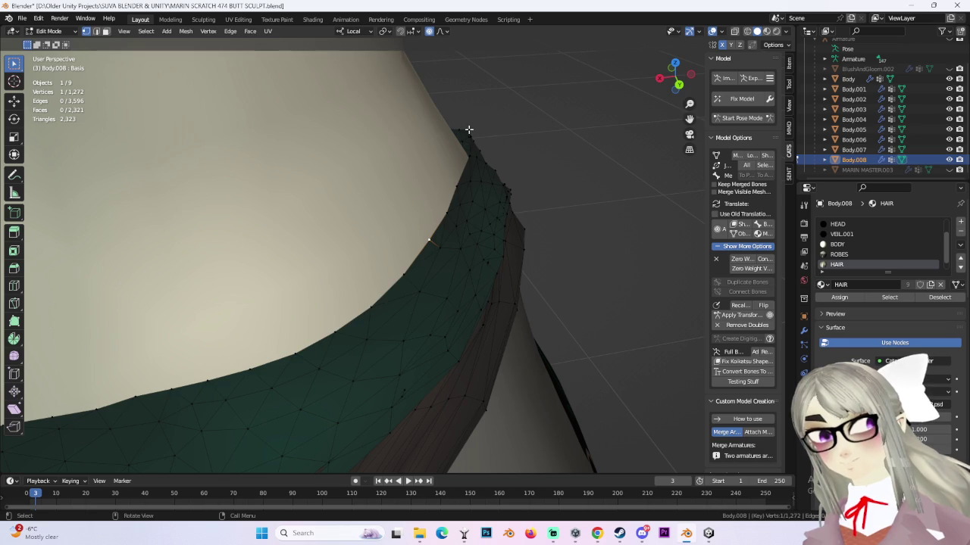
key(g)
scroll(465, 132, up, 2)
click(467, 128)
middle_drag(467, 127, 467, 125)
scroll(468, 125, down, 2)
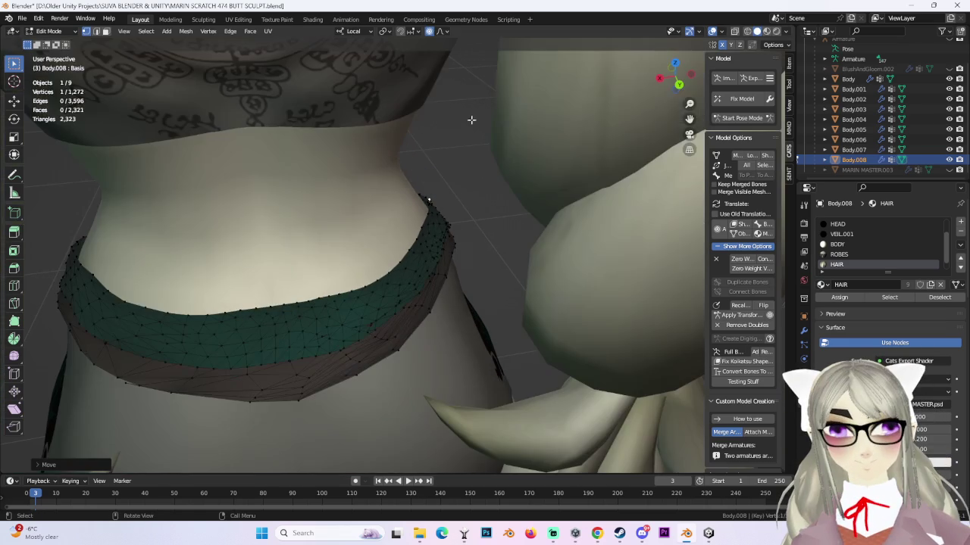
click(678, 85)
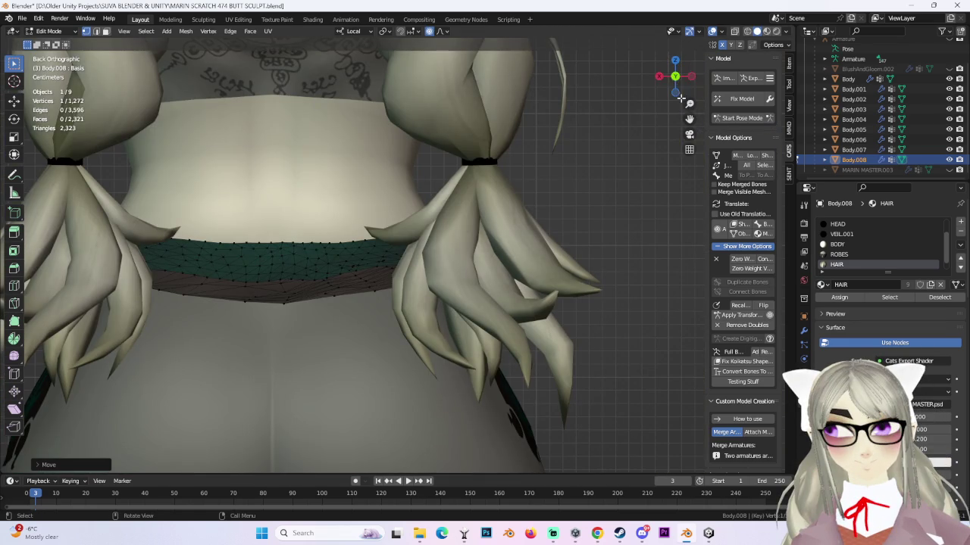
scroll(397, 215, down, 4)
mouse_move(493, 208)
middle_down()
mouse_move(524, 207)
mouse_move(543, 290)
mouse_move(509, 350)
mouse_move(493, 271)
middle_up()
scroll(493, 271, down, 2)
click(49, 31)
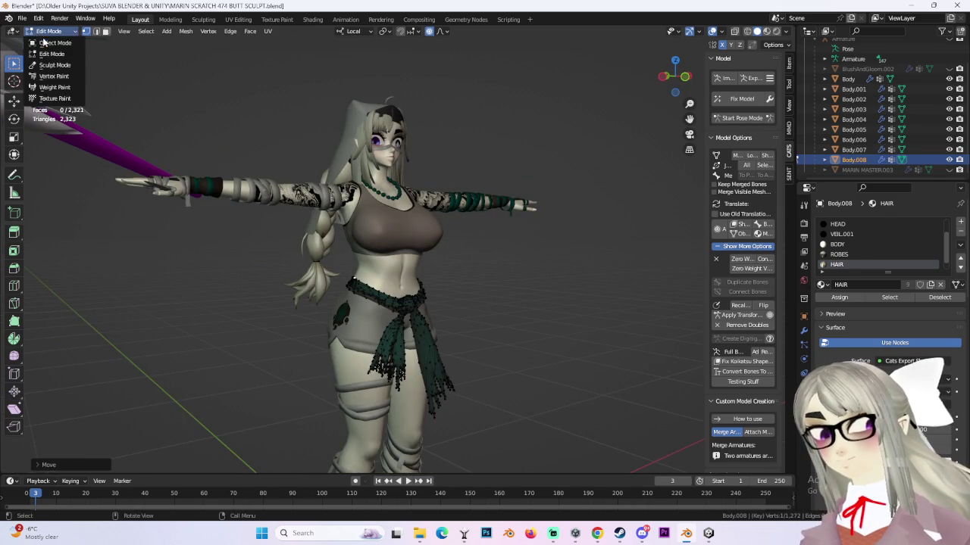
- Return to Object Mode and select the sash plus the shorts, viewed from the left side
click(46, 44)
click(394, 326)
mouse_move(394, 326)
middle_down()
mouse_move(469, 306)
mouse_move(405, 273)
middle_up()
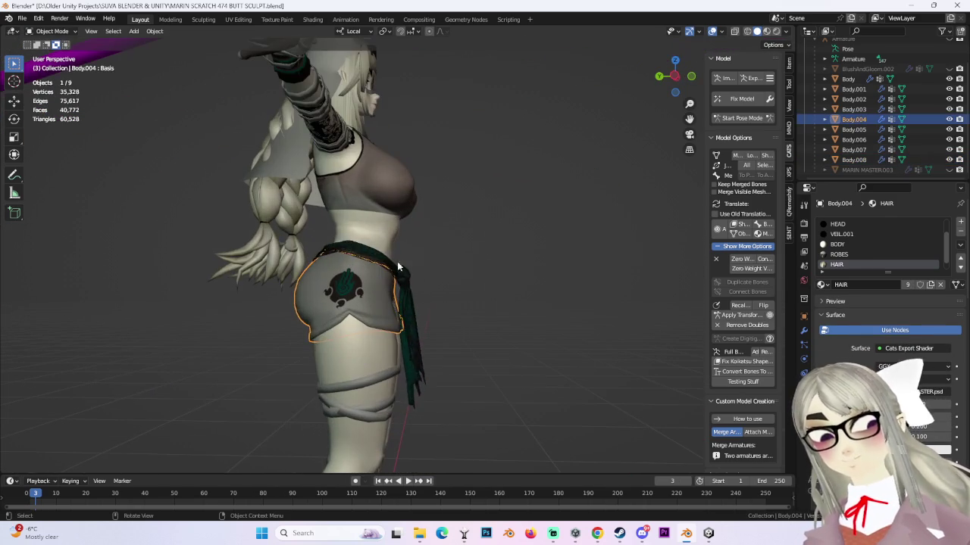
click(401, 303)
click(676, 75)
click(328, 300)
shift+click(401, 318)
shift+middle_drag(480, 235, 480, 276)
scroll(480, 276, up, 2)
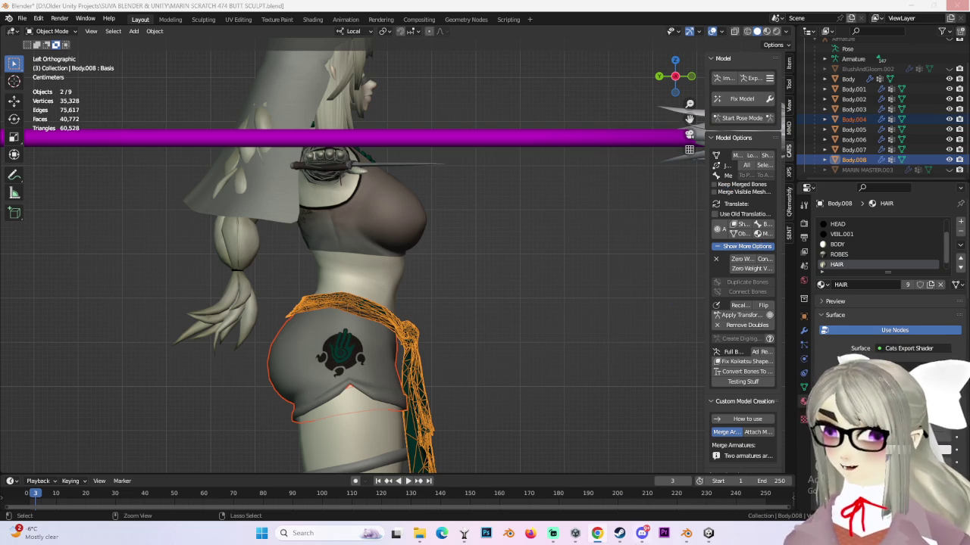
- Check the avatar in Unity, then return to Blender
click(709, 533)
mouse_move(685, 534)
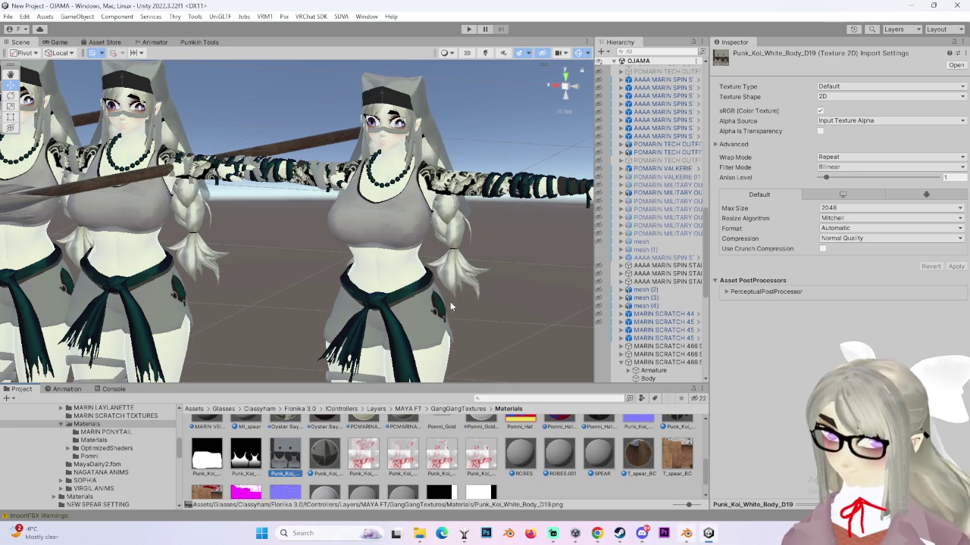
click(722, 472)
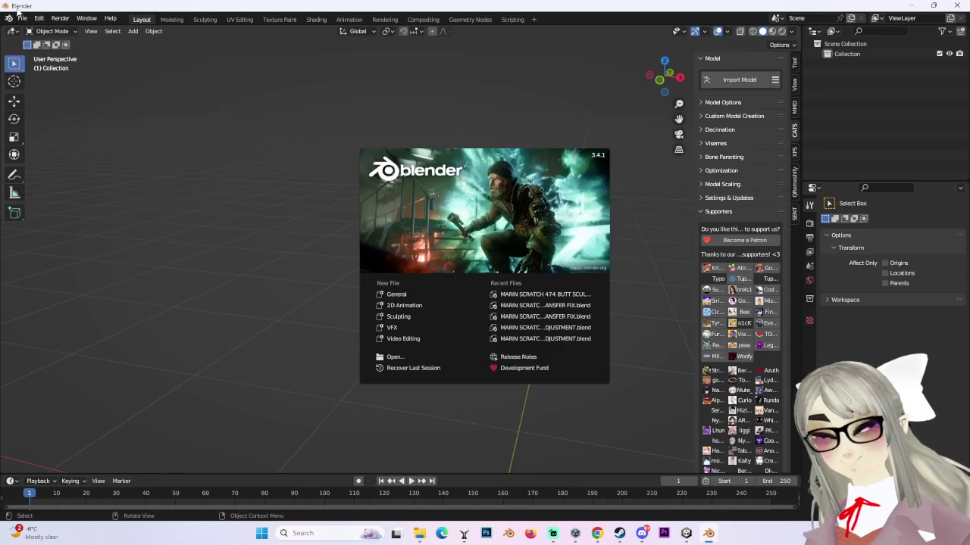
- Recover the avatar file from the most recent Auto Save
click(447, 239)
click(22, 19)
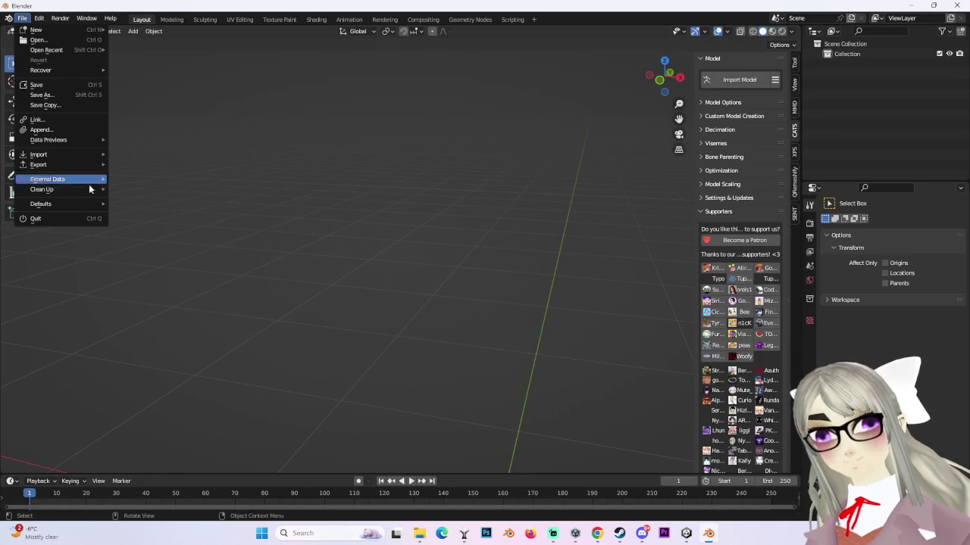
mouse_move(41, 70)
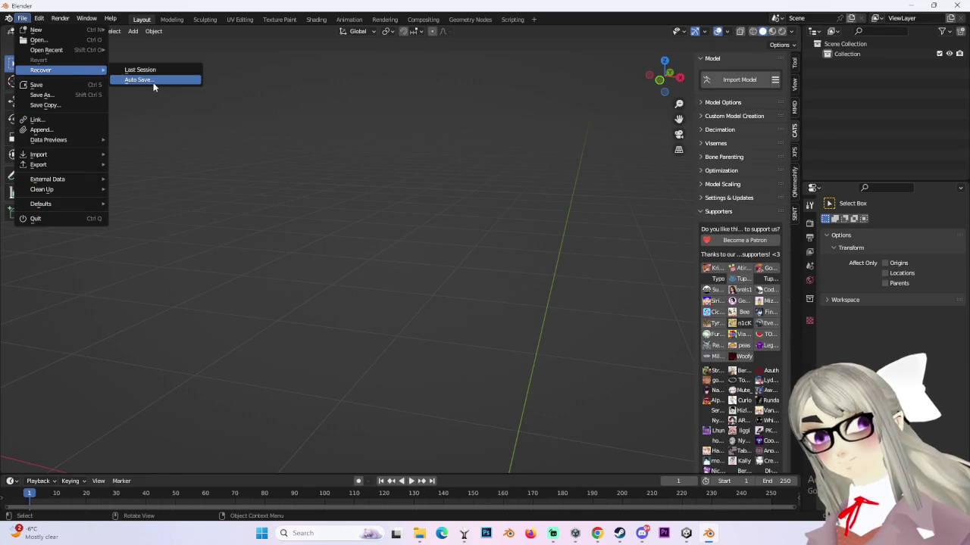
click(153, 83)
double_click(363, 131)
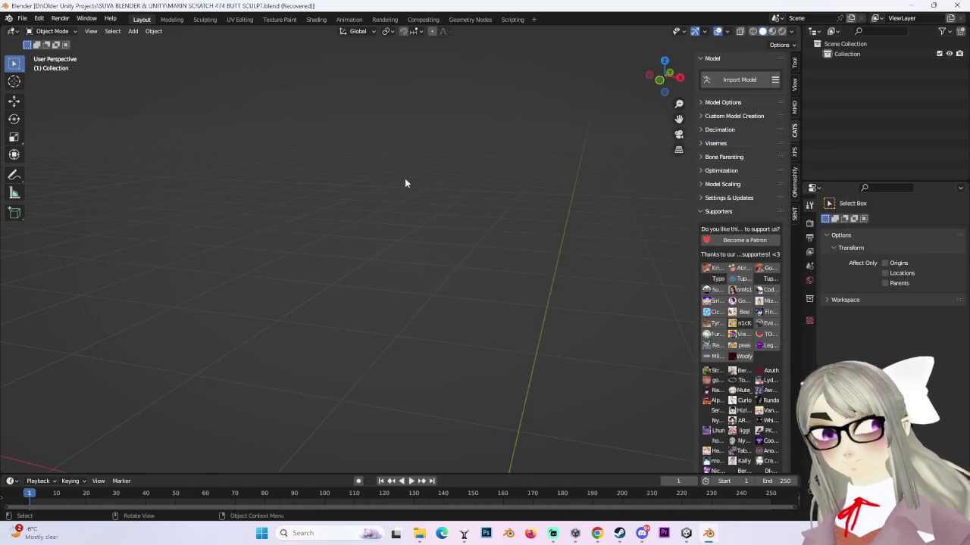
- Hide the back hair piece Body.005
mouse_move(422, 363)
middle_down()
mouse_move(517, 284)
mouse_move(460, 341)
middle_up()
click(455, 340)
mouse_move(651, 83)
mouse_down()
mouse_move(659, 110)
mouse_move(496, 234)
mouse_up()
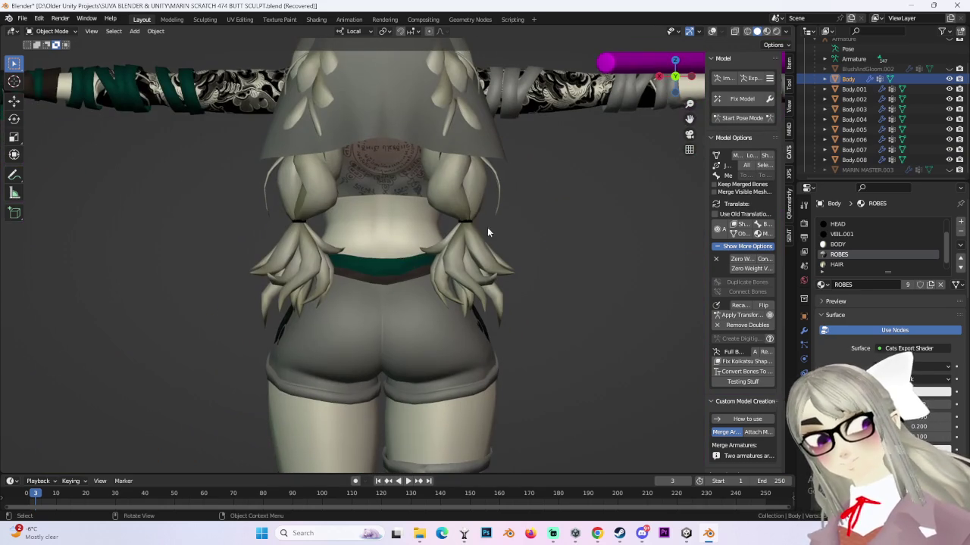
click(485, 162)
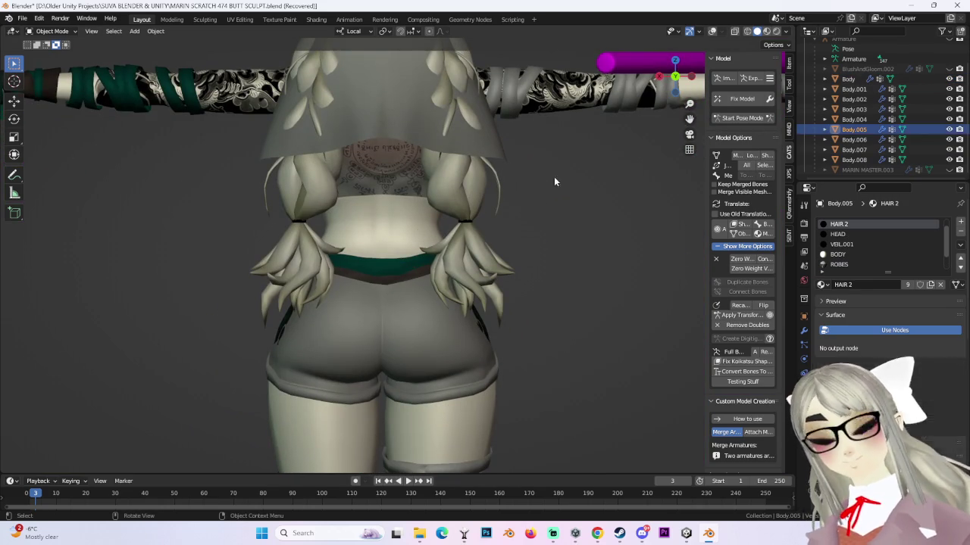
click(951, 129)
scroll(459, 266, up, 2)
- Select sash Body.008, show overlays with mesh statistics, and switch to front view
click(459, 267)
middle_drag(459, 266, 359, 244)
scroll(359, 243, up, 2)
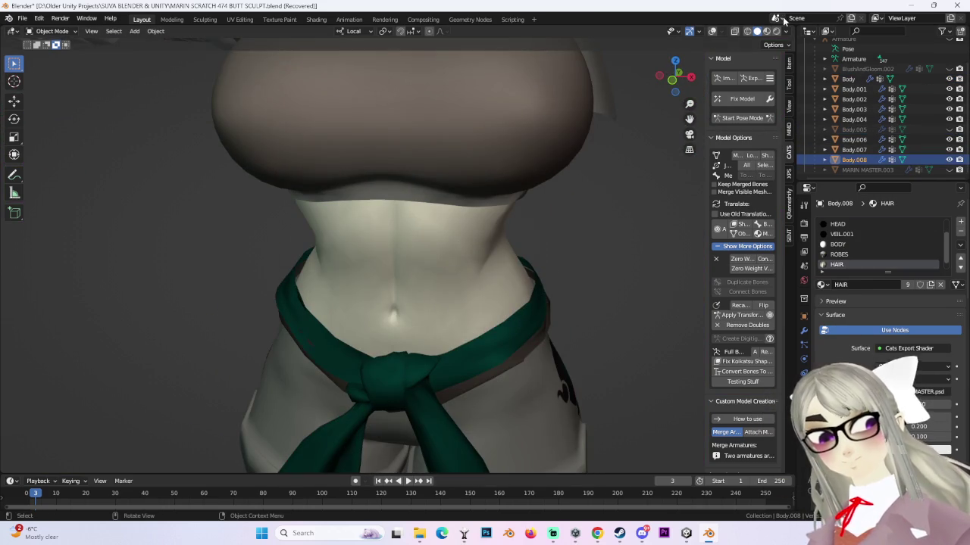
click(712, 32)
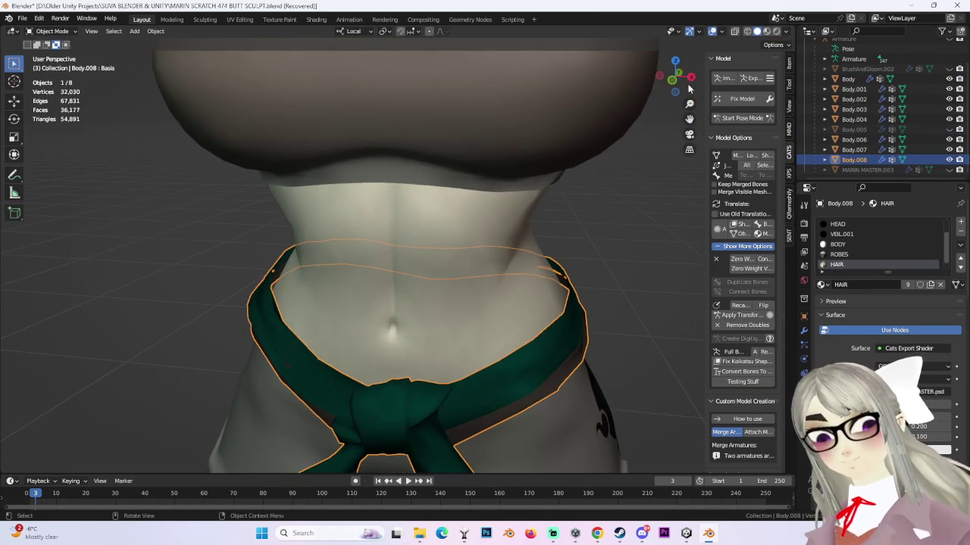
click(674, 78)
- Put the sash in Edit Mode, select the hip waistband vertices, and check the falloff options
click(52, 31)
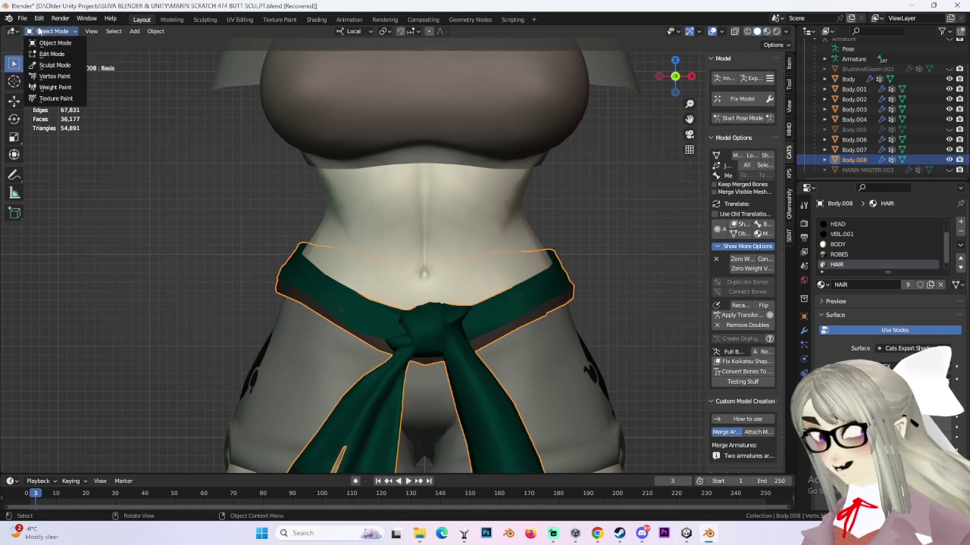
click(47, 50)
middle_drag(364, 266, 314, 270)
drag(376, 279, 452, 332)
click(443, 31)
click(443, 31)
click(444, 31)
mouse_move(430, 51)
middle_down()
mouse_move(321, 244)
mouse_move(490, 91)
middle_up()
- Shift the selected sash waistband vertices twice with proportional falloff
key(g)
click(334, 241)
key(g)
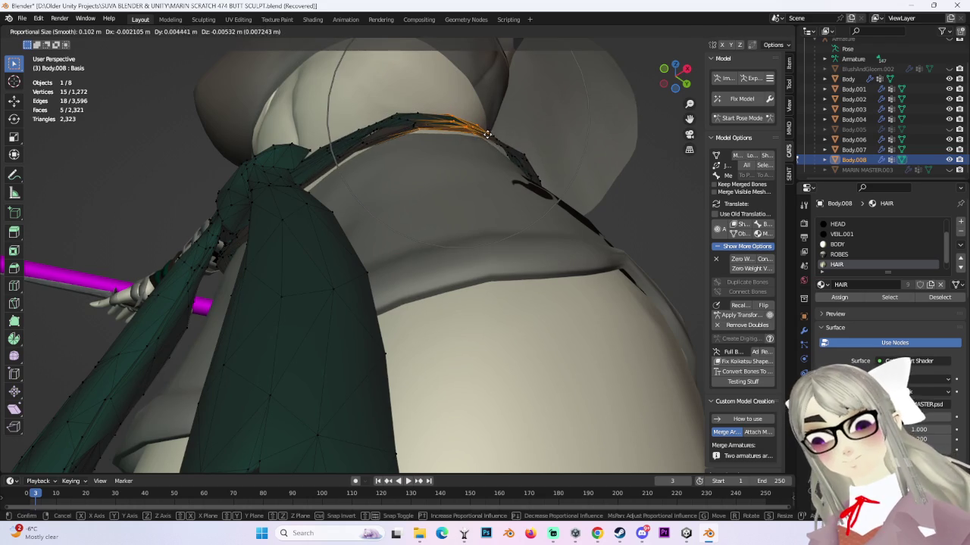
click(496, 148)
middle_drag(496, 148, 512, 194)
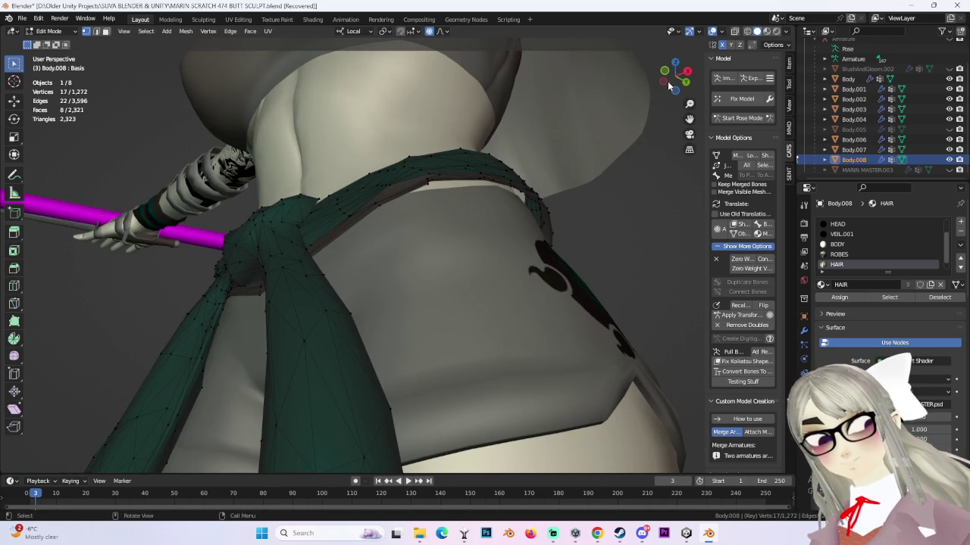
middle_drag(705, 61, 485, 175)
- Pull a few vertices on the sash's upper edge with smooth falloff, then check the rear waistband
drag(424, 144, 492, 171)
key(g)
click(546, 135)
mouse_move(545, 134)
middle_down()
mouse_move(497, 288)
mouse_move(618, 250)
mouse_move(510, 296)
mouse_move(592, 264)
mouse_move(435, 288)
middle_up()
drag(341, 269, 439, 331)
click(678, 73)
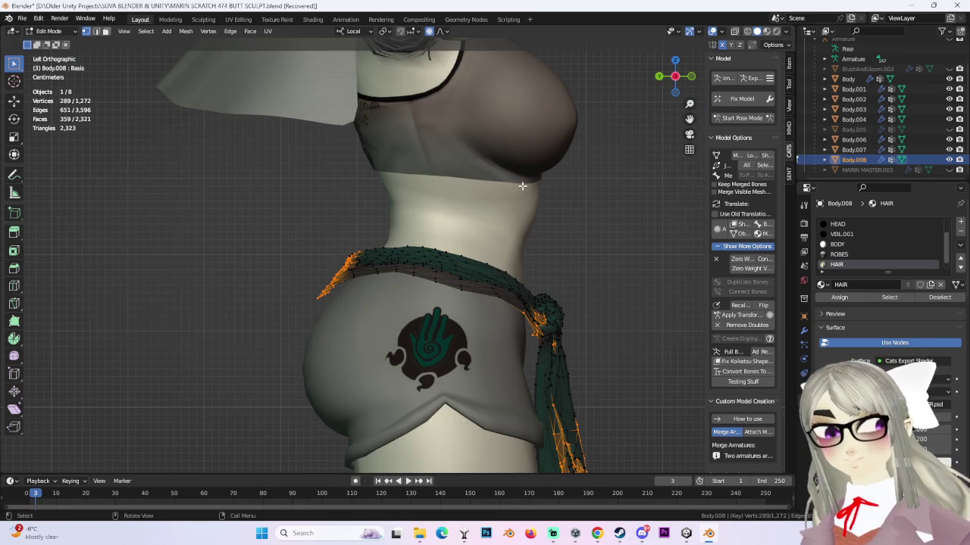
click(522, 186)
scroll(522, 185, down, 1)
- With X-ray on, select the connected strand clump and start moving it along local Y
click(734, 34)
middle_drag(424, 288, 485, 292)
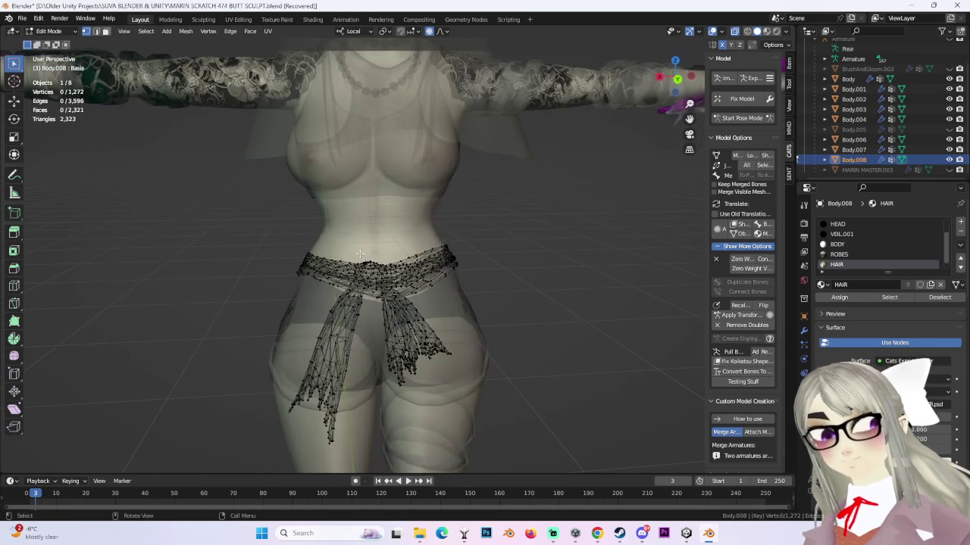
mouse_move(348, 310)
middle_down()
mouse_move(378, 315)
mouse_move(346, 314)
mouse_move(315, 240)
middle_up()
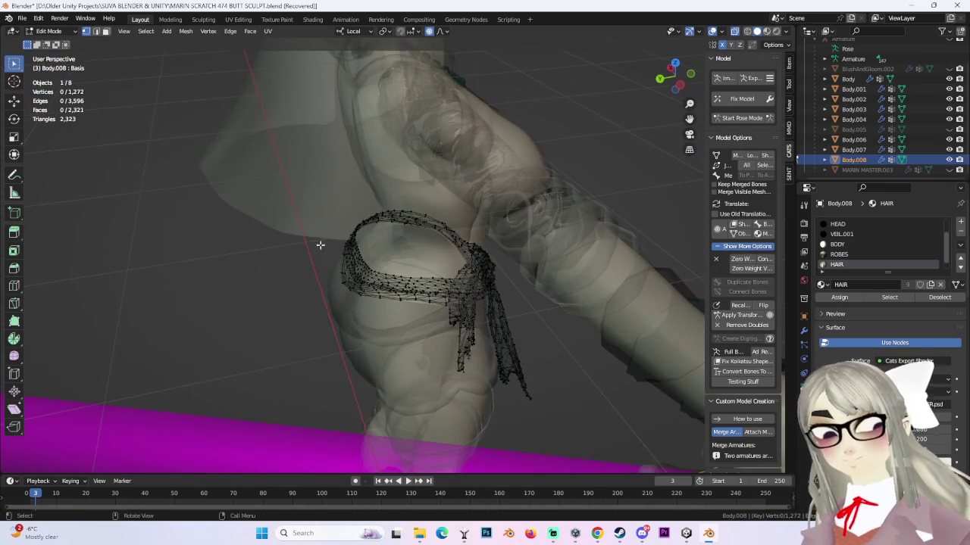
key(l)
click(694, 69)
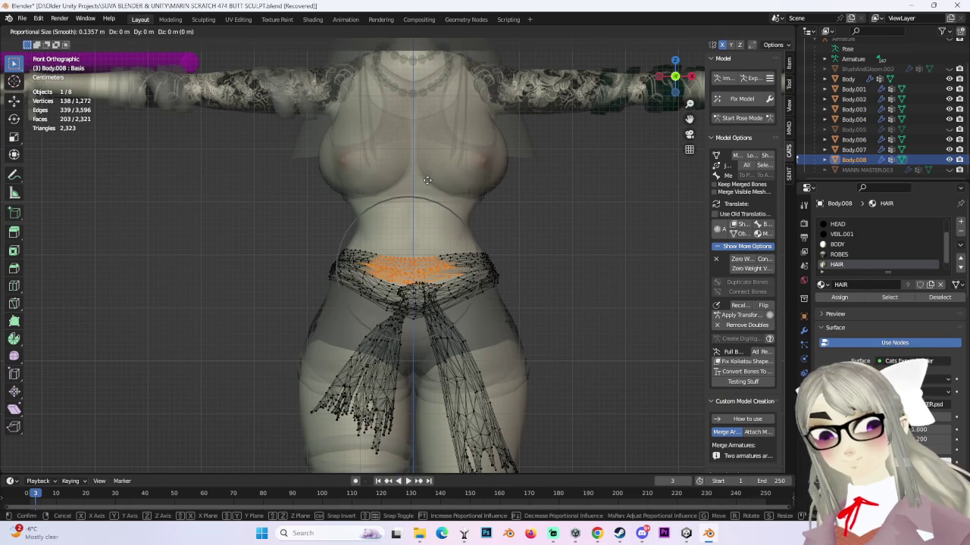
click(657, 77)
key(g)
key(y)
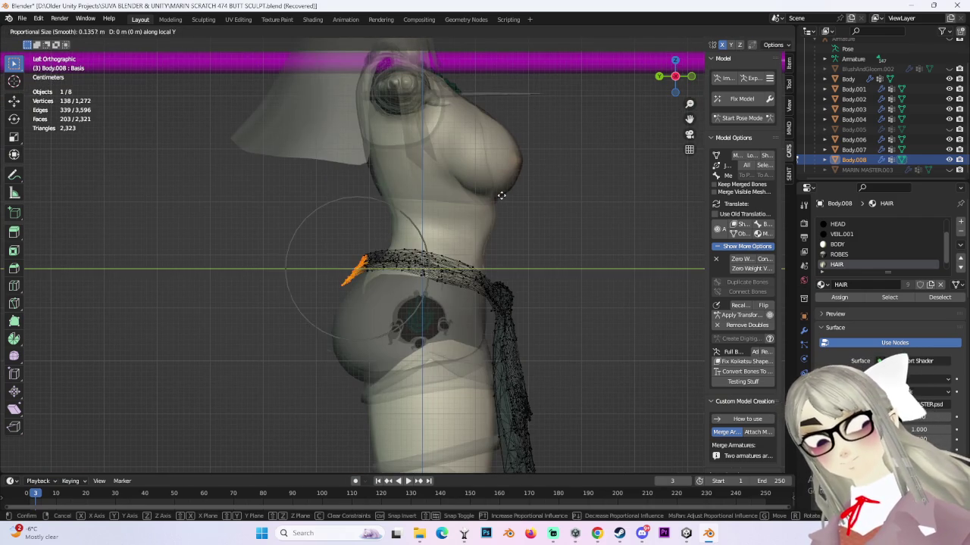
scroll(515, 193, up, 3)
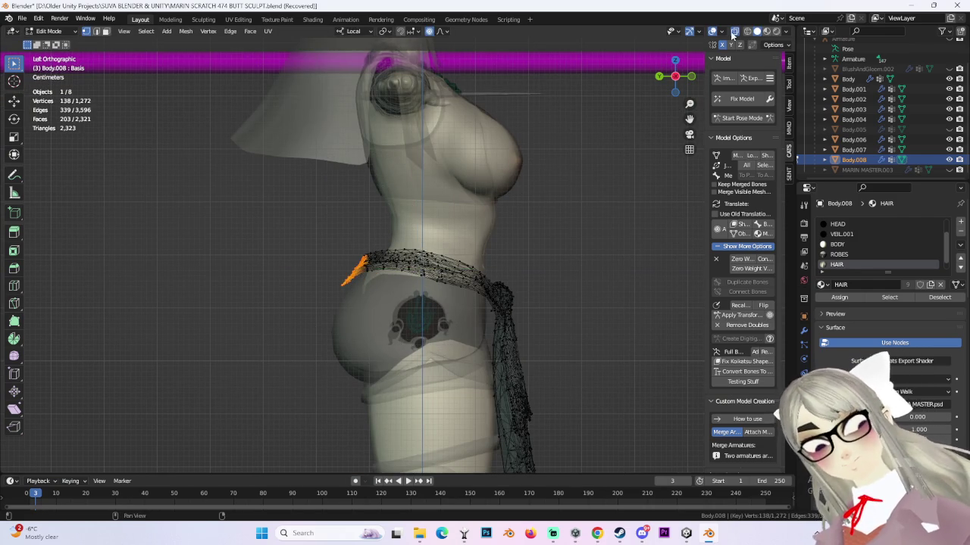
- With X-ray off, rotate the back strands twice with proportional falloff, the second time locked to Y
click(733, 31)
scroll(531, 113, up, 4)
key(g)
key(y)
key(Escape)
key(r)
click(551, 111)
key(r)
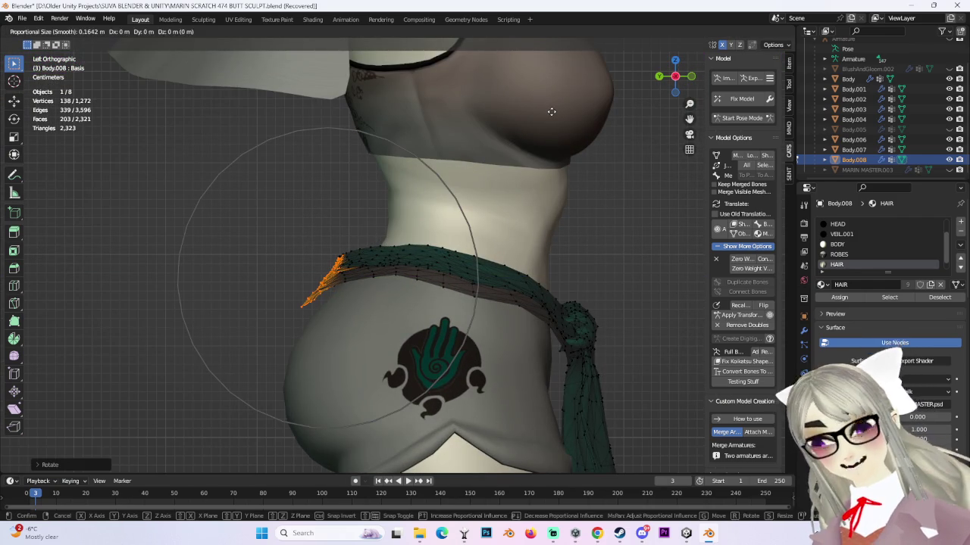
key(y)
click(530, 157)
- From the back, move the sash vertices and a single waistband vertex with smooth falloff
middle_drag(530, 157, 470, 287)
key(g)
click(467, 295)
click(385, 326)
key(g)
click(387, 312)
middle_drag(387, 312, 371, 268)
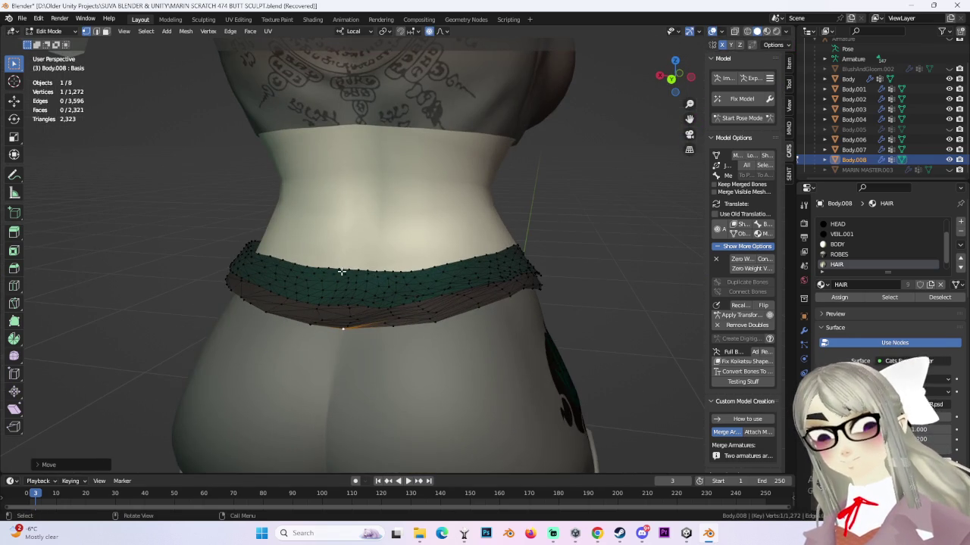
key(g)
click(359, 283)
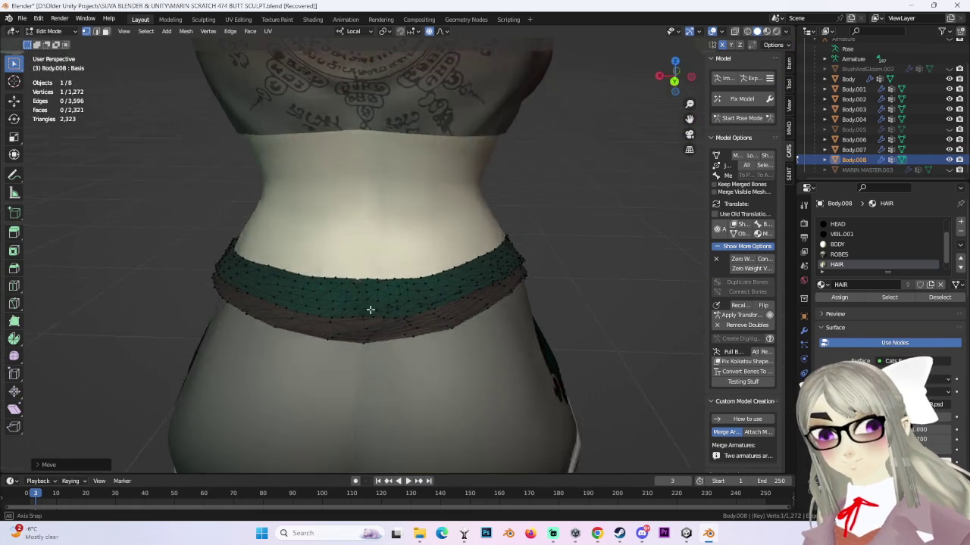
scroll(389, 298, up, 5)
scroll(444, 273, down, 2)
- Nudge the waistband edge into place several times from the side, resizing the falloff
mouse_move(264, 268)
middle_down()
mouse_move(389, 223)
mouse_move(534, 280)
middle_up()
key(g)
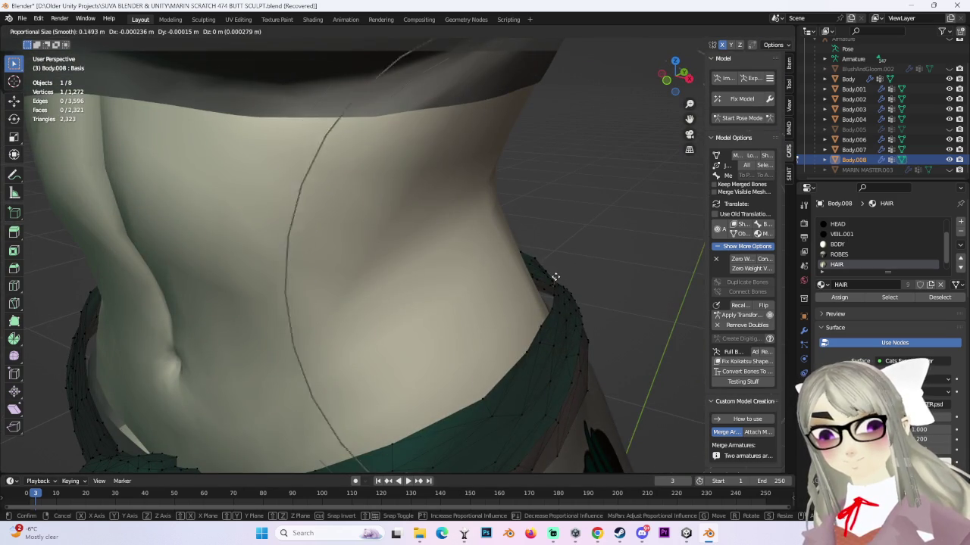
scroll(551, 284, down, 3)
click(550, 282)
mouse_move(550, 282)
middle_down()
mouse_move(562, 303)
mouse_move(273, 294)
mouse_move(268, 260)
mouse_move(281, 278)
mouse_move(275, 262)
mouse_move(535, 266)
mouse_move(454, 241)
mouse_move(477, 243)
mouse_move(477, 227)
mouse_move(441, 258)
mouse_move(250, 254)
mouse_move(521, 221)
middle_up()
key(g)
click(287, 281)
key(g)
click(296, 276)
key(g)
click(484, 229)
key(g)
click(269, 253)
scroll(522, 220, down, 3)
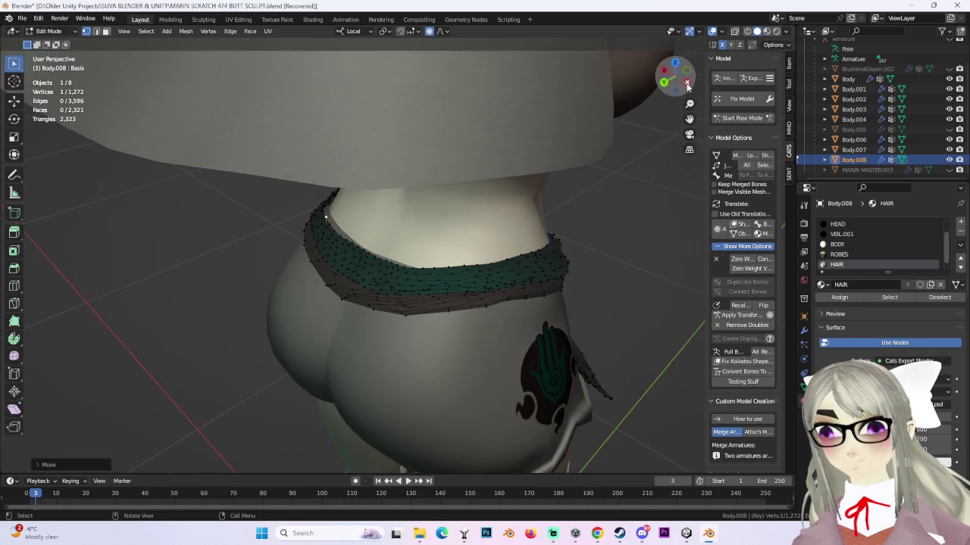
- Move a vertex near the sash knot with adjusted proportional falloff
click(686, 83)
mouse_move(247, 256)
middle_down()
mouse_move(455, 201)
mouse_move(558, 197)
middle_up()
scroll(530, 228, up, 2)
mouse_move(509, 278)
middle_down()
mouse_move(504, 245)
mouse_move(453, 185)
mouse_move(485, 250)
mouse_move(471, 279)
mouse_move(277, 288)
mouse_move(444, 292)
mouse_move(425, 289)
mouse_move(391, 314)
mouse_move(425, 299)
middle_up()
key(g)
scroll(455, 291, down, 4)
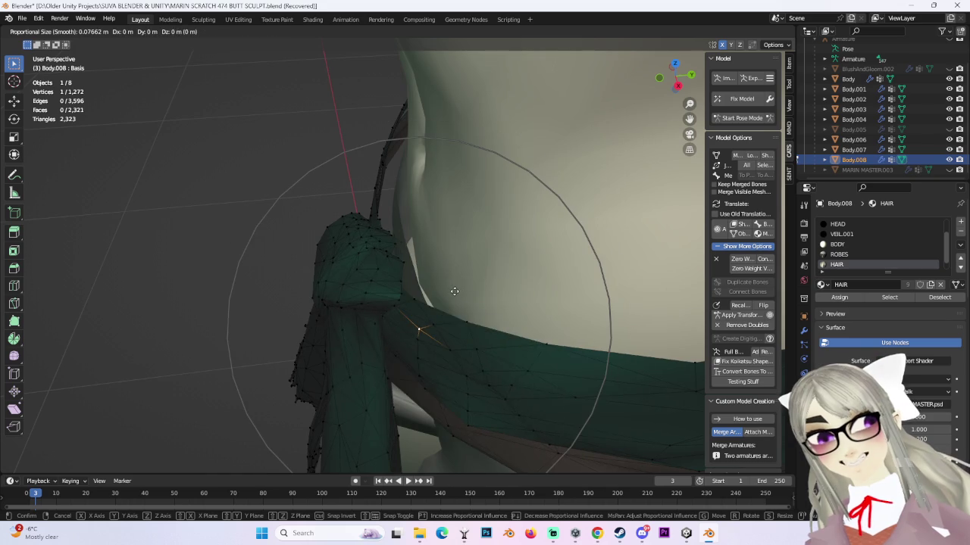
click(398, 251)
mouse_move(397, 251)
middle_down()
mouse_move(421, 277)
mouse_move(580, 264)
mouse_move(619, 296)
mouse_move(488, 268)
mouse_move(505, 242)
mouse_move(278, 240)
middle_up()
key(shift+z)
- Select the whole sash knot and move it twice along local Y toward the body
drag(257, 205, 448, 383)
key(shift+z)
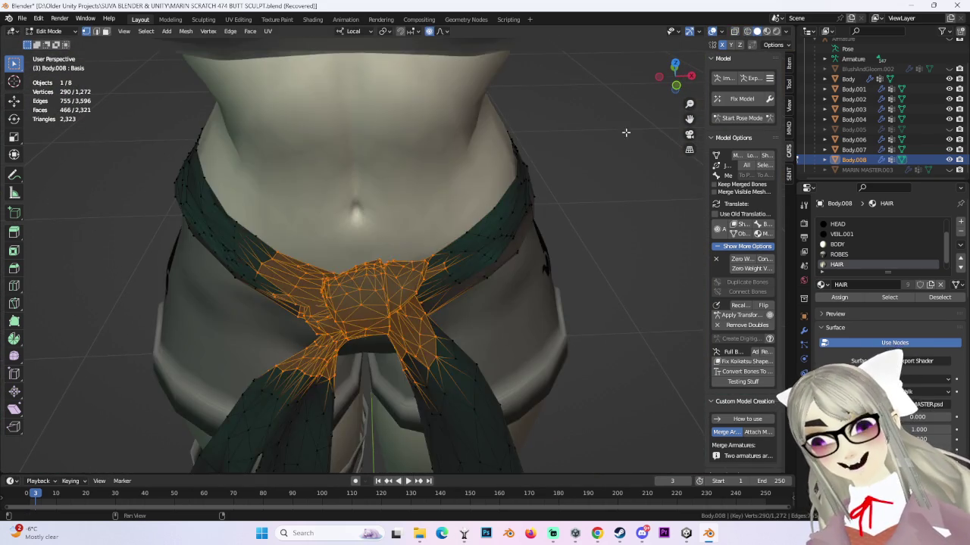
middle_drag(447, 383, 343, 270)
key(g)
key(y)
scroll(362, 267, up, 3)
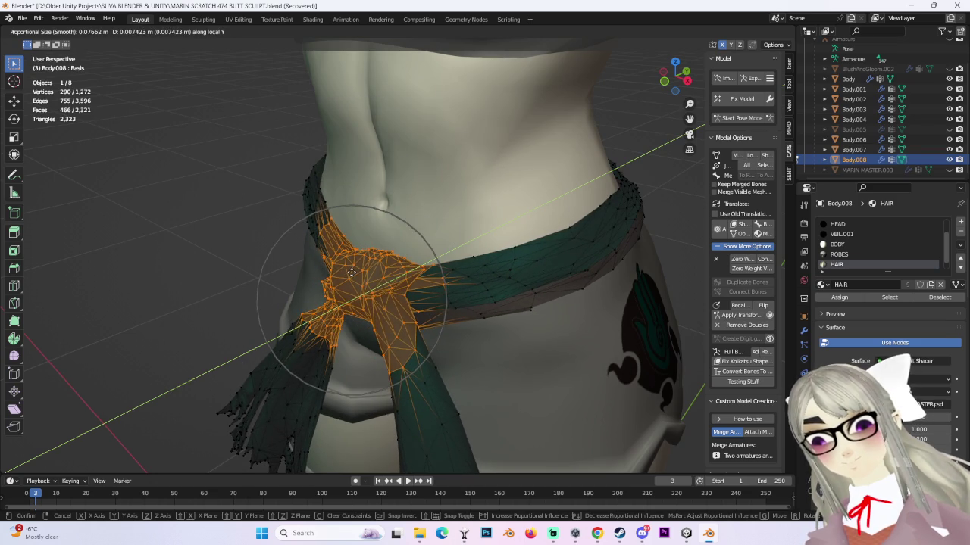
click(352, 272)
mouse_move(351, 272)
middle_down()
mouse_move(515, 236)
mouse_move(413, 271)
mouse_move(409, 260)
mouse_move(479, 332)
mouse_move(453, 322)
mouse_move(356, 369)
middle_up()
key(g)
key(y)
click(397, 261)
- Move a vertex beside the knot with smooth falloff to tuck the band edge in
click(479, 331)
key(g)
click(466, 331)
mouse_move(302, 345)
middle_down()
mouse_move(227, 310)
mouse_move(297, 320)
middle_up()
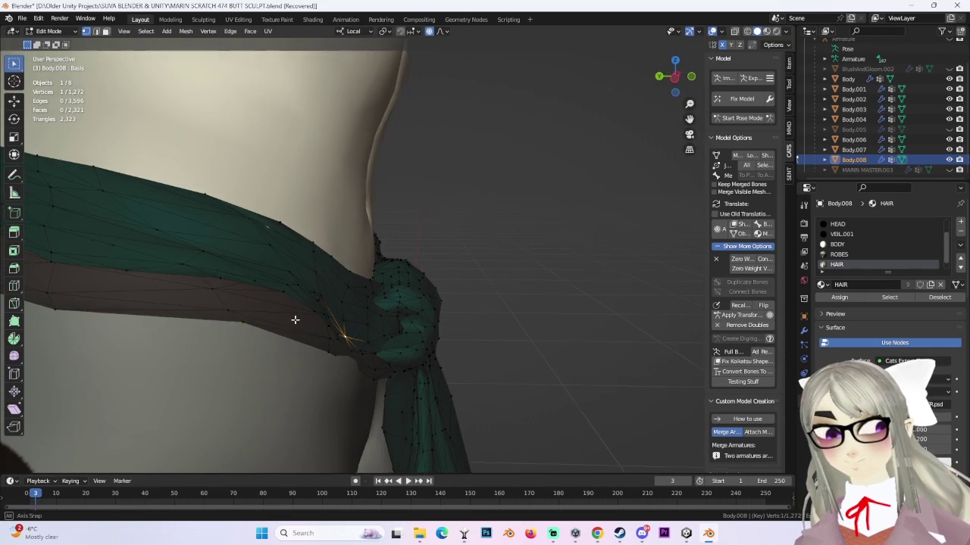
click(345, 348)
mouse_move(344, 347)
middle_down()
mouse_move(303, 321)
mouse_move(480, 266)
mouse_move(453, 121)
middle_up()
drag(664, 75, 309, 242)
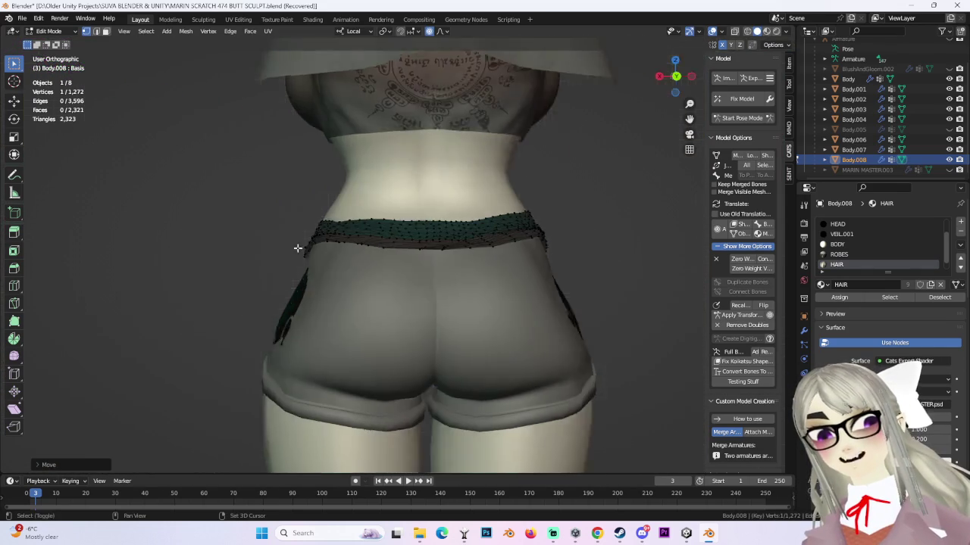
- Move the sash's back edge twice with soft proportional falloff
scroll(378, 242, up, 2)
scroll(391, 243, up, 3)
mouse_move(391, 243)
middle_down()
mouse_move(341, 249)
mouse_move(462, 292)
mouse_move(403, 231)
mouse_move(212, 283)
middle_up()
key(g)
click(212, 283)
key(g)
click(573, 353)
mouse_move(574, 353)
middle_down()
mouse_move(577, 397)
mouse_move(498, 397)
mouse_move(377, 296)
mouse_move(465, 363)
mouse_move(493, 353)
mouse_move(475, 347)
mouse_move(485, 302)
middle_up()
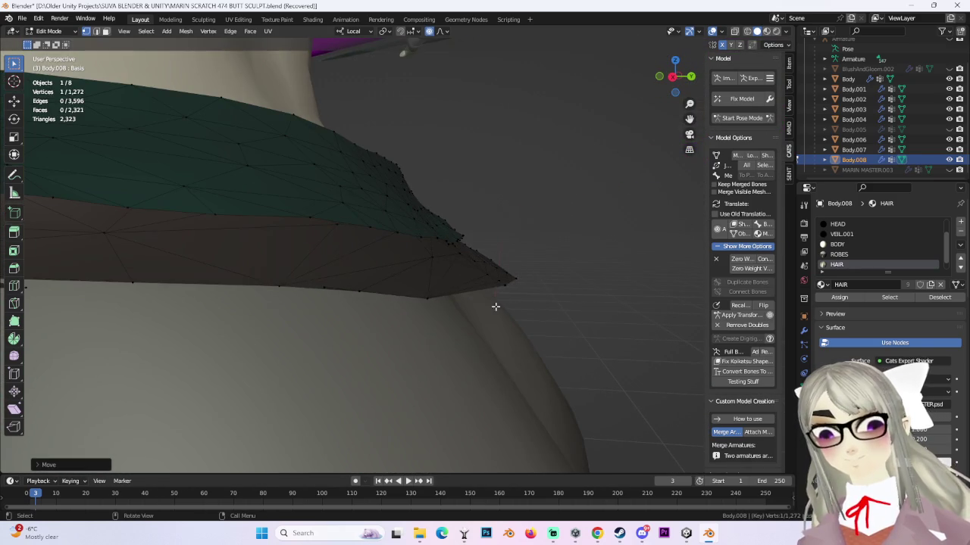
- Select the sash's pointed tip vertices in side view and reposition them, undoing a discarded change
click(672, 77)
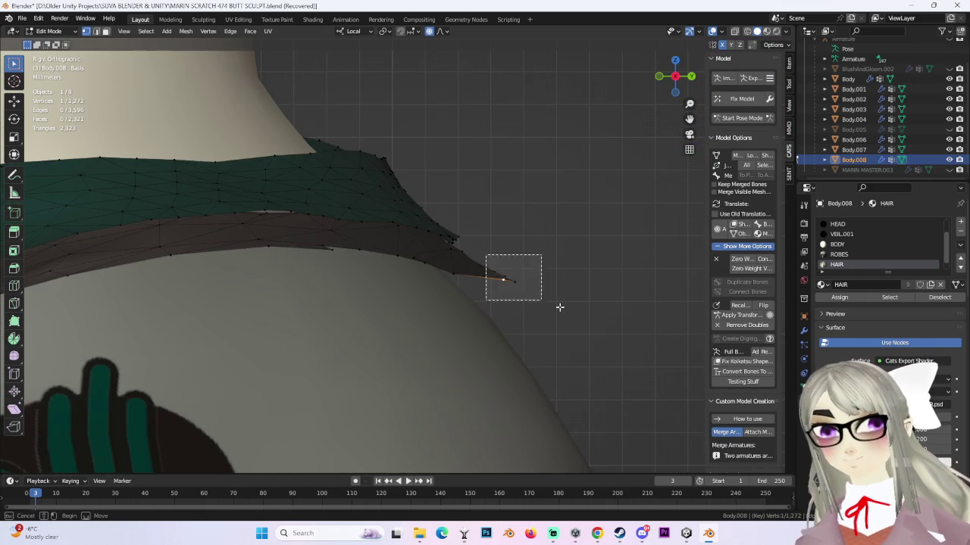
drag(541, 300, 534, 302)
key(g)
click(584, 303)
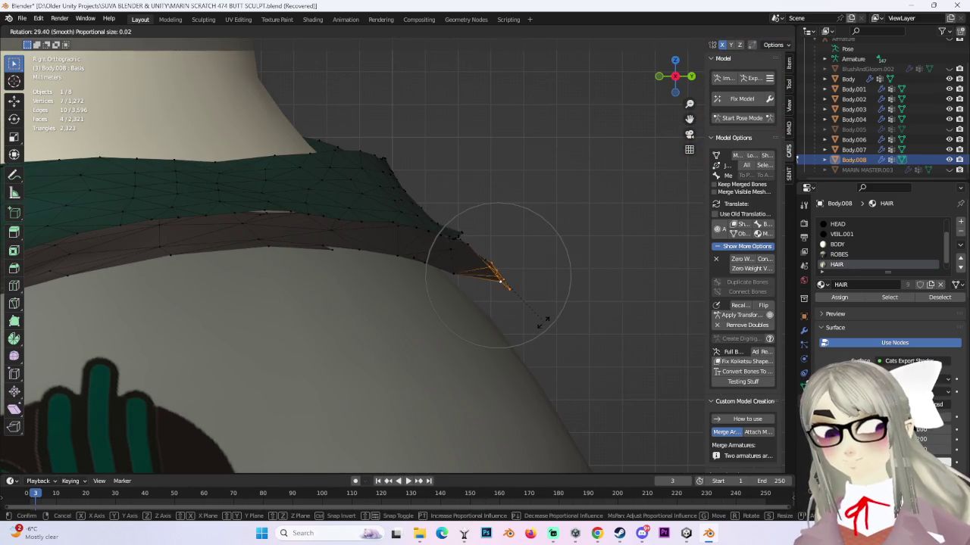
right_click(493, 319)
mouse_move(493, 319)
middle_down()
mouse_move(500, 311)
mouse_move(491, 309)
middle_up()
key(ctrl+z)
- Pull individual vertices on the sash's edge and top edge in against the body
click(199, 284)
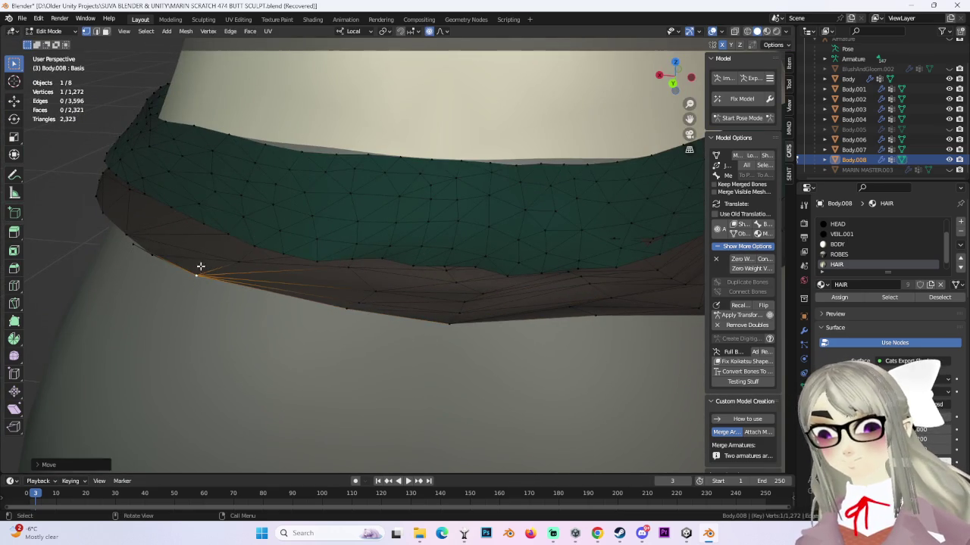
middle_drag(197, 268, 518, 288)
key(g)
right_click(600, 279)
mouse_move(599, 281)
middle_down()
mouse_move(600, 218)
mouse_move(544, 206)
middle_up()
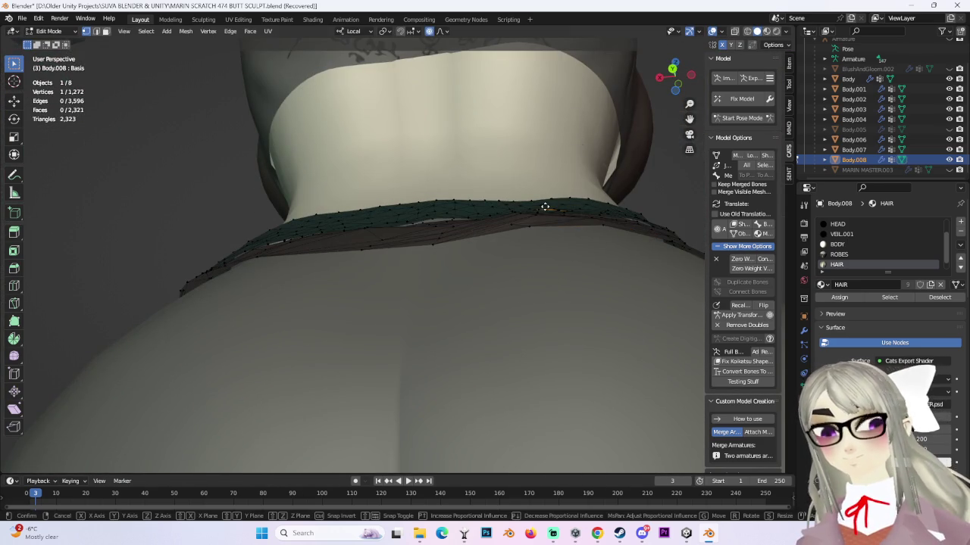
click(544, 206)
click(430, 204)
key(g)
click(432, 209)
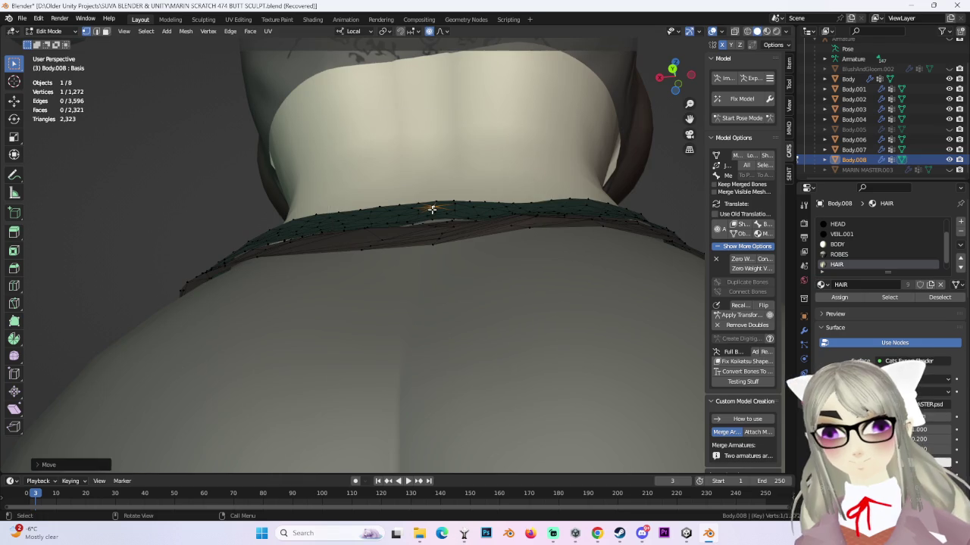
scroll(432, 209, down, 5)
mouse_move(432, 209)
middle_down()
mouse_move(494, 321)
mouse_move(654, 115)
middle_up()
scroll(494, 320, down, 2)
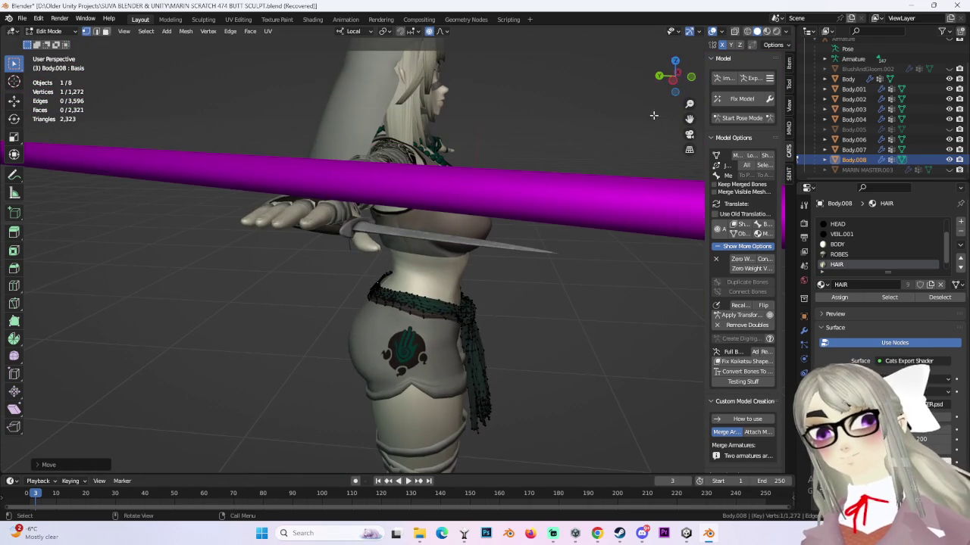
- In side orthographic view, grab waist vertices with soft falloff to pull the sash in
click(659, 77)
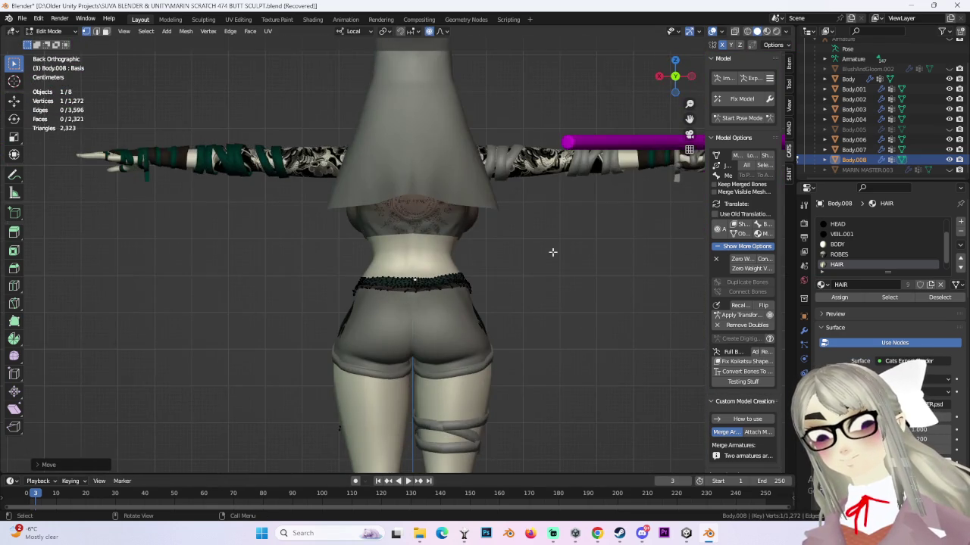
mouse_move(520, 294)
middle_down()
mouse_move(511, 303)
mouse_move(564, 297)
middle_up()
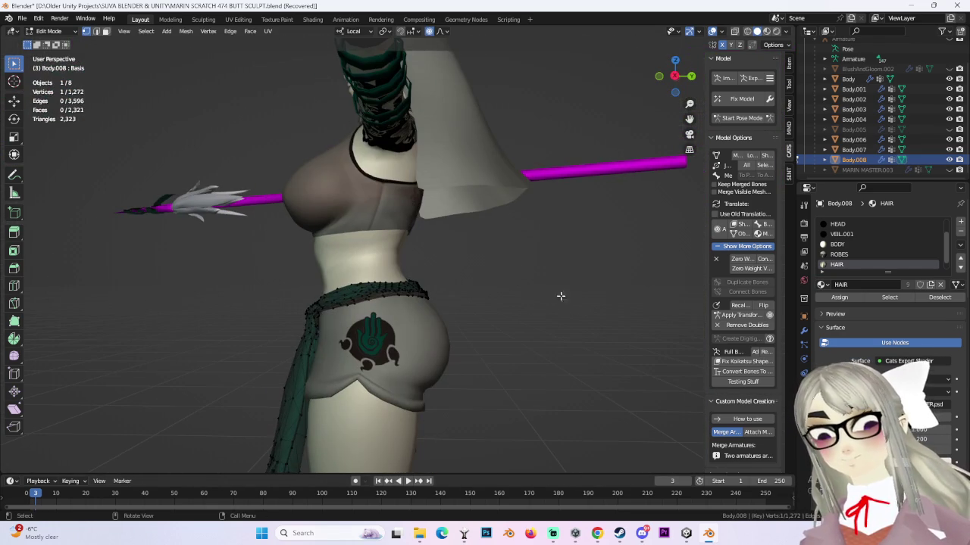
click(673, 77)
scroll(365, 290, up, 3)
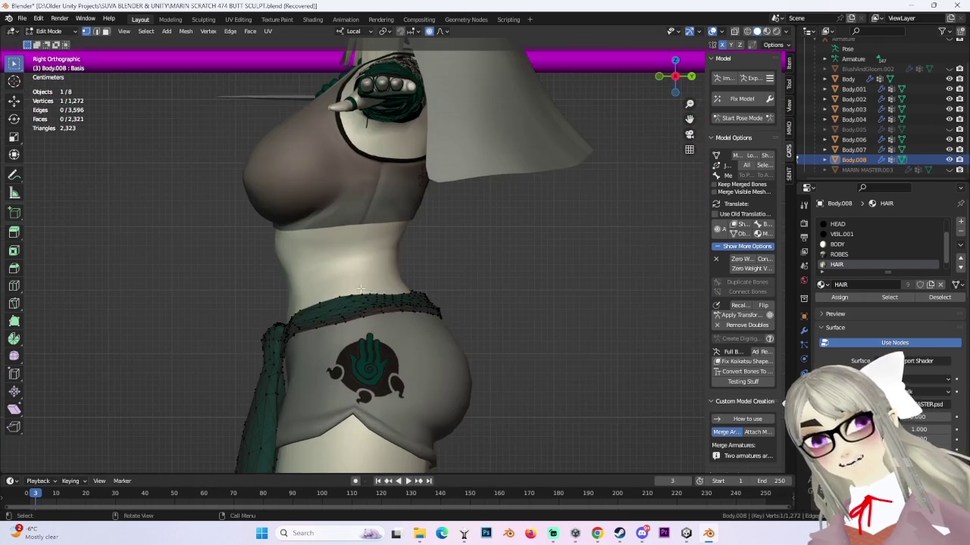
key(g)
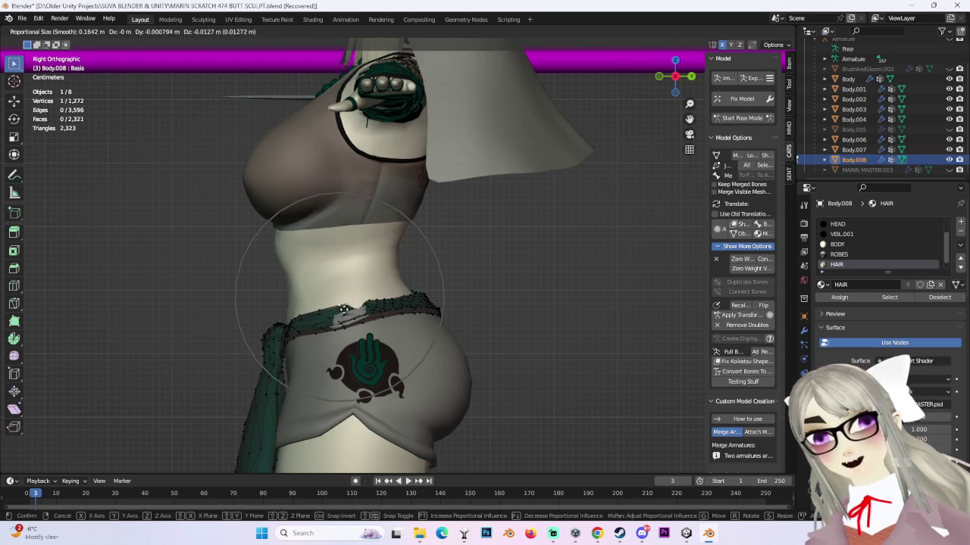
click(344, 303)
mouse_move(345, 303)
middle_down()
mouse_move(479, 316)
mouse_move(448, 284)
mouse_move(615, 129)
middle_up()
key(g)
right_click(505, 313)
key(g)
click(508, 314)
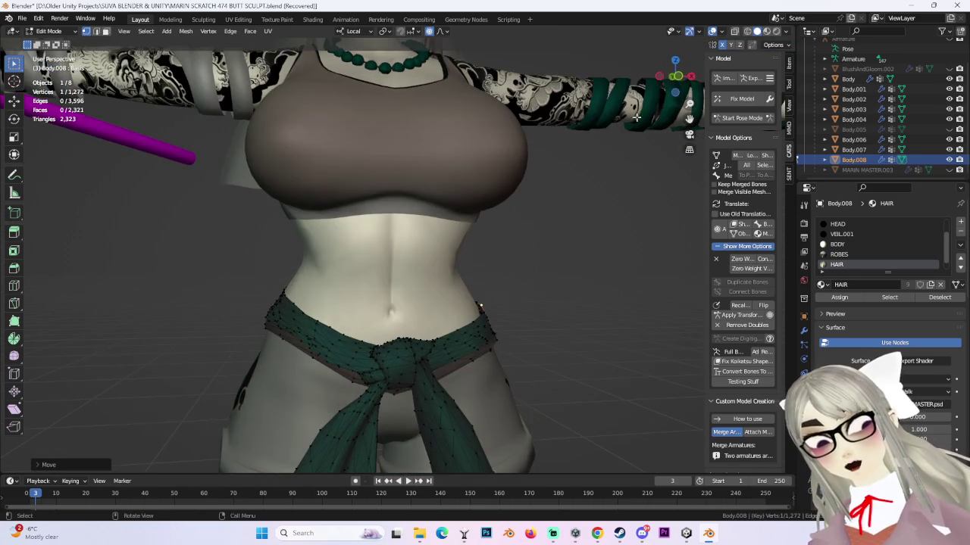
- In front view, shift the sash's side closer to the body with soft falloff
click(676, 76)
key(g)
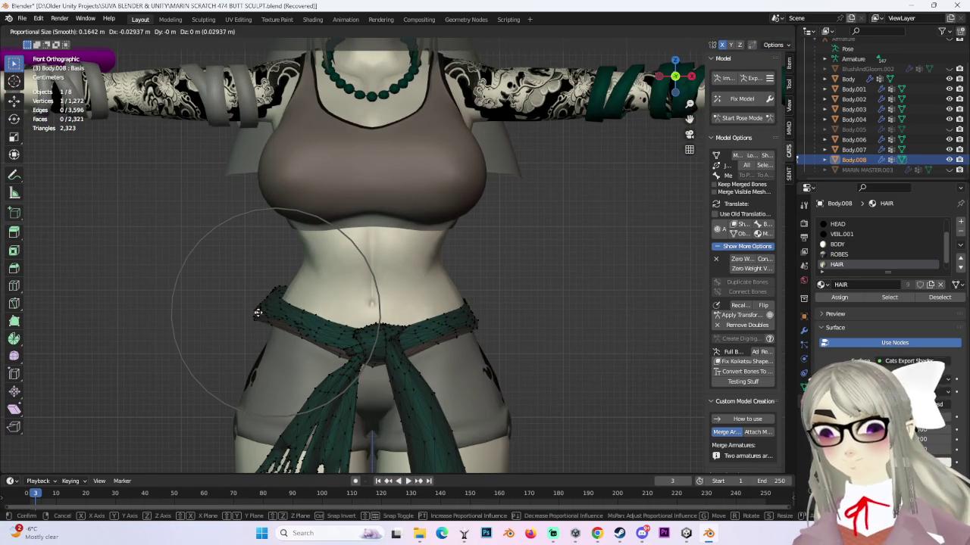
click(259, 323)
scroll(447, 292, down, 3)
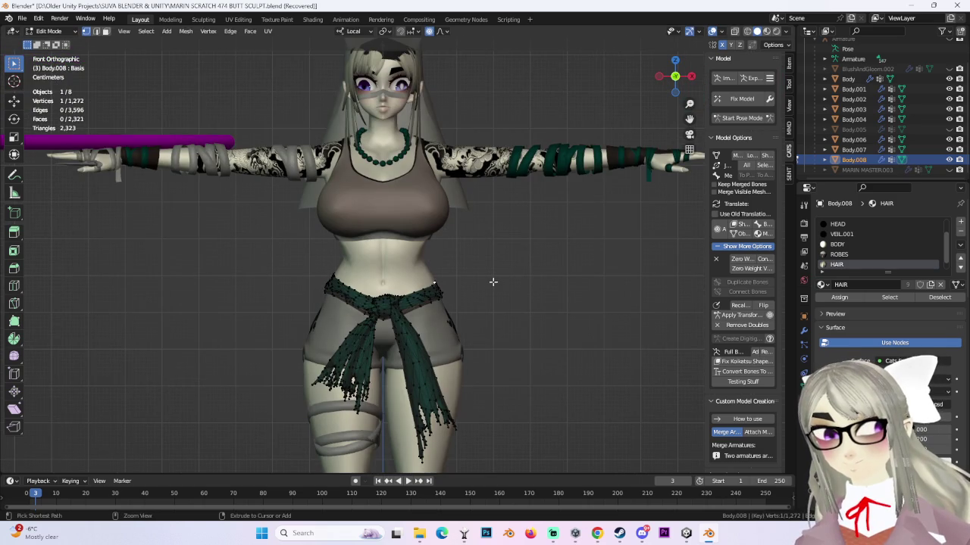
mouse_move(513, 251)
middle_down()
mouse_move(498, 281)
mouse_move(405, 283)
mouse_move(443, 290)
middle_up()
scroll(493, 277, up, 4)
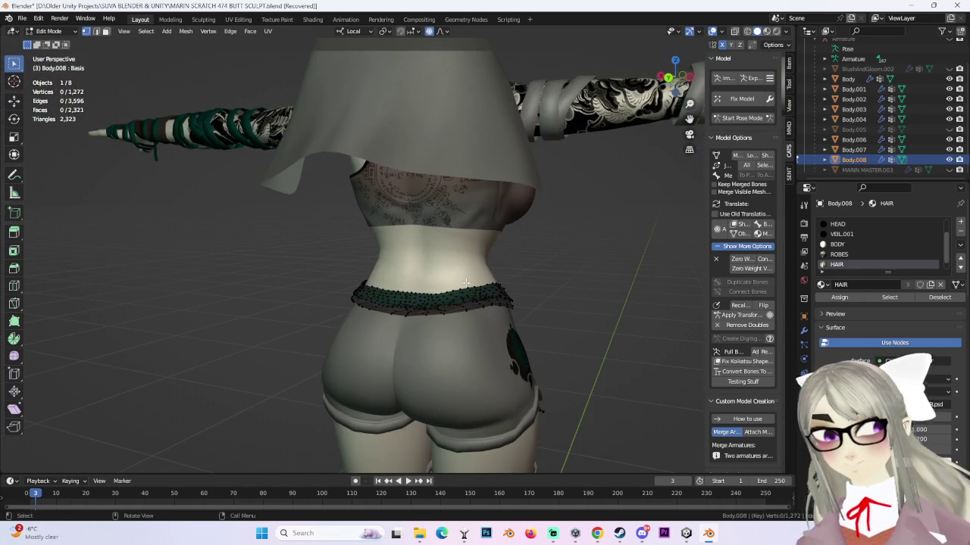
- Inspect the reshaped sash from rear, side and three-quarter views
click(678, 90)
scroll(544, 329, down, 3)
mouse_move(543, 329)
middle_down()
mouse_move(460, 325)
mouse_move(521, 335)
middle_up()
mouse_move(466, 358)
middle_down()
mouse_move(523, 325)
mouse_move(555, 328)
mouse_move(452, 347)
middle_up()
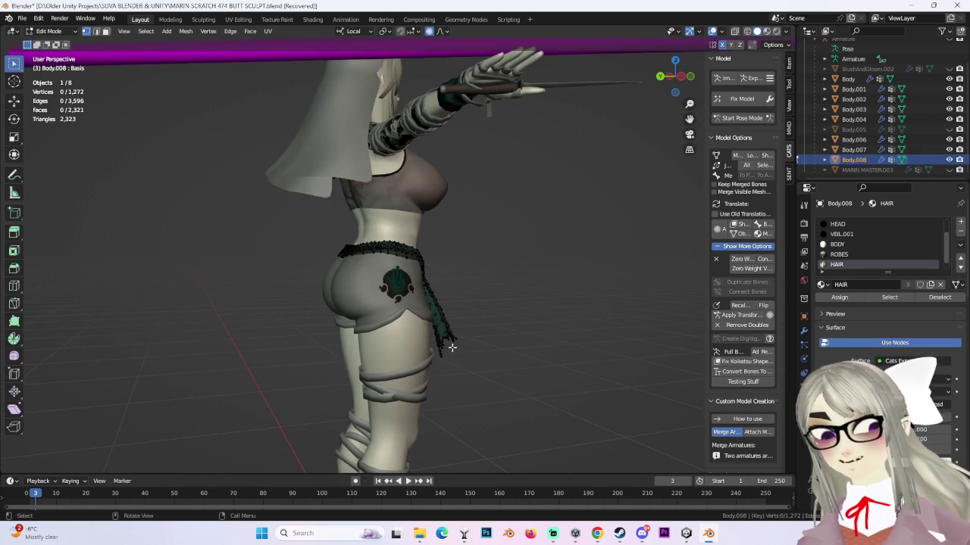
click(660, 77)
middle_drag(558, 253, 725, 78)
click(23, 19)
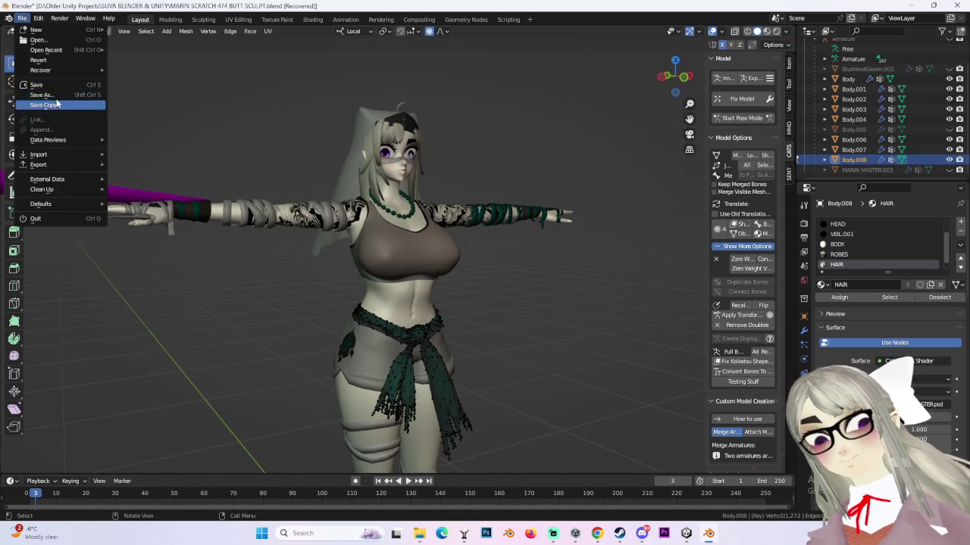
- Save the scene as MARIN SCRATCH 475 BUTT SCULPT.blend, then CATS-import MARIN SCRATCH 467 SHORTS TRANSFER FIX.fbx
click(45, 105)
click(257, 425)
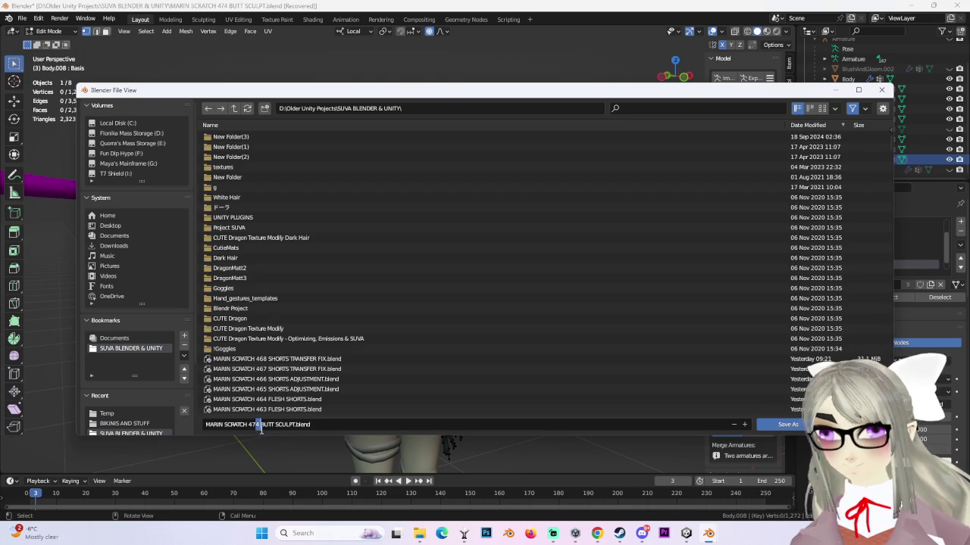
click(787, 425)
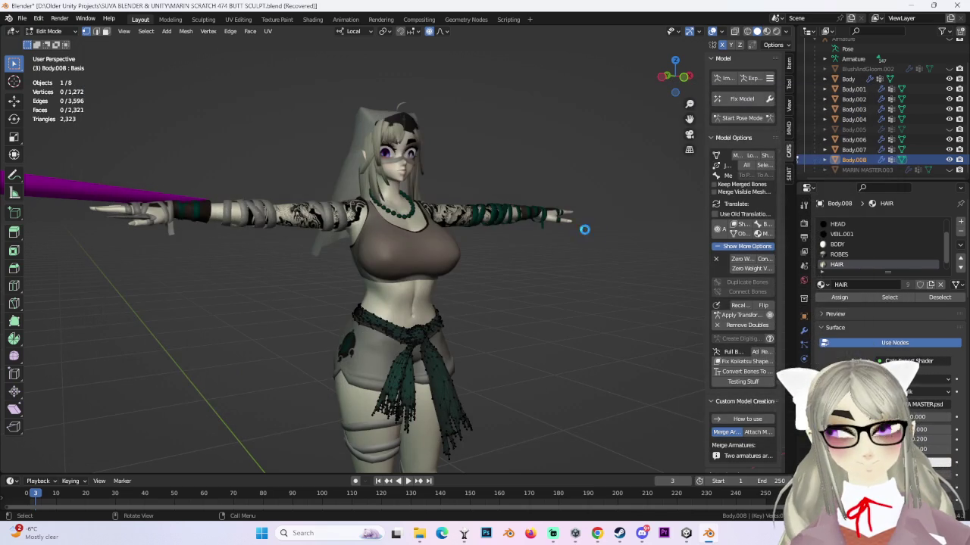
click(725, 79)
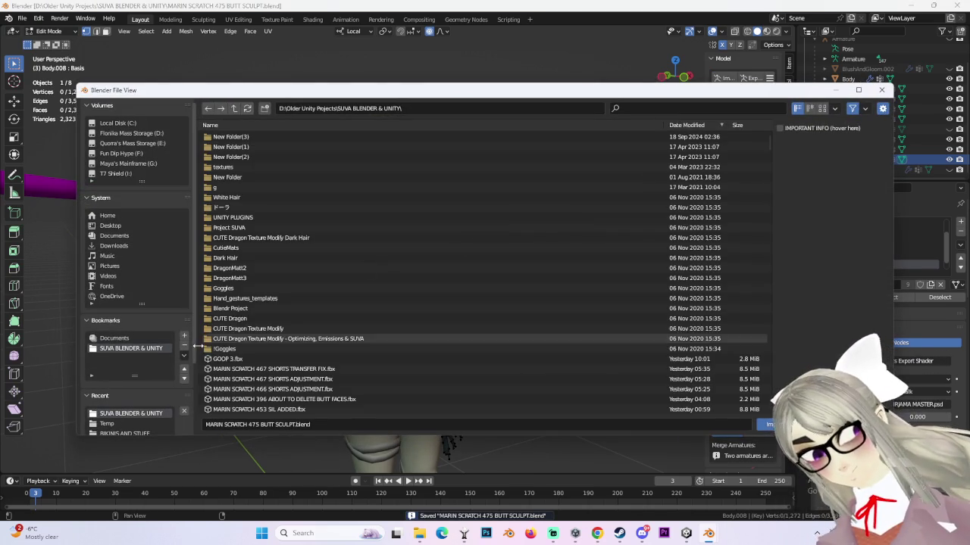
double_click(309, 369)
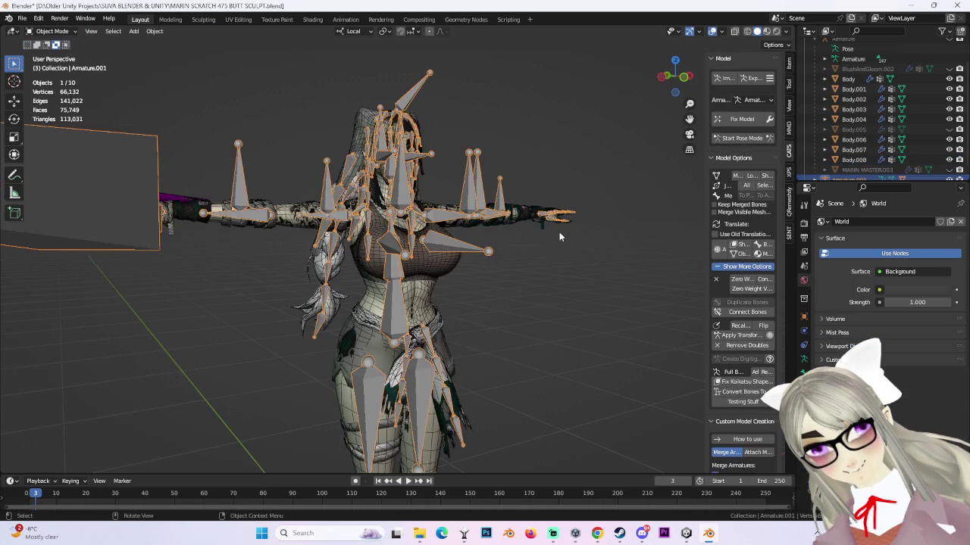
- Move the imported model sideways so it stands beside the original avatar
scroll(512, 307, up, 3)
scroll(510, 301, up, 3)
key(g)
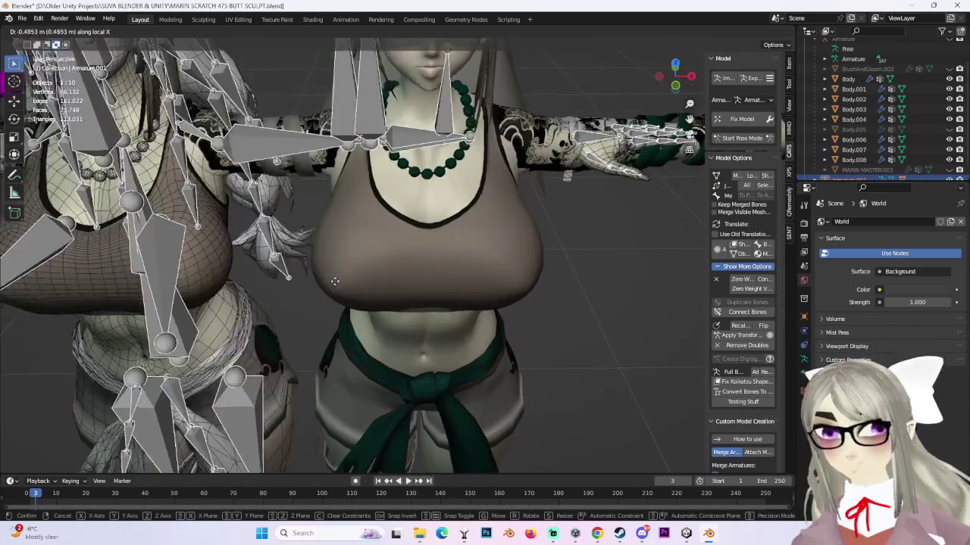
click(418, 270)
mouse_move(418, 270)
middle_down()
mouse_move(621, 266)
mouse_move(577, 260)
middle_up()
scroll(621, 266, down, 3)
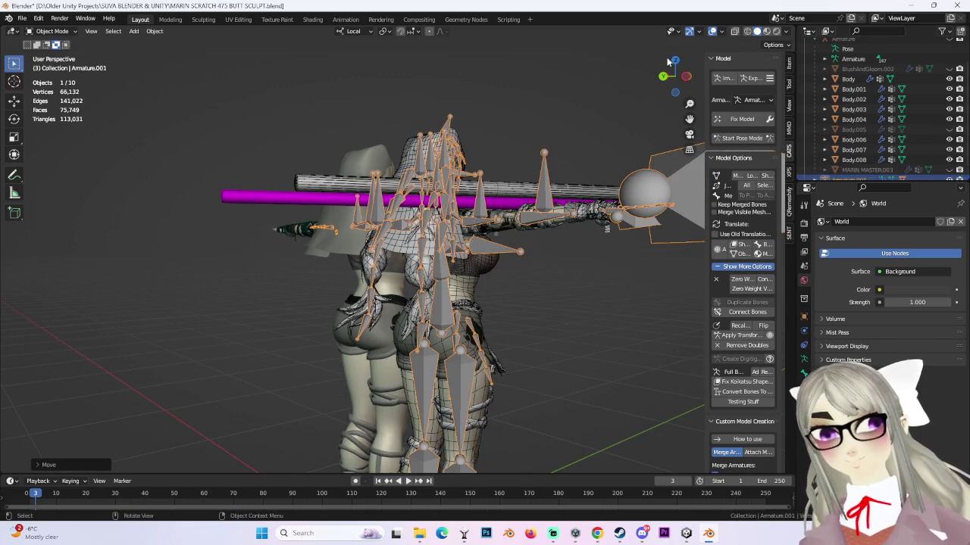
scroll(950, 180, down, 1)
- Hide the imported Armature.001 and turn off the wireframe overlay
click(949, 171)
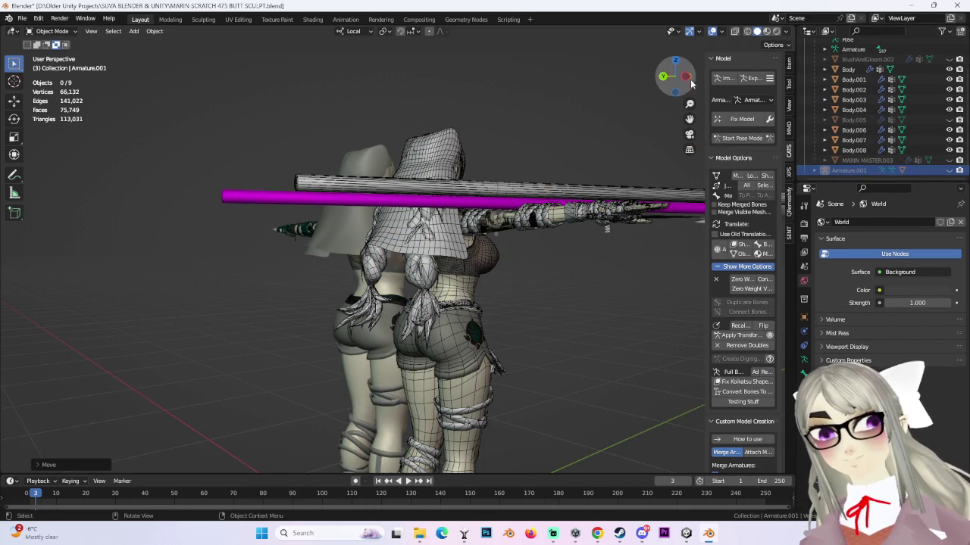
click(690, 84)
scroll(455, 272, up, 5)
scroll(469, 265, up, 3)
scroll(530, 273, down, 6)
mouse_move(532, 269)
middle_down()
mouse_move(617, 275)
mouse_move(732, 41)
middle_up()
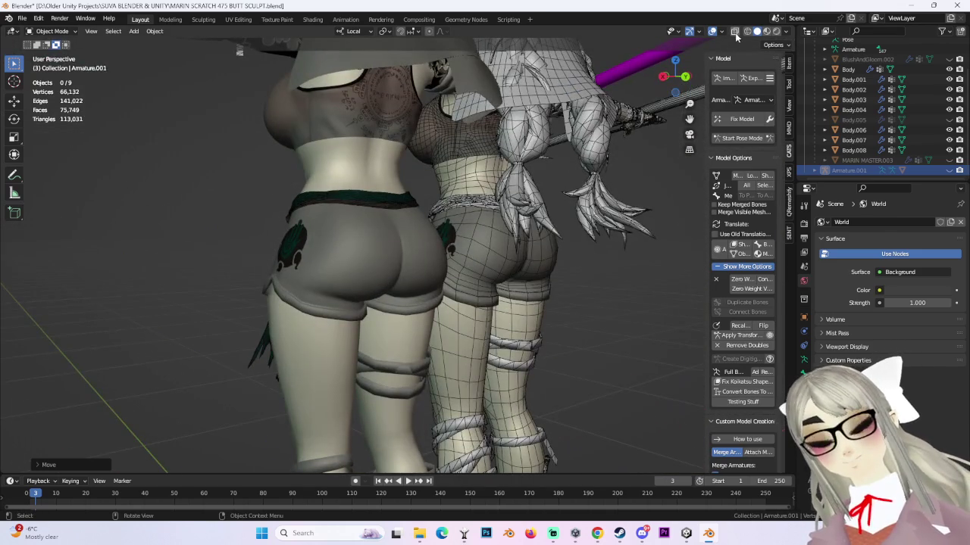
click(734, 32)
- From a straight back view, select the body mesh at the hips
mouse_move(640, 221)
middle_down()
mouse_move(532, 225)
mouse_move(677, 209)
mouse_move(544, 224)
mouse_move(637, 221)
mouse_move(685, 234)
mouse_move(634, 240)
middle_up()
scroll(544, 223, up, 3)
scroll(610, 223, down, 3)
scroll(659, 235, up, 3)
scroll(634, 239, down, 3)
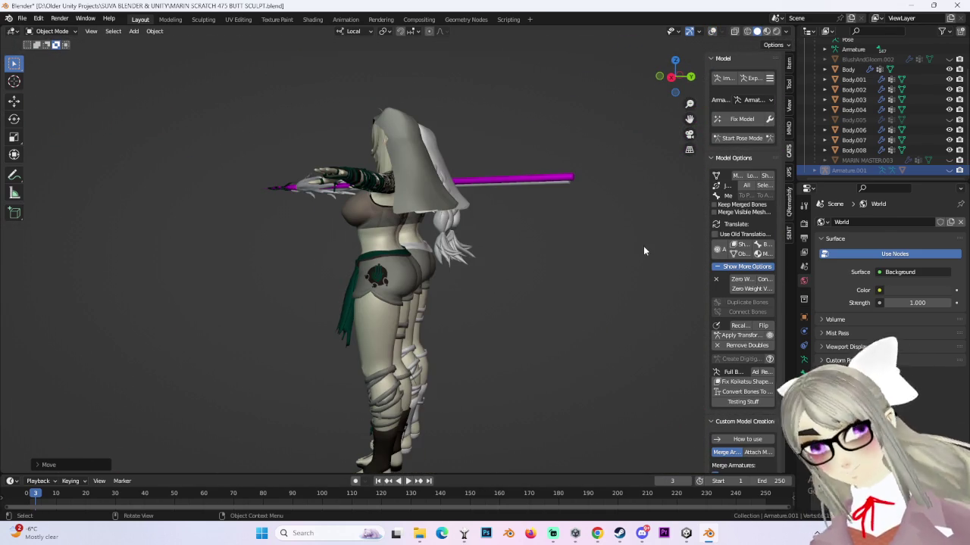
scroll(530, 333, up, 4)
click(400, 302)
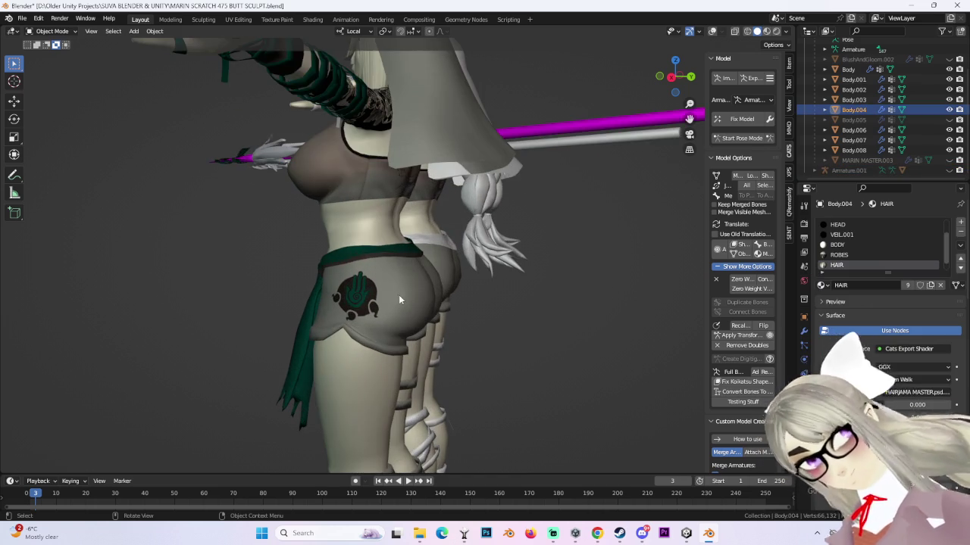
middle_drag(400, 300, 403, 272)
click(75, 33)
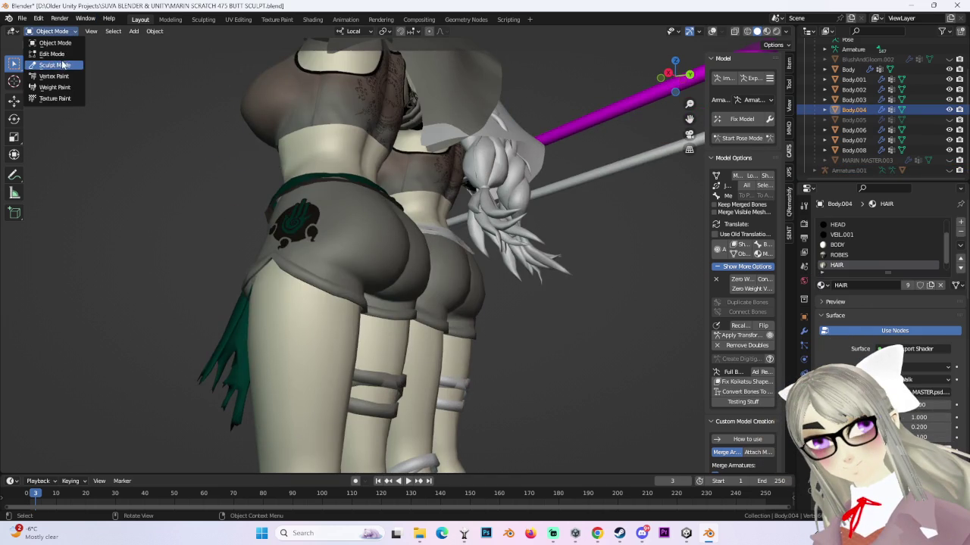
click(53, 64)
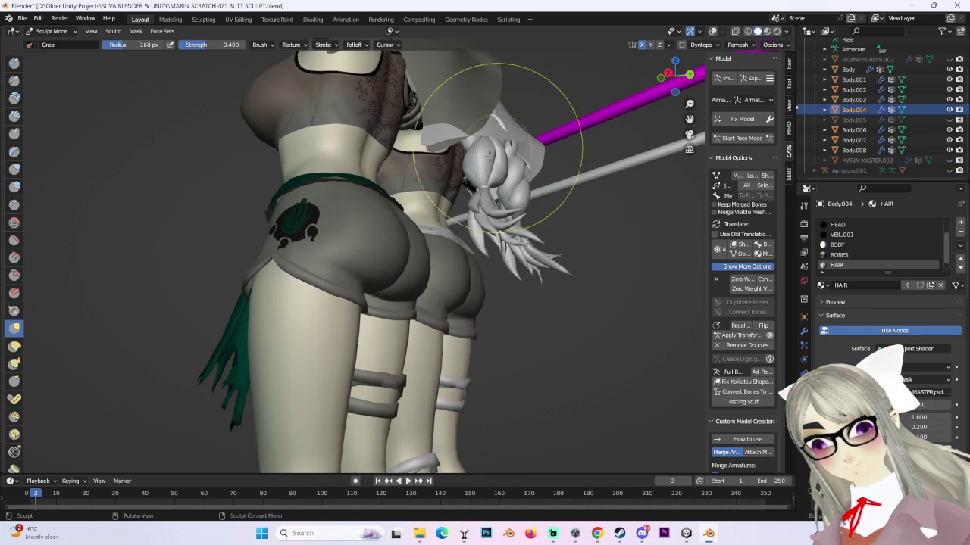
middle_drag(498, 86, 621, 82)
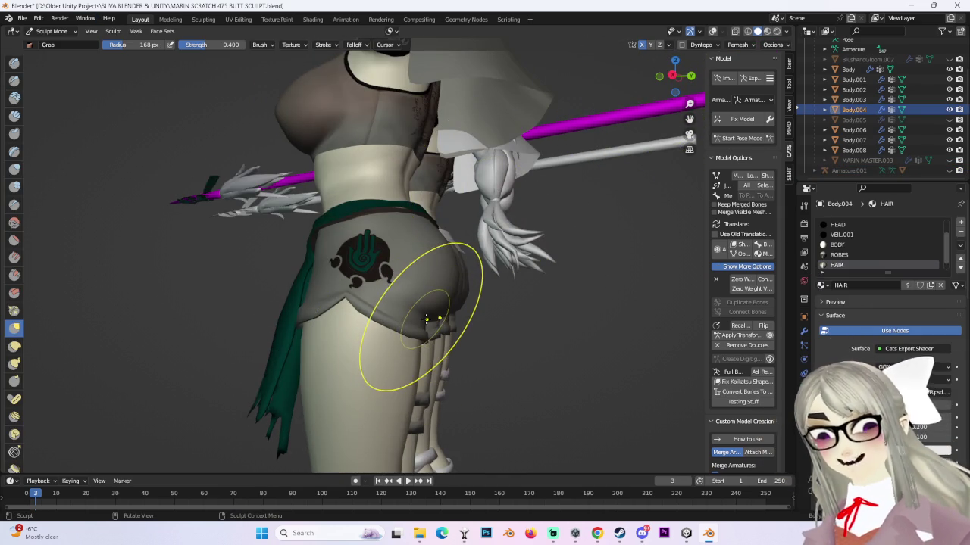
mouse_move(422, 385)
middle_down()
mouse_move(514, 286)
mouse_move(405, 334)
middle_up()
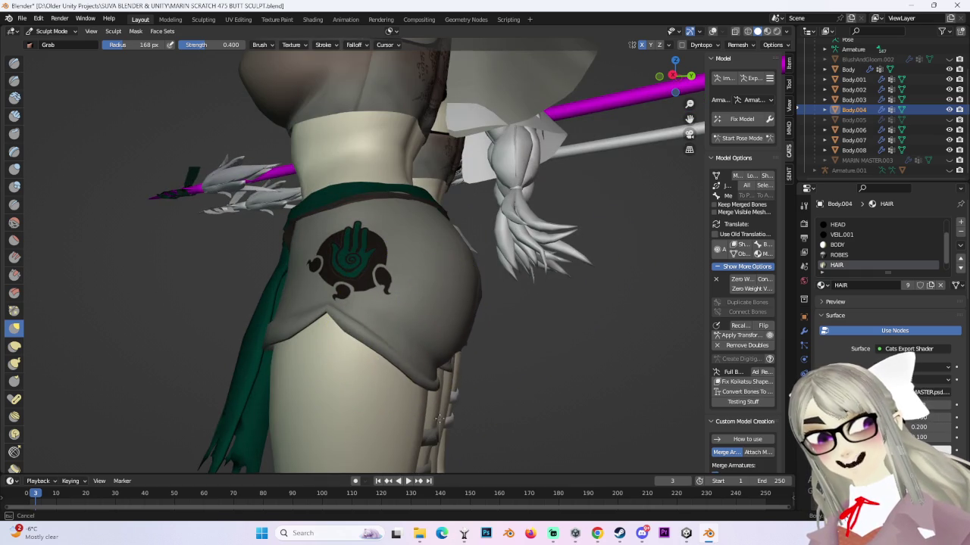
mouse_move(440, 416)
middle_down()
mouse_move(455, 249)
mouse_move(362, 306)
mouse_move(326, 314)
mouse_move(561, 312)
mouse_move(558, 328)
mouse_move(453, 339)
mouse_move(477, 280)
mouse_move(458, 288)
mouse_move(509, 322)
mouse_move(336, 303)
middle_up()
scroll(321, 305, up, 2)
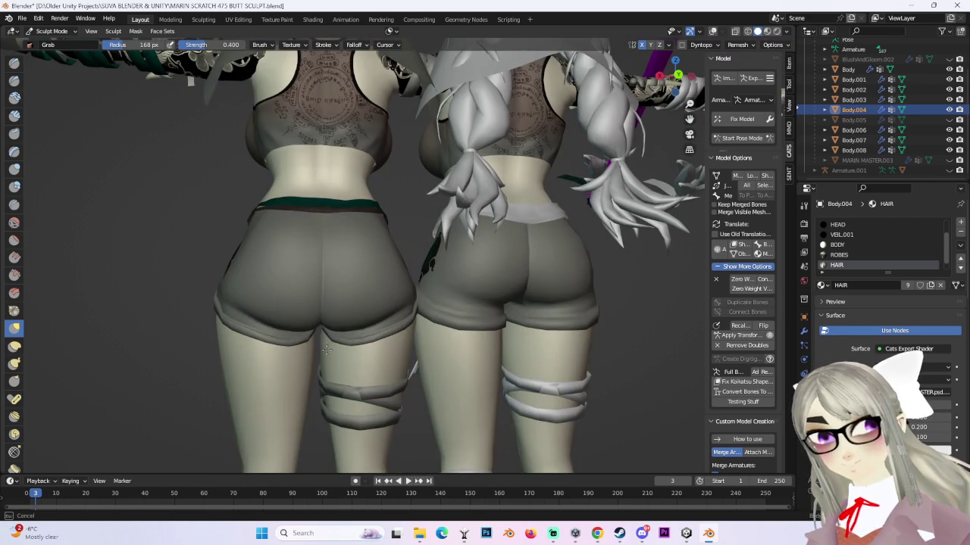
middle_drag(413, 317, 391, 310)
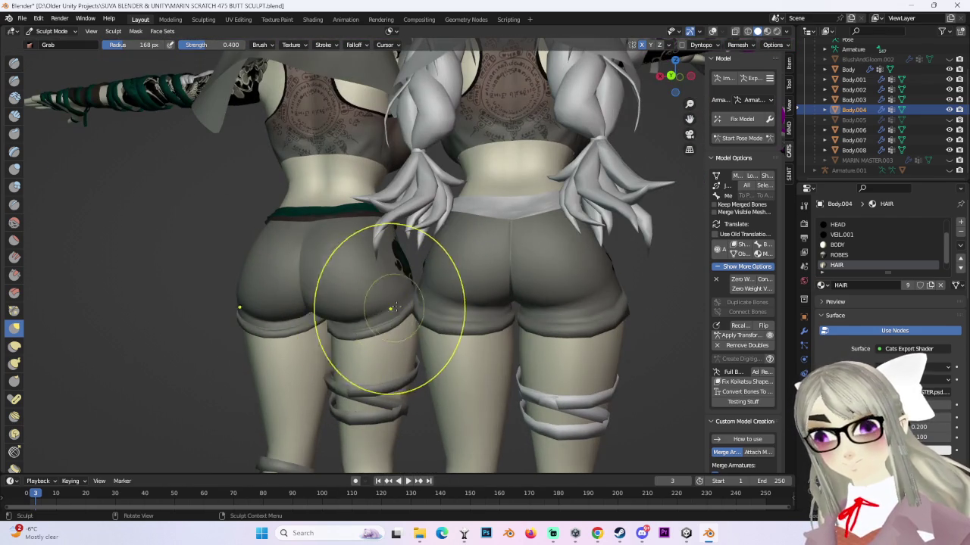
scroll(421, 318, up, 2)
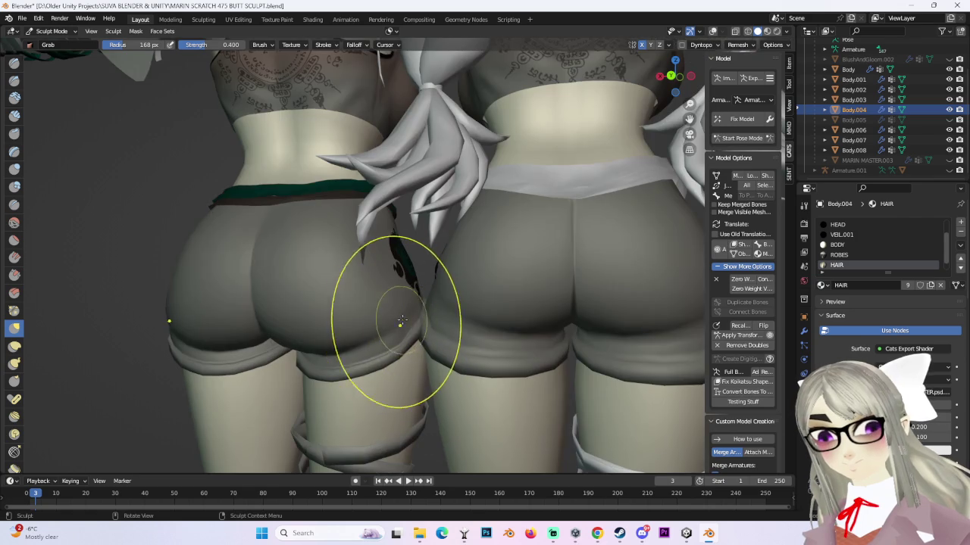
scroll(404, 331, down, 3)
mouse_move(502, 368)
middle_down()
mouse_move(541, 357)
mouse_move(575, 303)
middle_up()
scroll(631, 170, up, 2)
drag(675, 80, 465, 205)
scroll(466, 205, up, 2)
scroll(504, 250, up, 2)
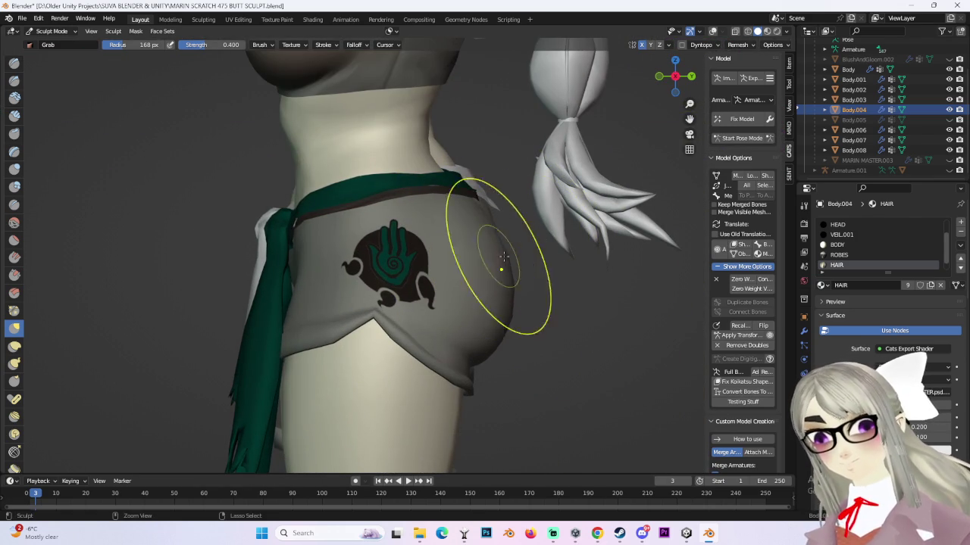
middle_drag(499, 256, 552, 277)
scroll(528, 260, up, 2)
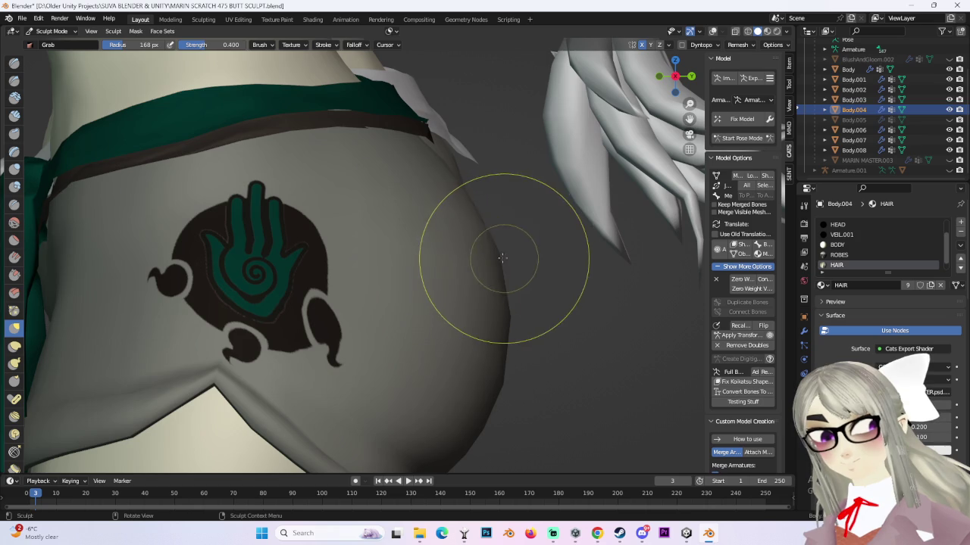
middle_drag(499, 254, 484, 242)
scroll(649, 182, down, 3)
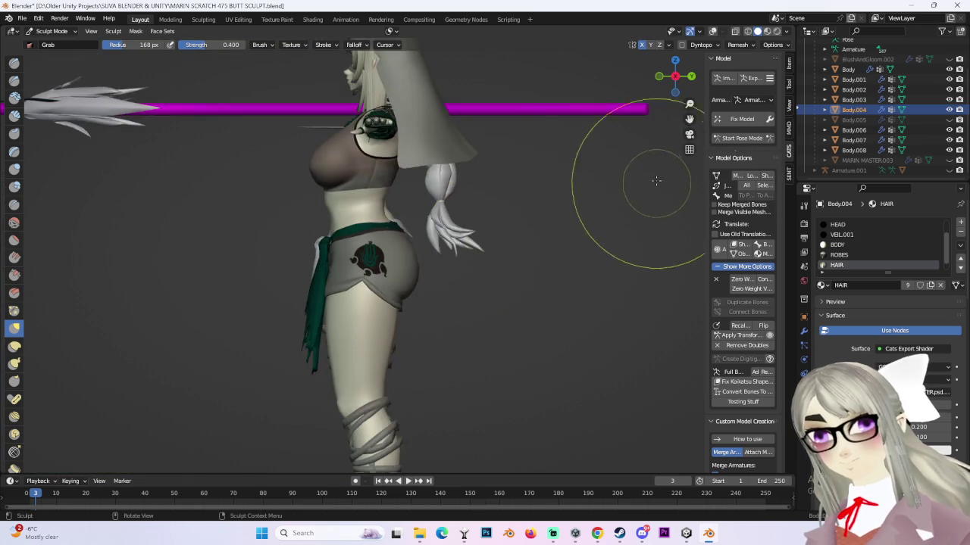
scroll(401, 222, up, 3)
scroll(383, 208, down, 3)
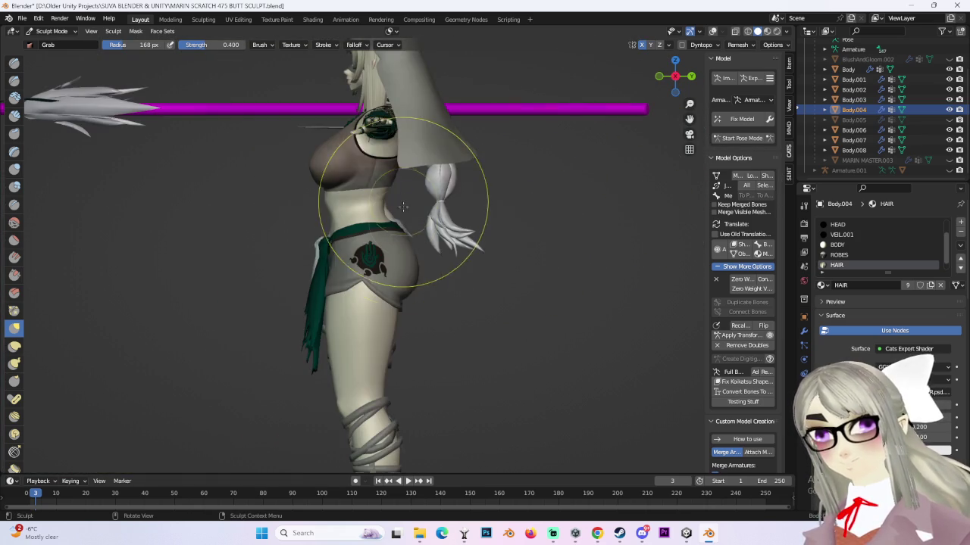
middle_drag(388, 225, 379, 250)
scroll(378, 250, up, 5)
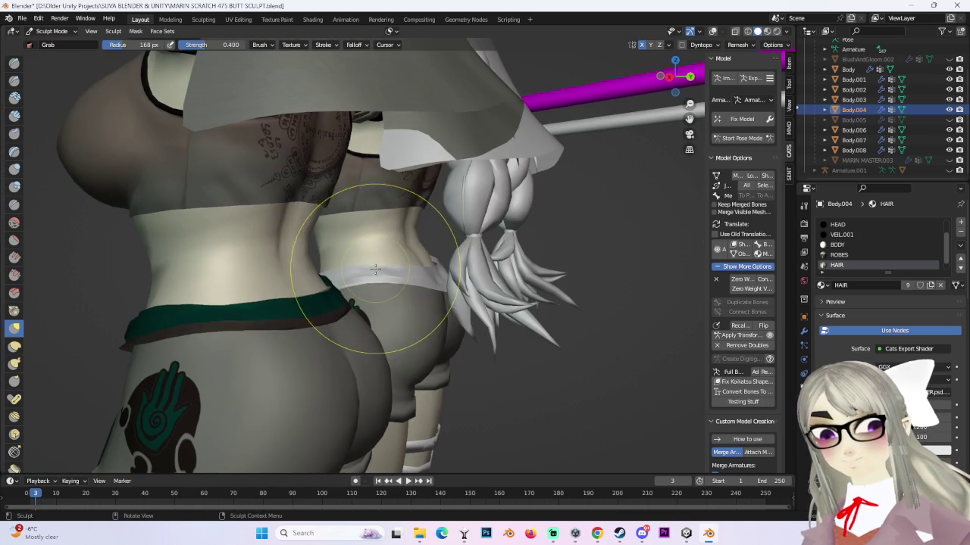
mouse_move(283, 316)
middle_down()
mouse_move(334, 296)
mouse_move(292, 299)
mouse_move(307, 292)
mouse_move(300, 286)
mouse_move(320, 356)
mouse_move(303, 303)
mouse_move(382, 242)
mouse_move(481, 265)
middle_up()
scroll(293, 299, up, 2)
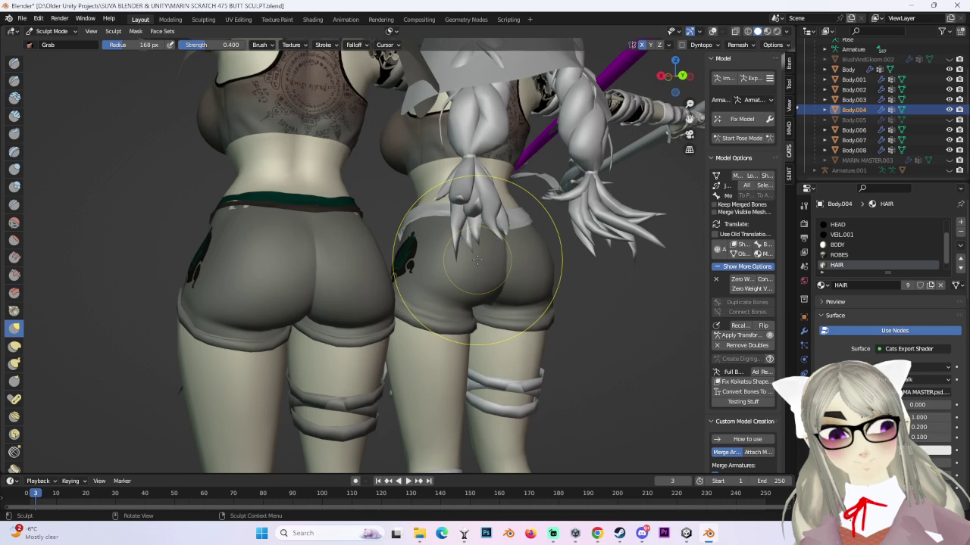
click(669, 85)
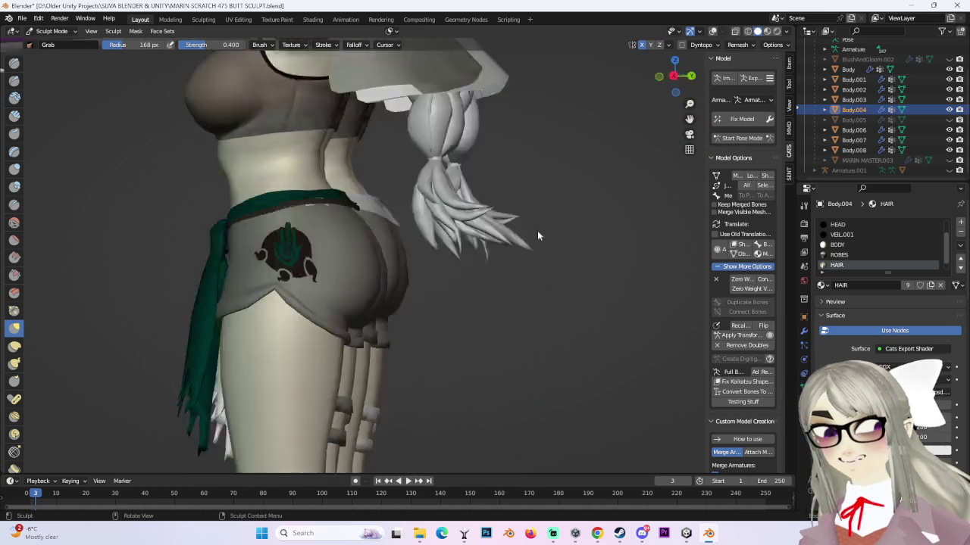
drag(666, 87, 671, 81)
mouse_move(395, 303)
middle_down()
mouse_move(413, 312)
mouse_move(194, 271)
middle_up()
scroll(428, 317, up, 2)
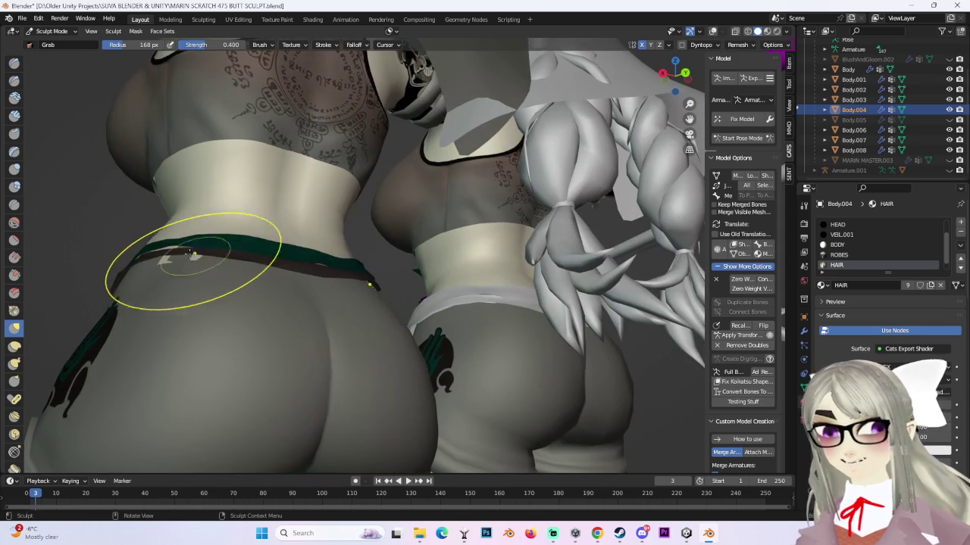
mouse_move(276, 282)
middle_down()
mouse_move(217, 292)
mouse_move(185, 281)
mouse_move(342, 389)
mouse_move(395, 306)
mouse_move(421, 351)
mouse_move(437, 340)
mouse_move(379, 281)
mouse_move(455, 281)
mouse_move(573, 97)
middle_up()
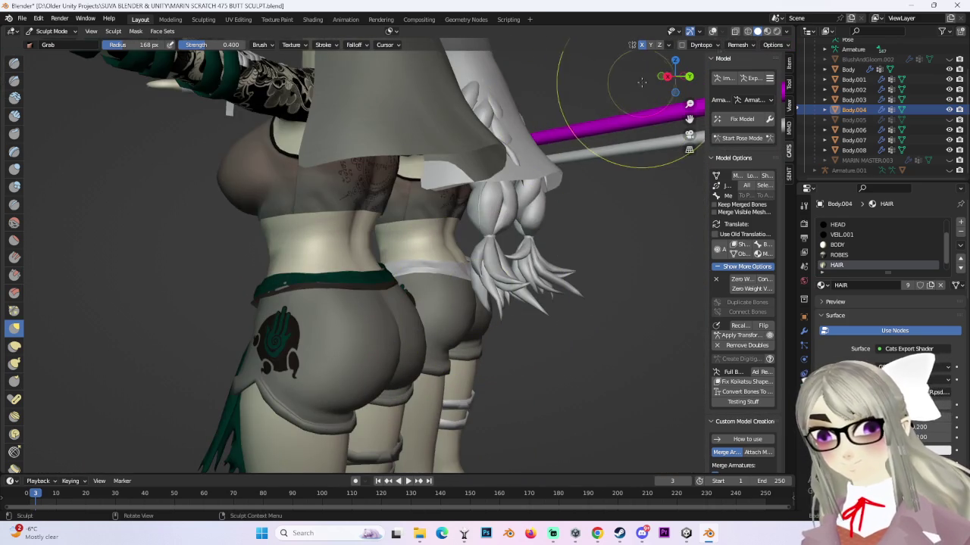
mouse_move(666, 76)
middle_down()
mouse_move(504, 238)
mouse_move(379, 217)
mouse_move(371, 282)
mouse_move(493, 313)
mouse_move(292, 334)
mouse_move(389, 281)
mouse_move(346, 277)
mouse_move(357, 287)
middle_up()
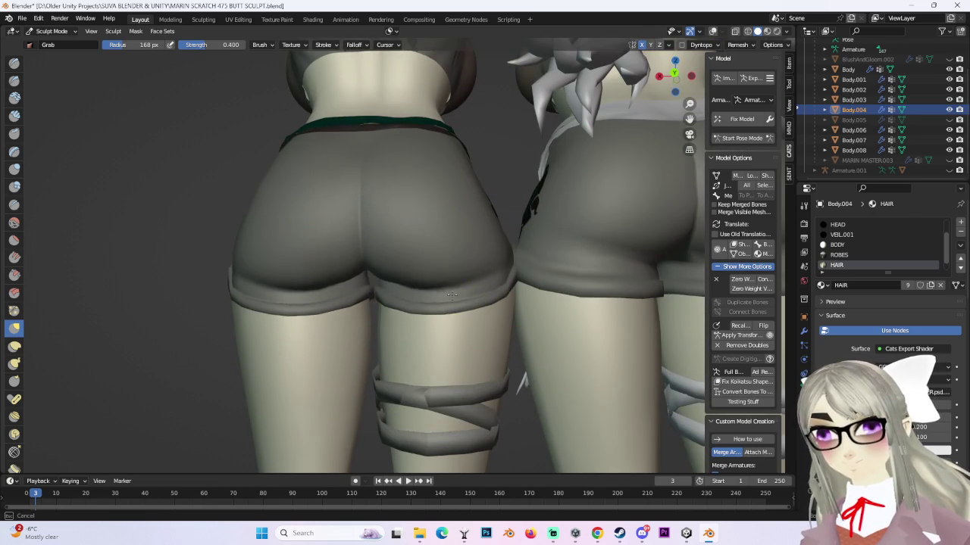
mouse_move(298, 284)
middle_down()
mouse_move(271, 281)
mouse_move(616, 422)
mouse_move(518, 347)
mouse_move(363, 307)
middle_up()
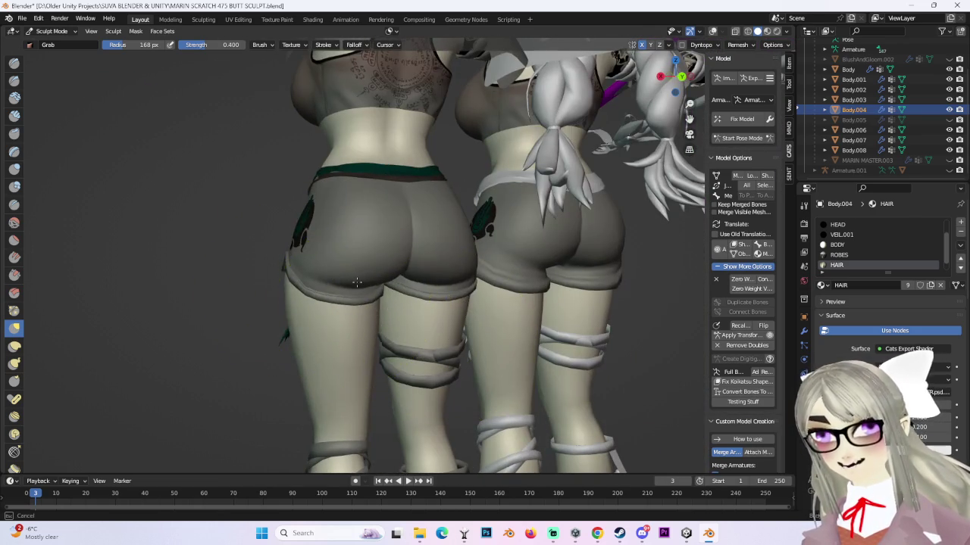
- Orbit around both models to compare their hips from side and rear angles
scroll(344, 329, up, 3)
mouse_move(465, 314)
middle_down()
mouse_move(411, 324)
mouse_move(531, 305)
mouse_move(509, 293)
middle_up()
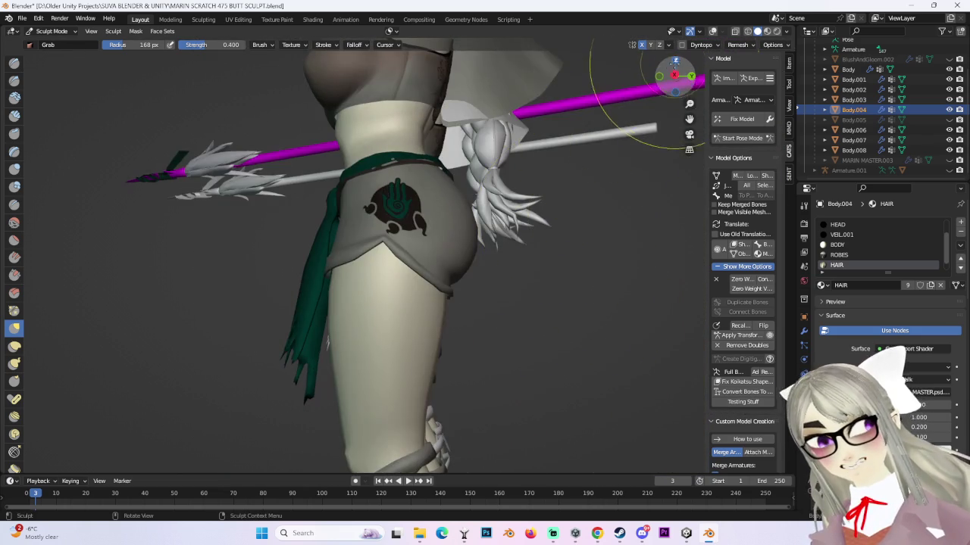
drag(677, 80, 671, 76)
mouse_move(584, 237)
middle_down()
mouse_move(531, 234)
mouse_move(445, 267)
mouse_move(361, 233)
middle_up()
mouse_move(510, 179)
middle_down()
mouse_move(454, 190)
mouse_move(454, 281)
mouse_move(422, 250)
mouse_move(470, 254)
middle_up()
mouse_move(621, 229)
middle_down()
mouse_move(606, 242)
mouse_move(531, 212)
middle_up()
scroll(645, 212, up, 2)
scroll(616, 223, down, 3)
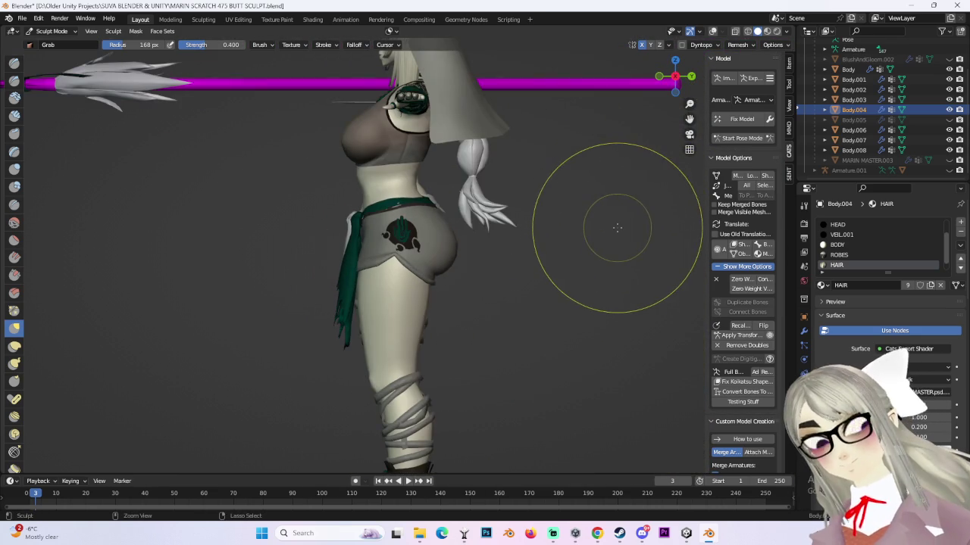
scroll(450, 168, up, 5)
- Settle on a close, straight rear view of the model's hips
mouse_move(507, 177)
middle_down()
mouse_move(346, 195)
mouse_move(373, 165)
mouse_move(351, 162)
mouse_move(389, 281)
mouse_move(433, 304)
middle_up()
mouse_move(494, 277)
middle_down()
mouse_move(368, 271)
mouse_move(567, 264)
mouse_move(369, 231)
mouse_move(406, 237)
mouse_move(383, 217)
middle_up()
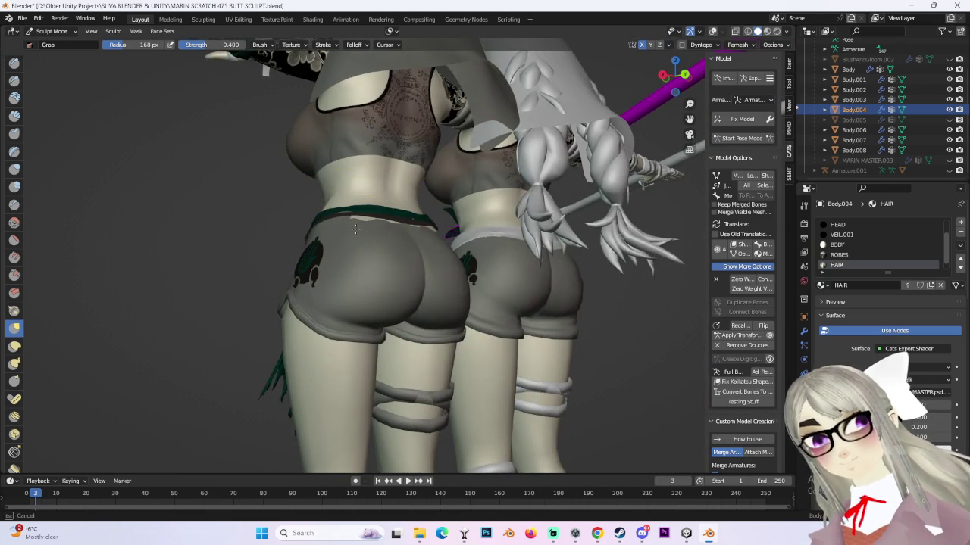
mouse_move(513, 215)
middle_down()
mouse_move(559, 195)
mouse_move(531, 216)
mouse_move(558, 190)
mouse_move(523, 333)
mouse_move(402, 295)
middle_up()
middle_drag(307, 352, 378, 343)
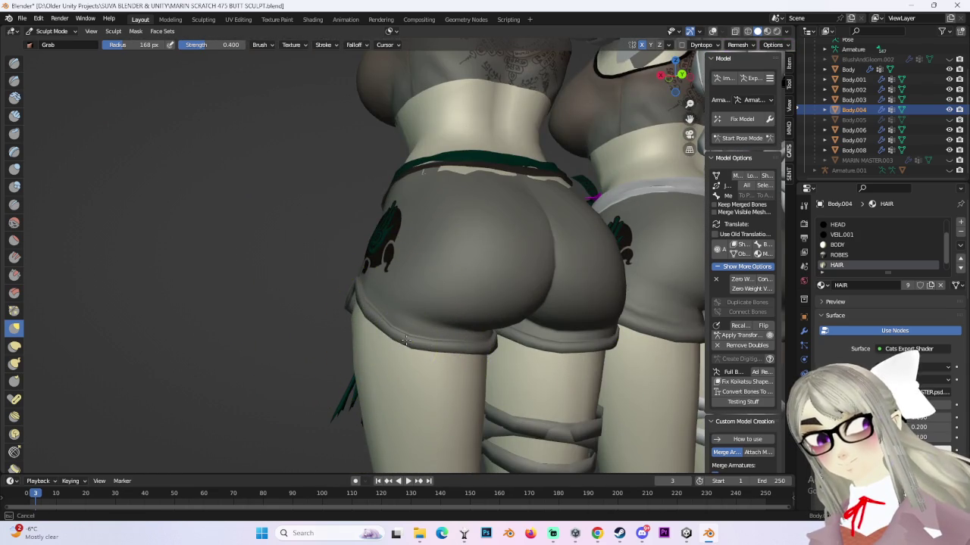
middle_drag(431, 322, 612, 350)
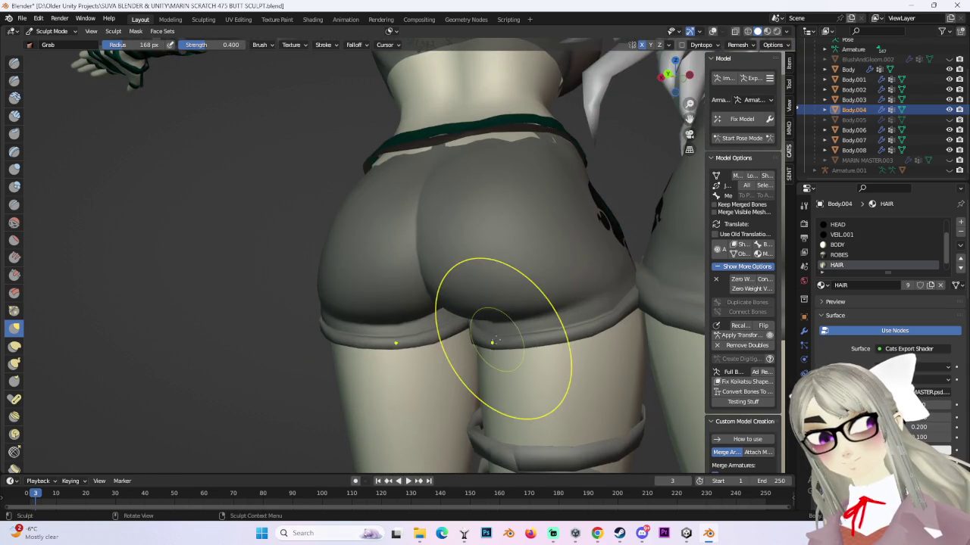
middle_drag(494, 341, 558, 368)
shift+middle_drag(652, 75, 629, 87)
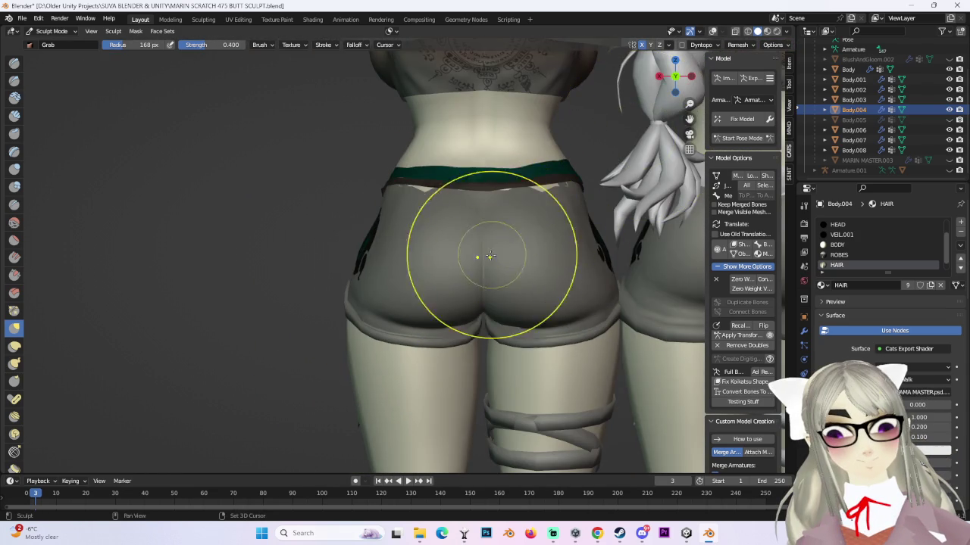
scroll(491, 257, up, 1)
scroll(491, 261, up, 2)
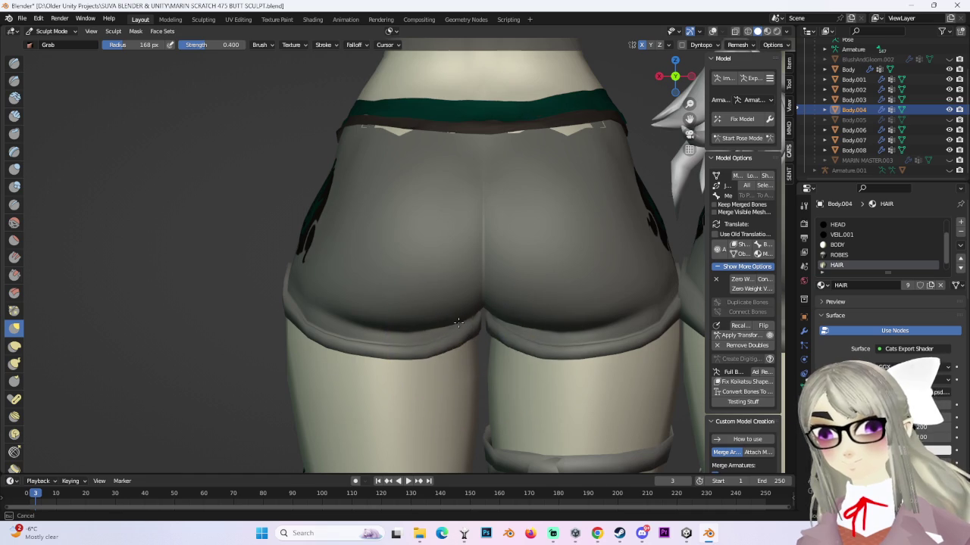
- Grab-sculpt the skirt hem at the hip, undoing a stray pull on the shorts
drag(512, 312, 422, 313)
key(ctrl+z)
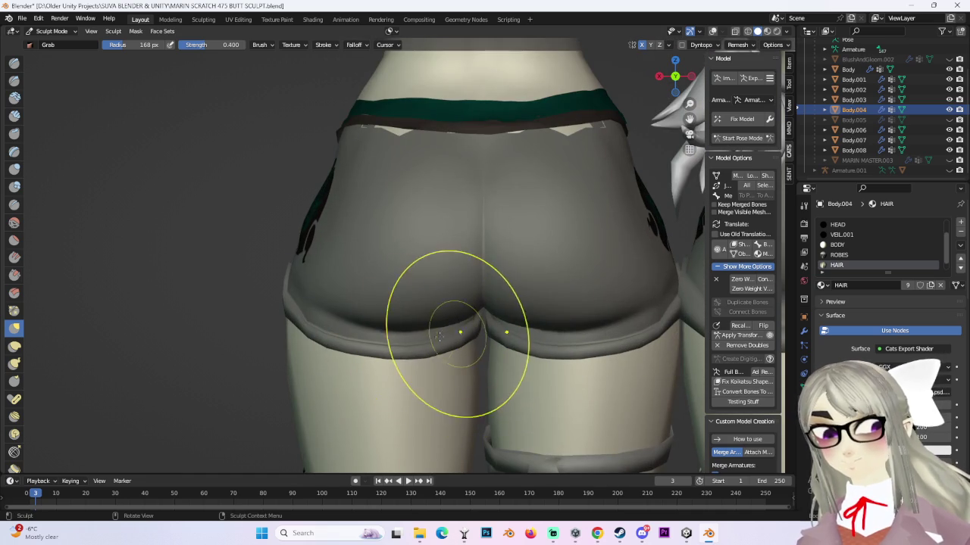
middle_drag(336, 303, 478, 327)
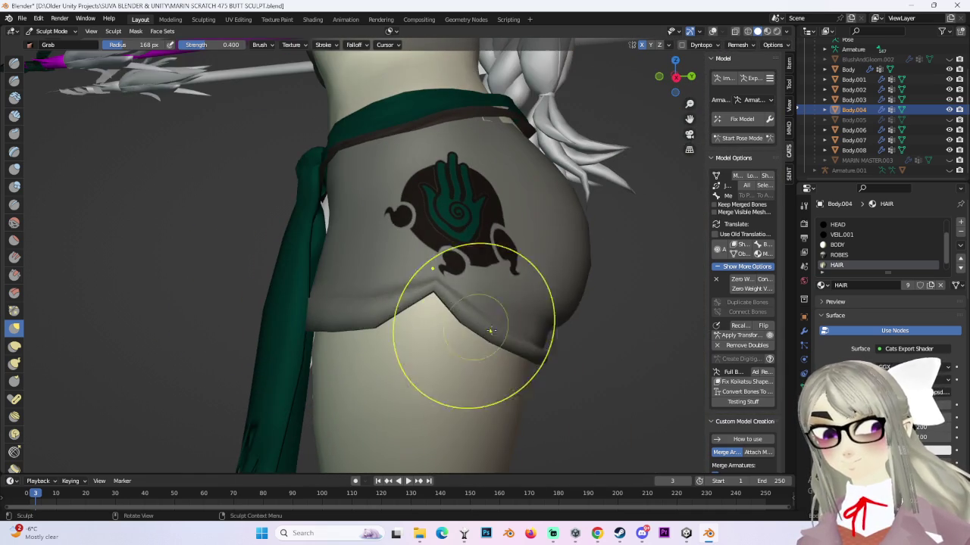
drag(671, 75, 612, 154)
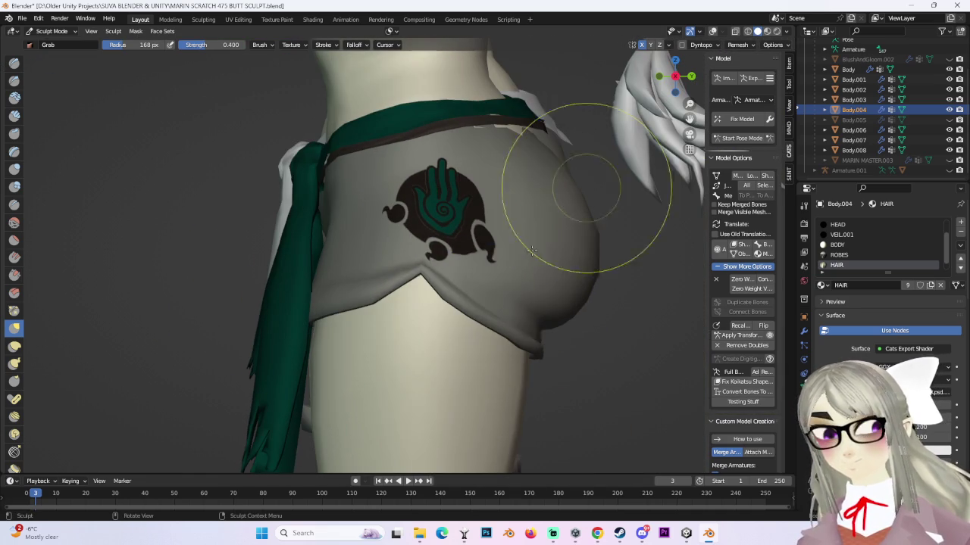
drag(475, 328, 503, 346)
scroll(502, 346, up, 2)
shift+middle_drag(502, 346, 430, 281)
scroll(465, 271, down, 4)
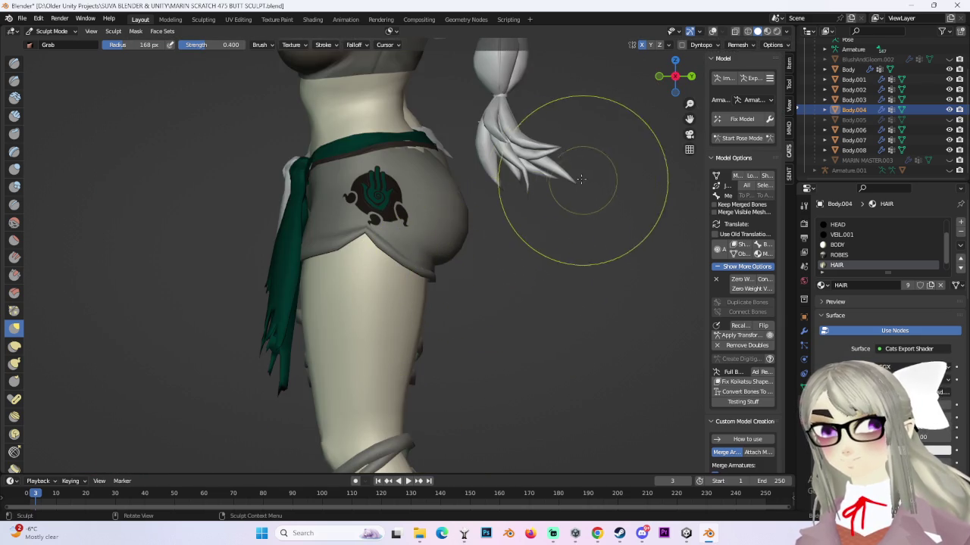
scroll(461, 290, up, 1)
scroll(423, 350, up, 2)
mouse_move(400, 162)
middle_down()
mouse_move(409, 214)
mouse_move(371, 200)
mouse_move(425, 214)
mouse_move(452, 196)
mouse_move(418, 211)
middle_up()
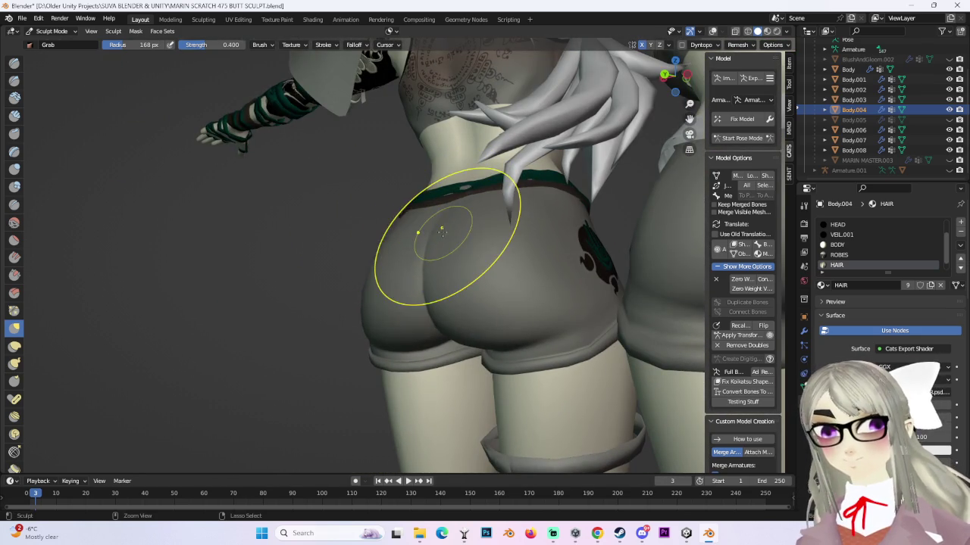
mouse_move(382, 241)
middle_down()
mouse_move(465, 227)
mouse_move(360, 205)
mouse_move(444, 205)
mouse_move(613, 257)
mouse_move(411, 325)
mouse_move(335, 325)
middle_up()
mouse_move(613, 206)
middle_down()
mouse_move(537, 261)
mouse_move(628, 303)
mouse_move(601, 335)
mouse_move(410, 274)
mouse_move(456, 320)
middle_up()
mouse_move(470, 371)
middle_down()
mouse_move(624, 342)
mouse_move(432, 317)
mouse_move(573, 356)
mouse_move(616, 310)
middle_up()
scroll(385, 279, up, 3)
middle_drag(385, 279, 394, 305)
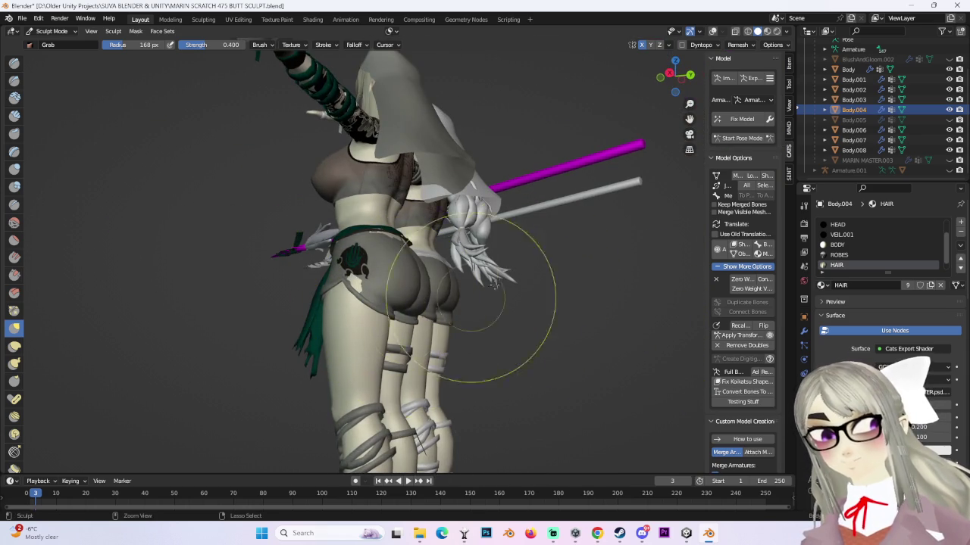
middle_drag(460, 303, 567, 303)
scroll(649, 87, up, 2)
middle_drag(649, 87, 645, 107)
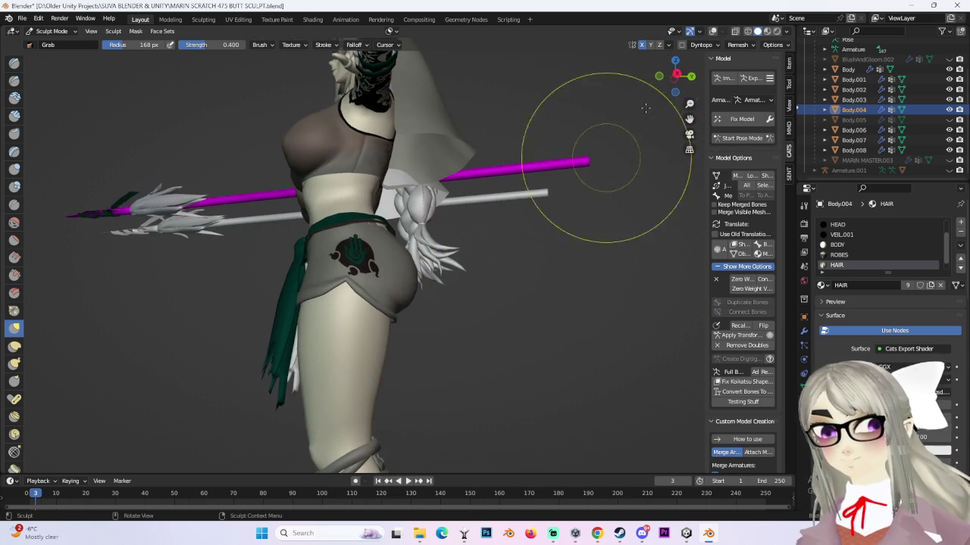
click(677, 74)
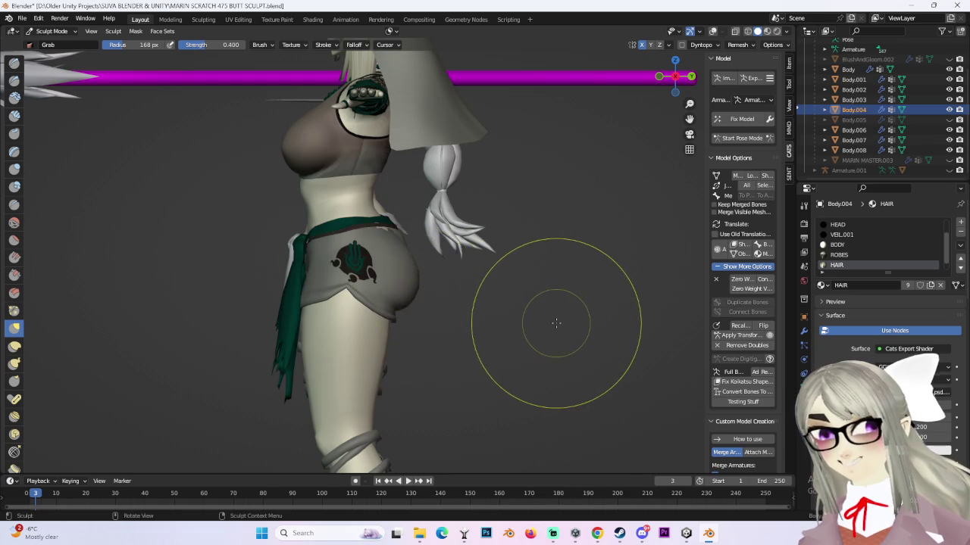
middle_drag(553, 320, 498, 320)
scroll(424, 309, up, 2)
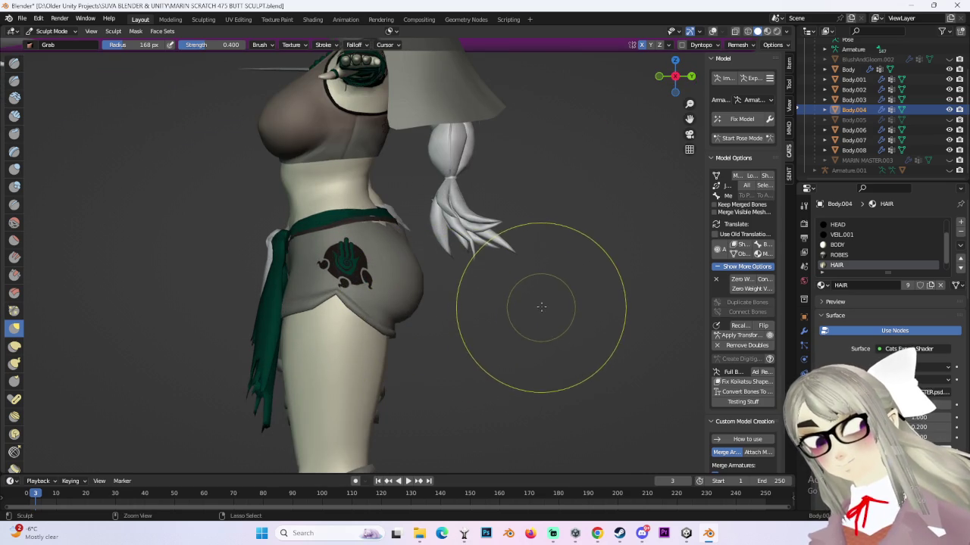
key(ctrl+KP_1)
middle_drag(574, 281, 530, 318)
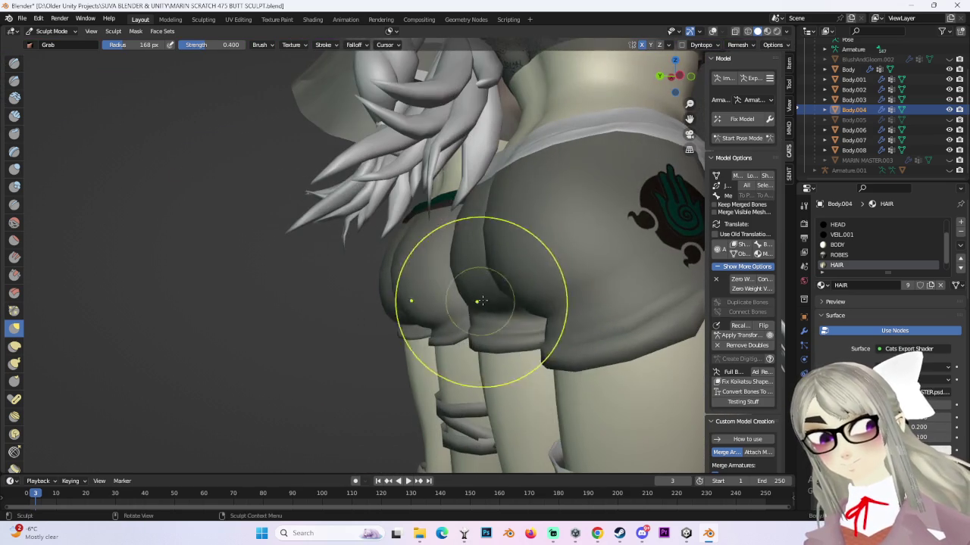
mouse_move(560, 364)
middle_down()
mouse_move(615, 307)
mouse_move(541, 281)
middle_up()
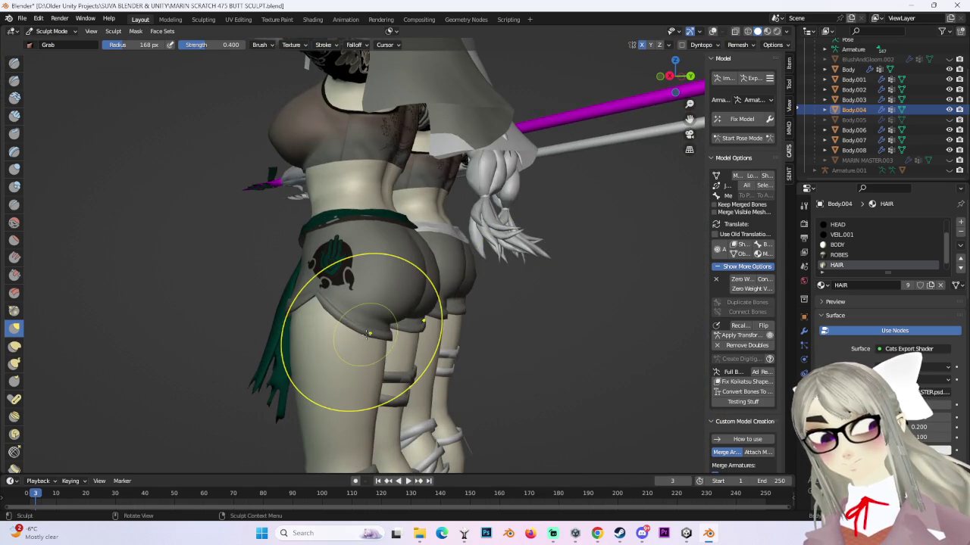
middle_drag(389, 314, 522, 403)
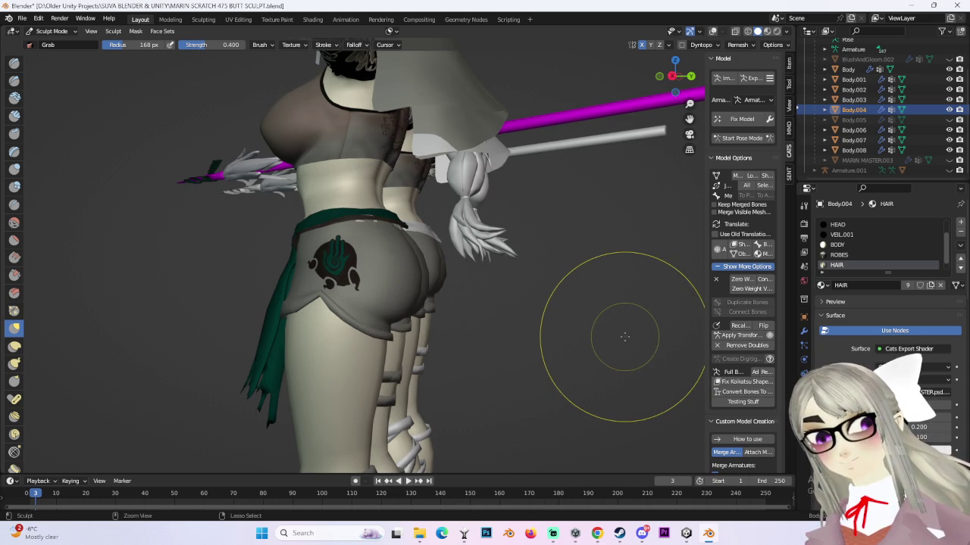
middle_drag(625, 335, 598, 333)
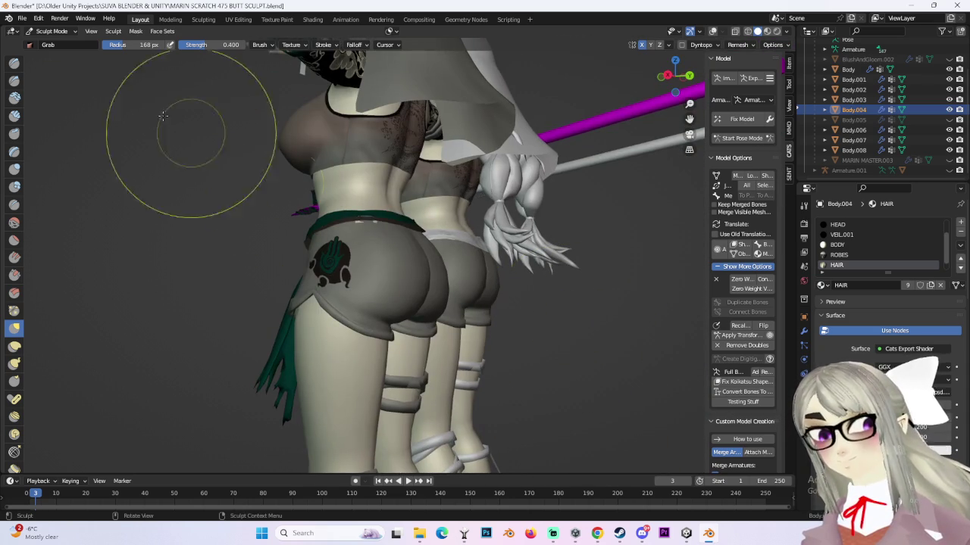
click(52, 31)
click(53, 47)
- In Object Mode, show overlays, add Body.004 to the selection and view from the side
click(364, 360)
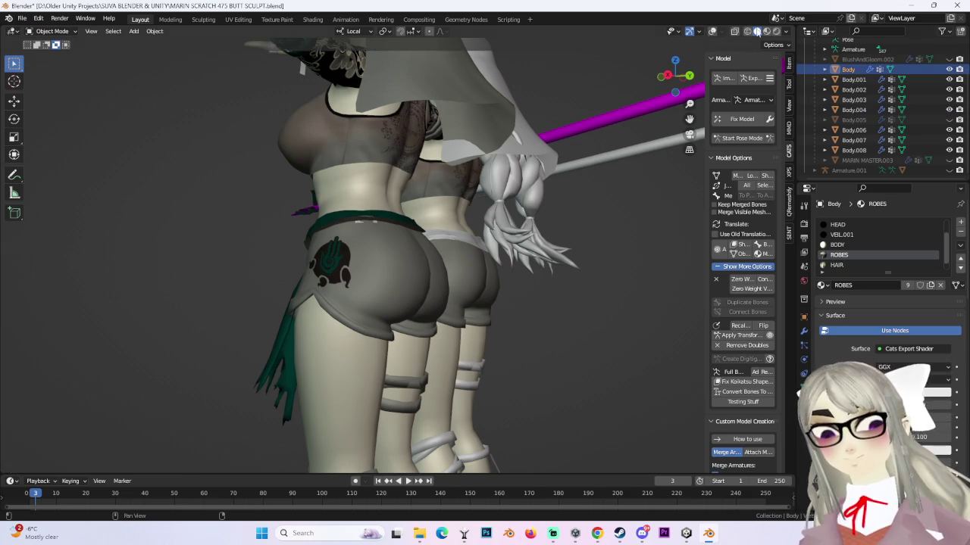
click(711, 31)
shift+click(412, 275)
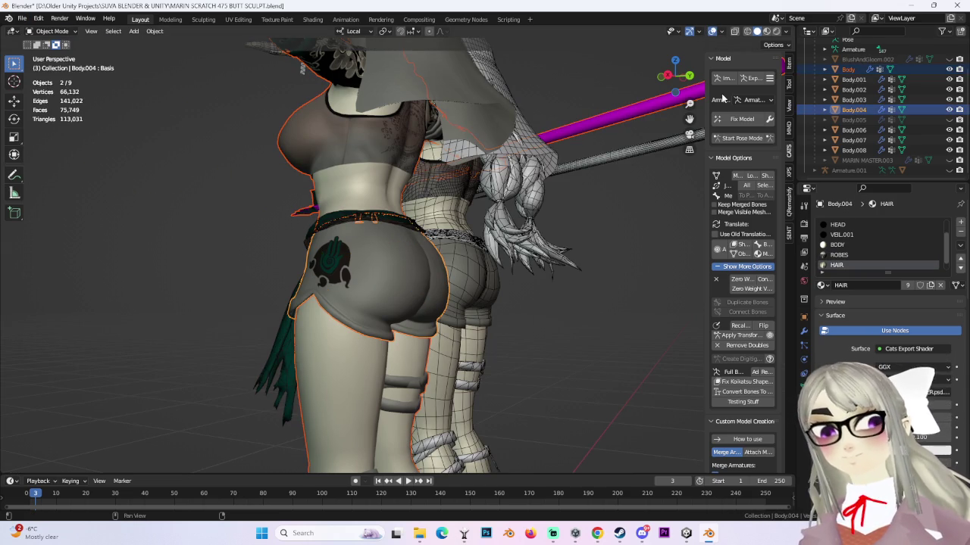
click(669, 76)
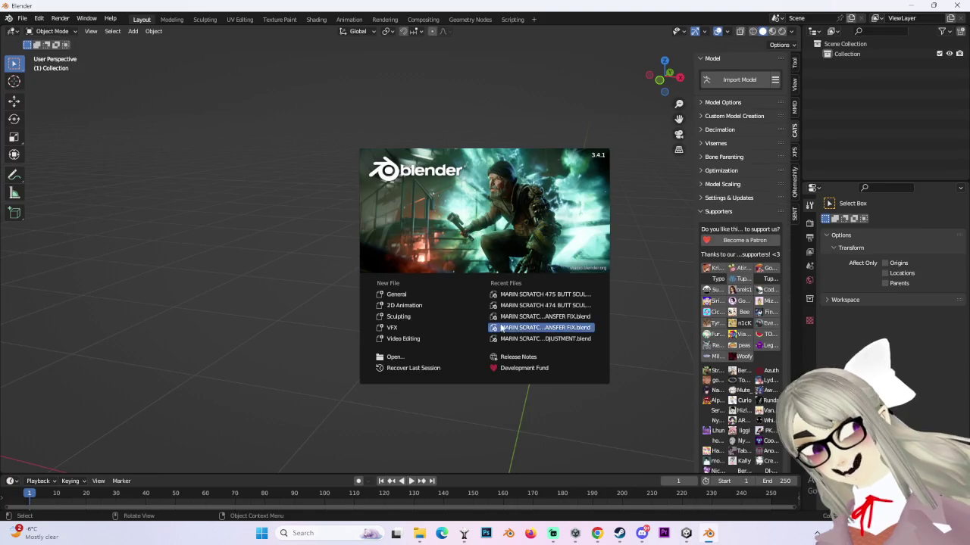
- Recover the newest MARIN SCRATCH 475 BUTT SCULPT autosave, sorting autosaves by date modified
click(113, 43)
click(39, 17)
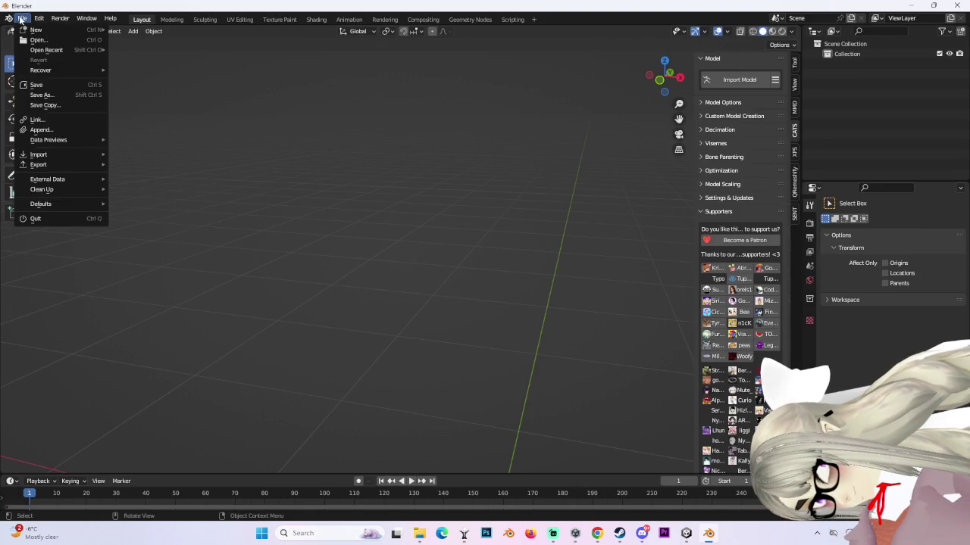
click(22, 18)
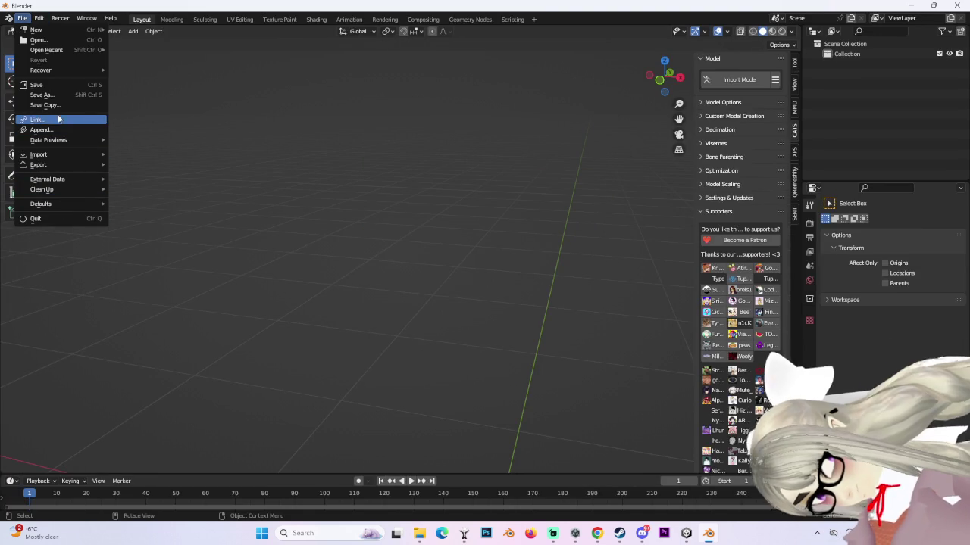
mouse_move(41, 70)
click(162, 88)
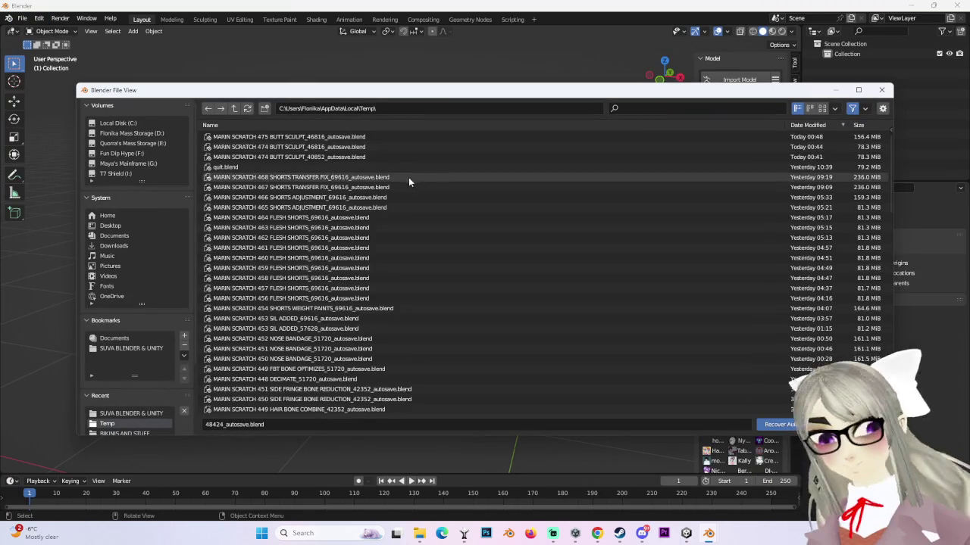
click(326, 147)
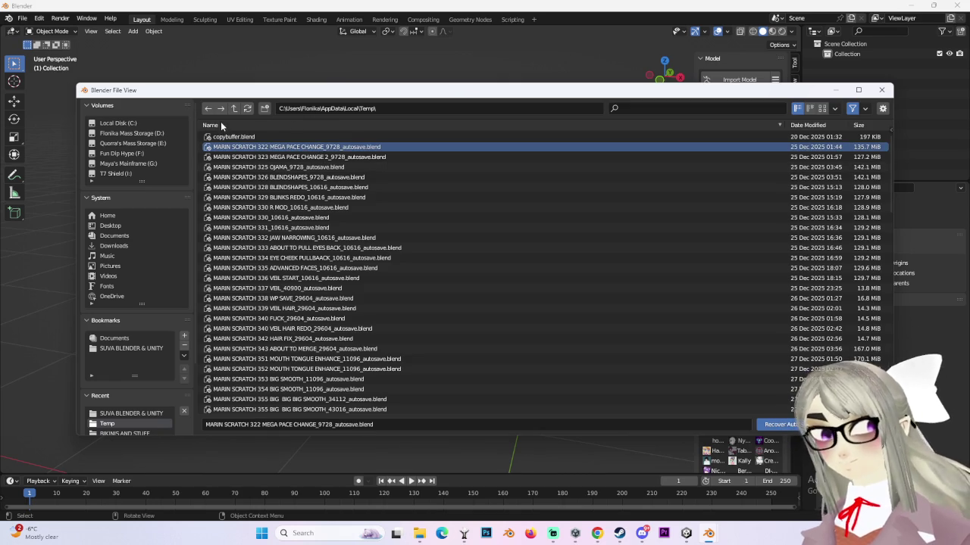
click(807, 125)
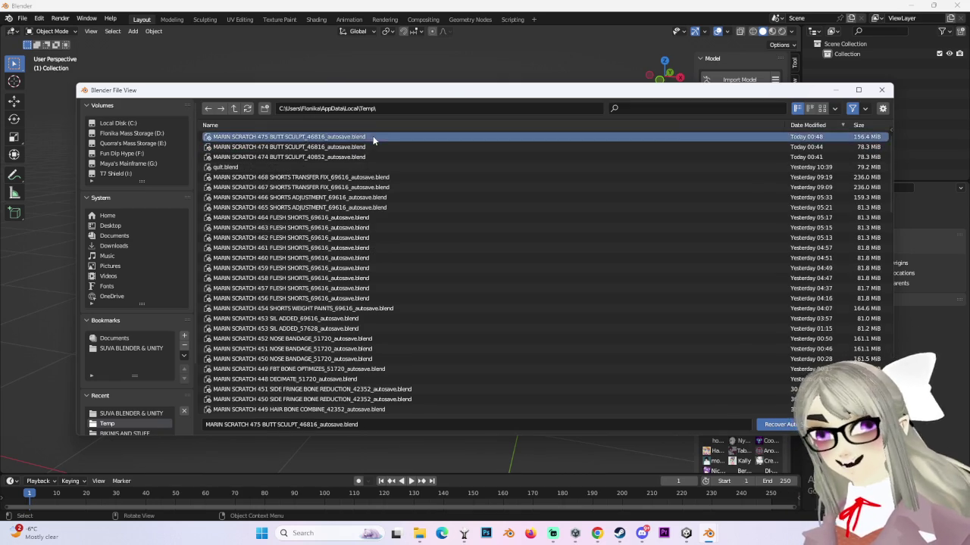
double_click(373, 136)
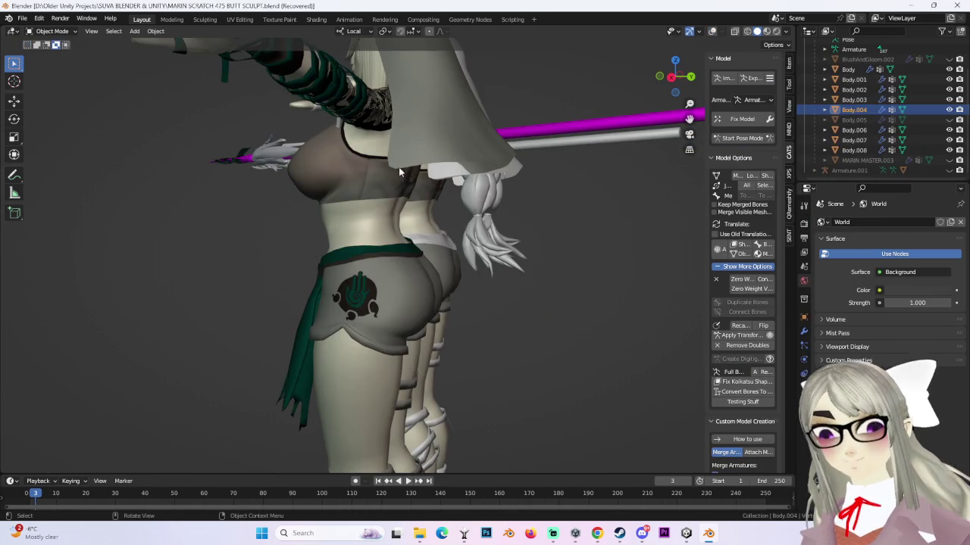
- Snap to a right side view and turn on overlays with mesh statistics
middle_drag(377, 141, 569, 236)
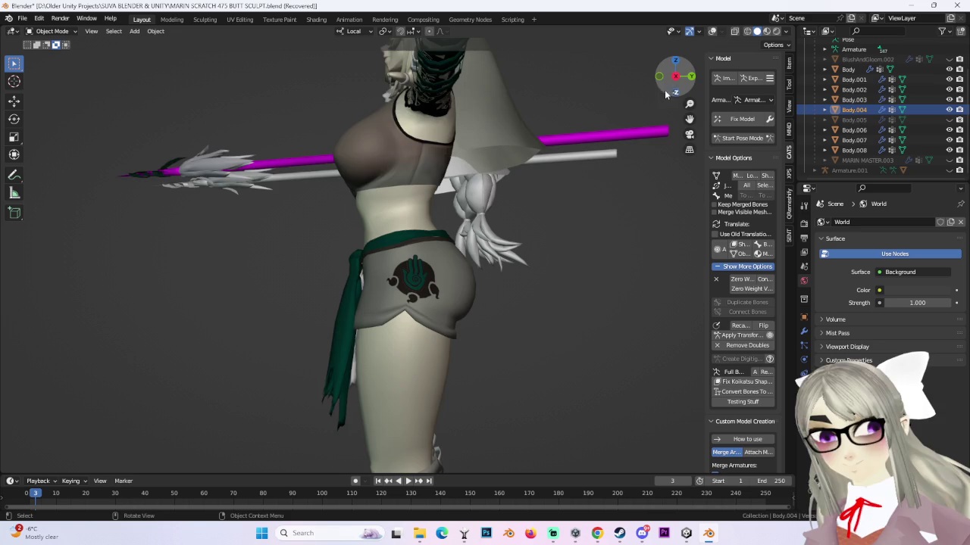
click(675, 76)
scroll(405, 261, down, 4)
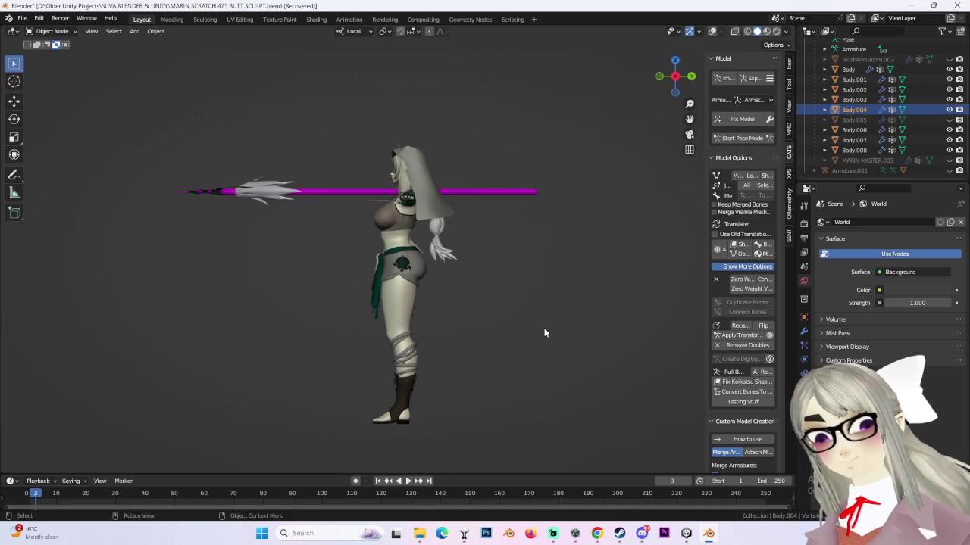
scroll(478, 370, up, 5)
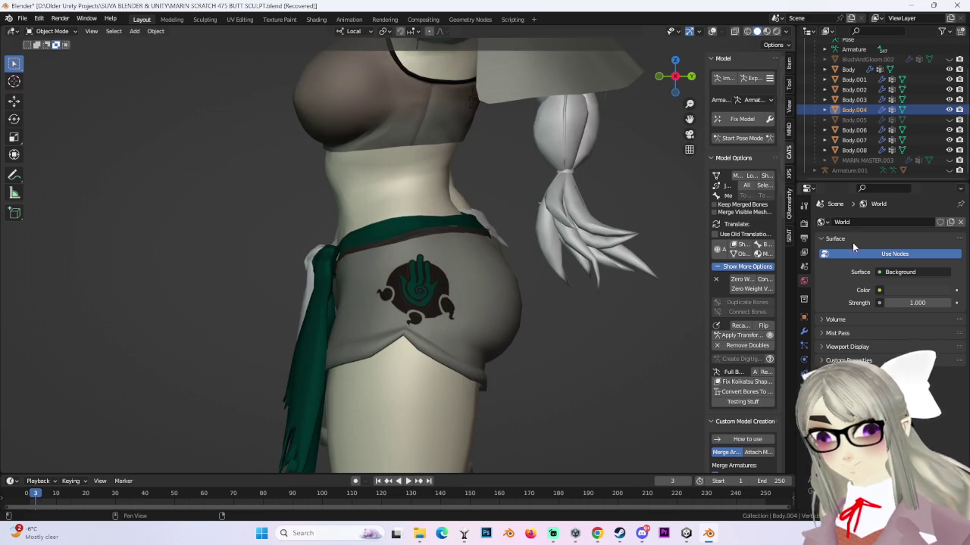
click(712, 31)
- Expand Armature.001 in the outliner and select its Body.009 mesh
scroll(485, 323, down, 3)
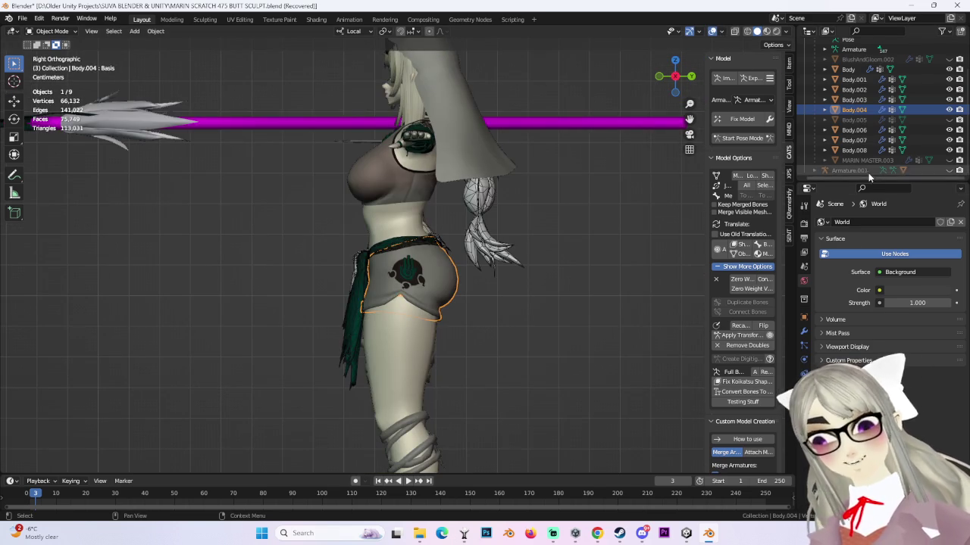
click(818, 171)
scroll(818, 174, down, 2)
click(854, 170)
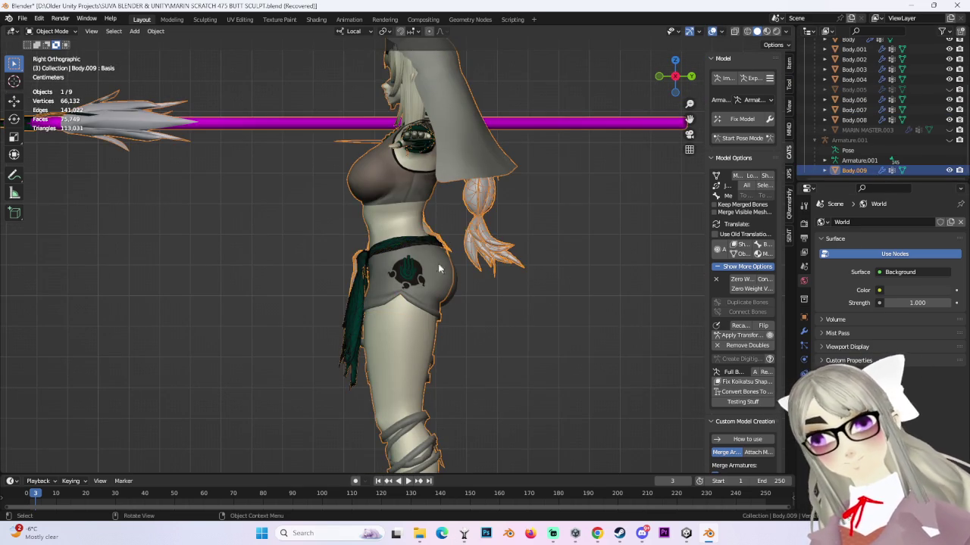
middle_drag(514, 276, 627, 99)
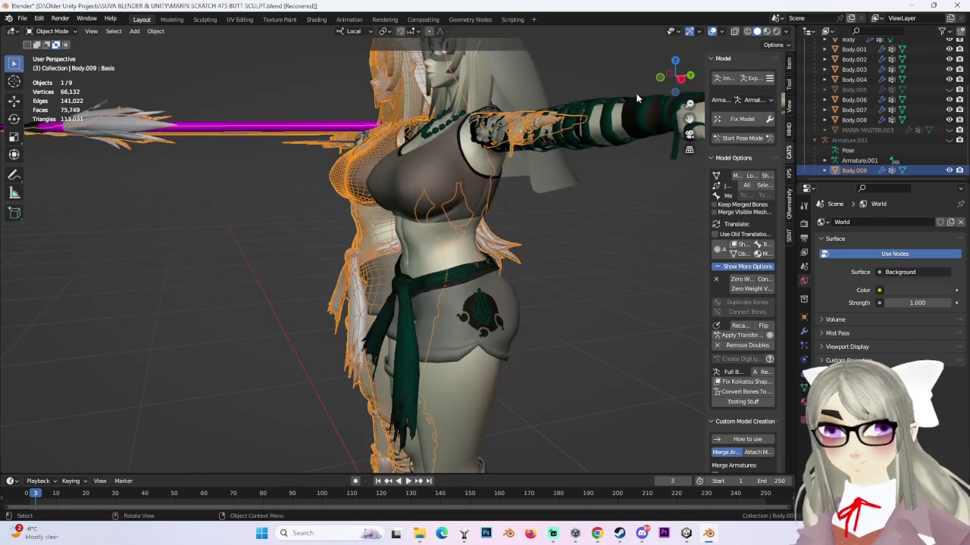
click(682, 82)
scroll(515, 280, up, 3)
- Select the shorts Body.004, then deselect everything and view both models from the front
click(462, 269)
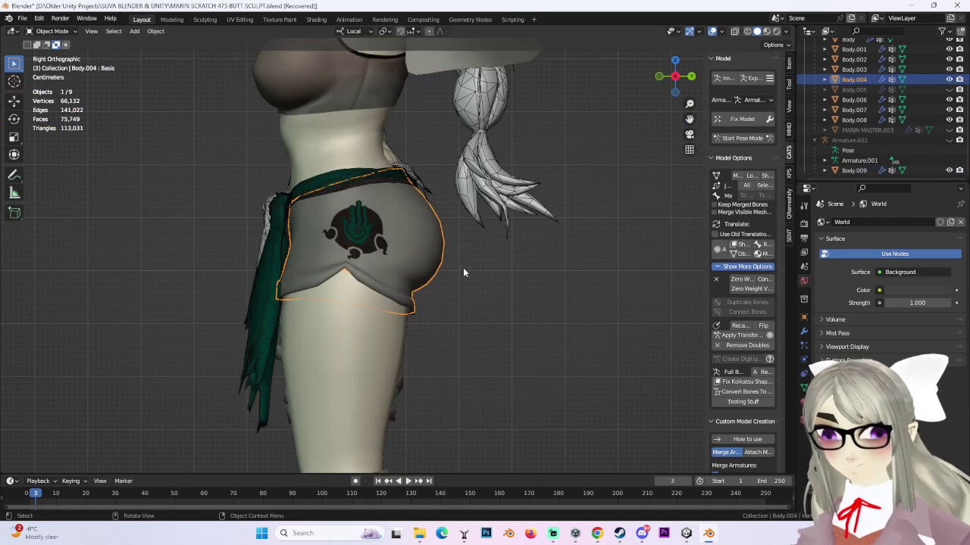
scroll(518, 273, down, 2)
scroll(503, 266, down, 1)
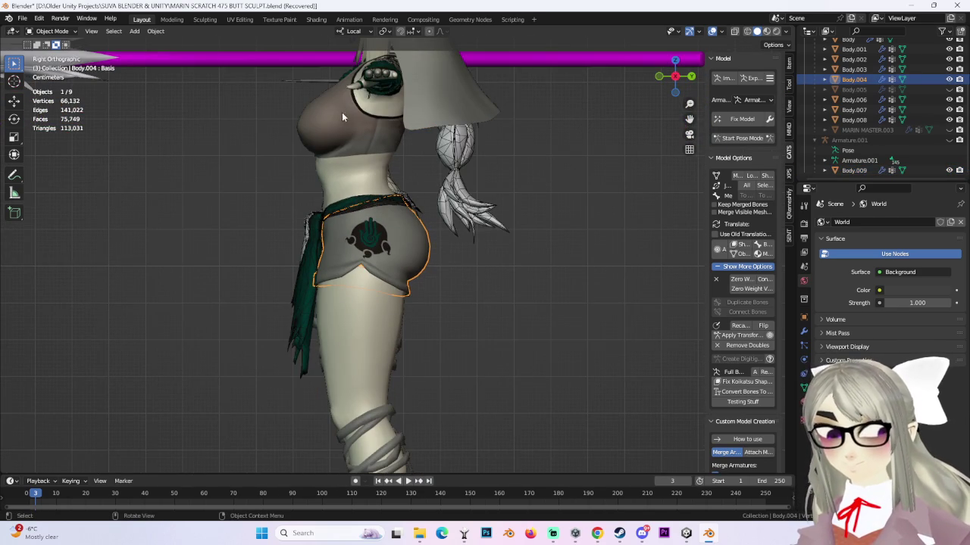
key(alt+a)
scroll(359, 137, down, 3)
mouse_move(576, 227)
middle_down()
mouse_move(455, 243)
mouse_move(470, 254)
middle_up()
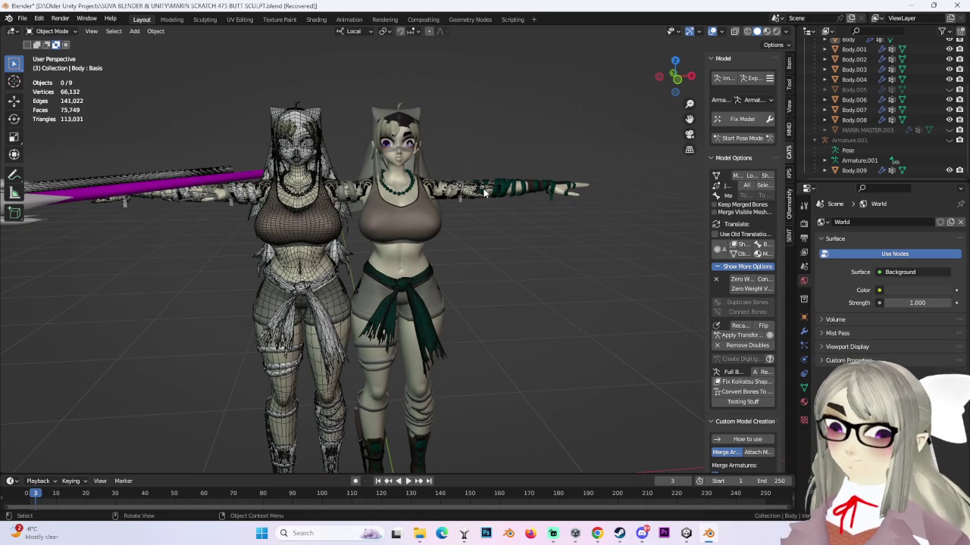
- Unhide the Body.005 back hair mesh and make it the active object
click(948, 90)
scroll(503, 215, up, 4)
click(854, 90)
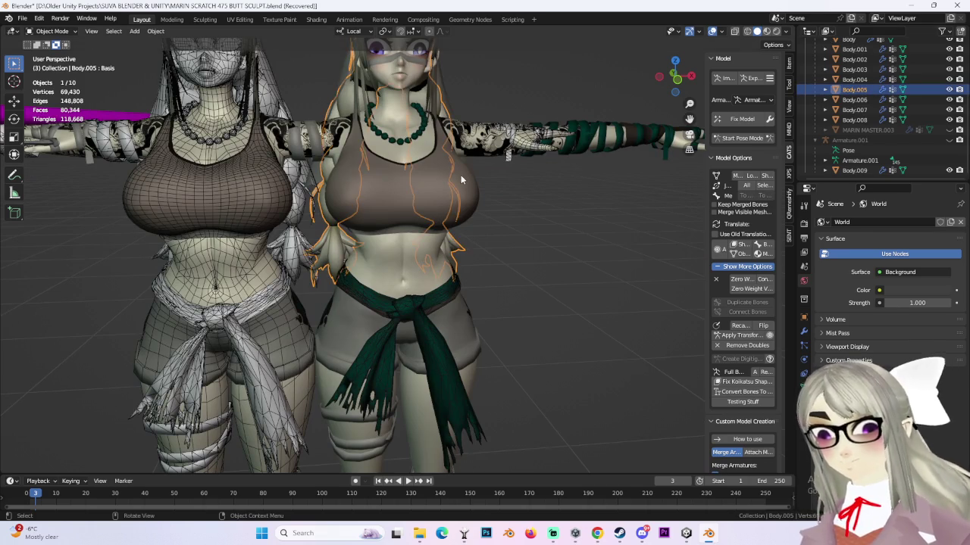
middle_drag(460, 175, 517, 225)
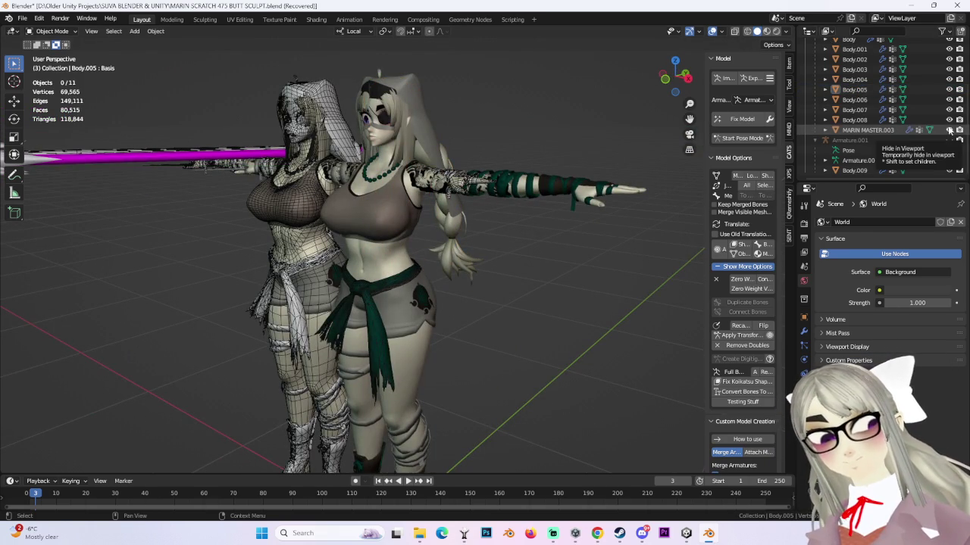
click(22, 17)
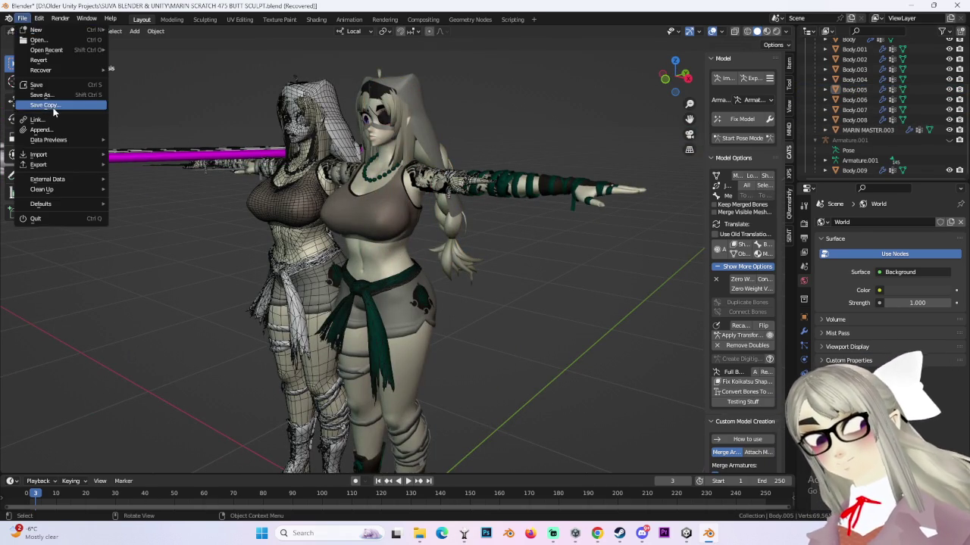
- Save the scene as MARIN SCRATCH 476 BUTT SCULPT.blend, changing the version from 475 to 476
click(45, 104)
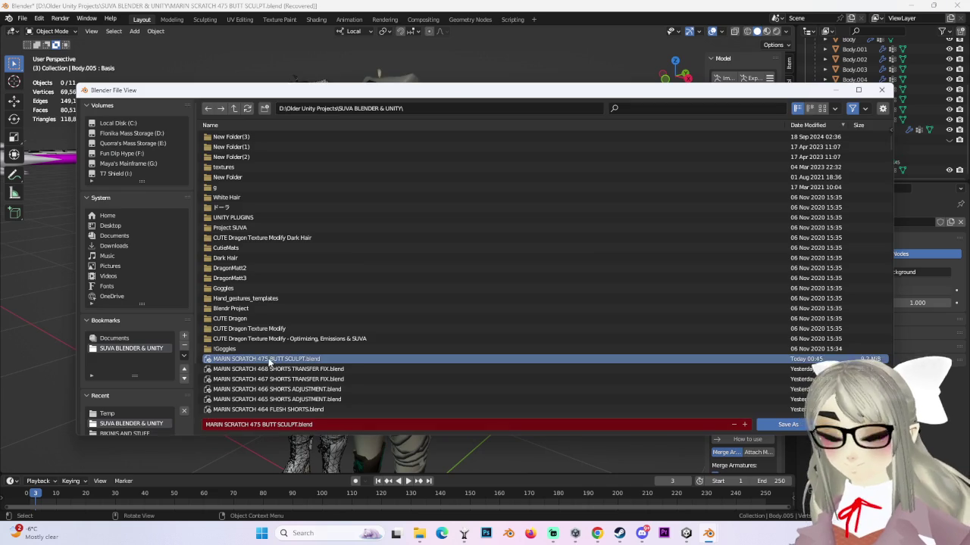
click(259, 424)
key(Delete)
text(6)
key(Return)
click(795, 424)
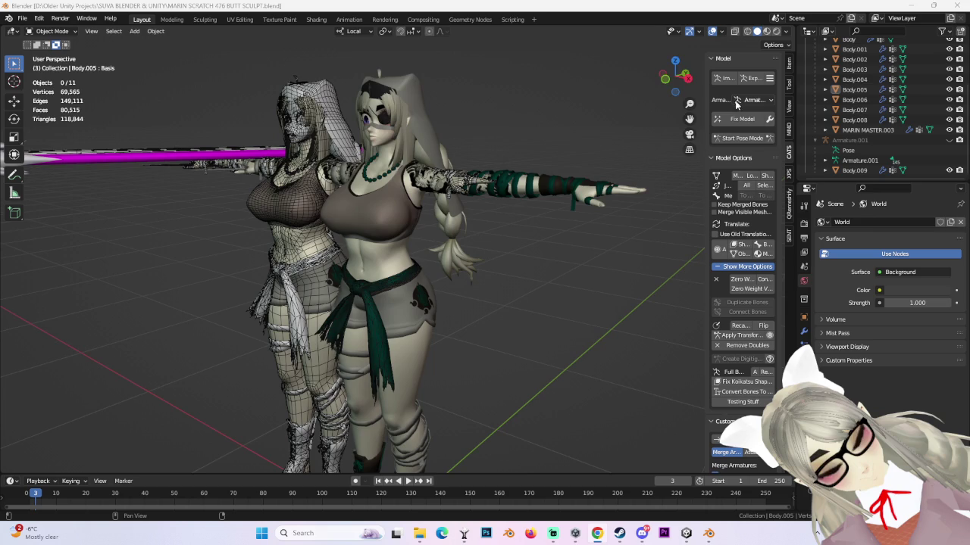
click(687, 78)
- Flip to the opposite side view, then reopen MARIN SCRATCH 476 BUTT SCULPT from Recent Files
scroll(393, 347, up, 2)
click(393, 348)
scroll(393, 347, down, 2)
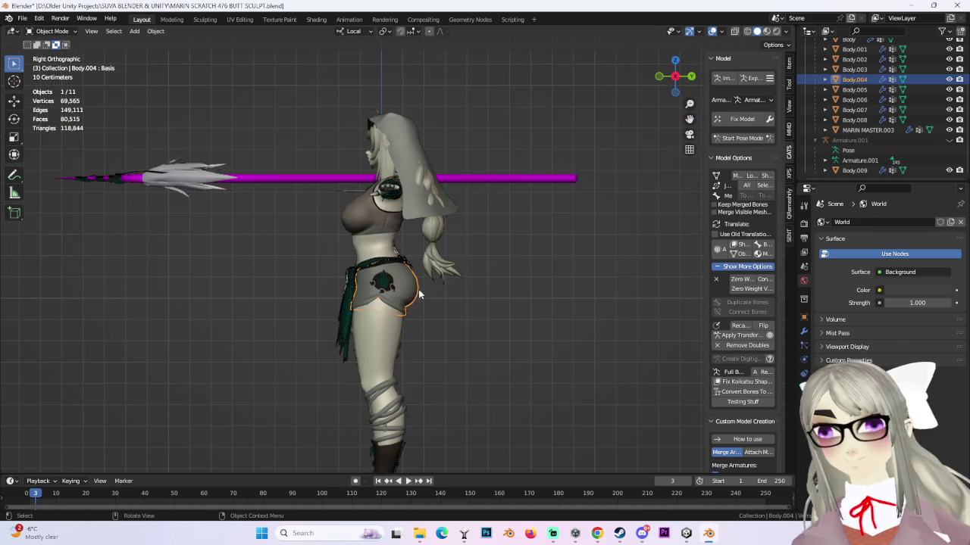
key(ctrl+KP_3)
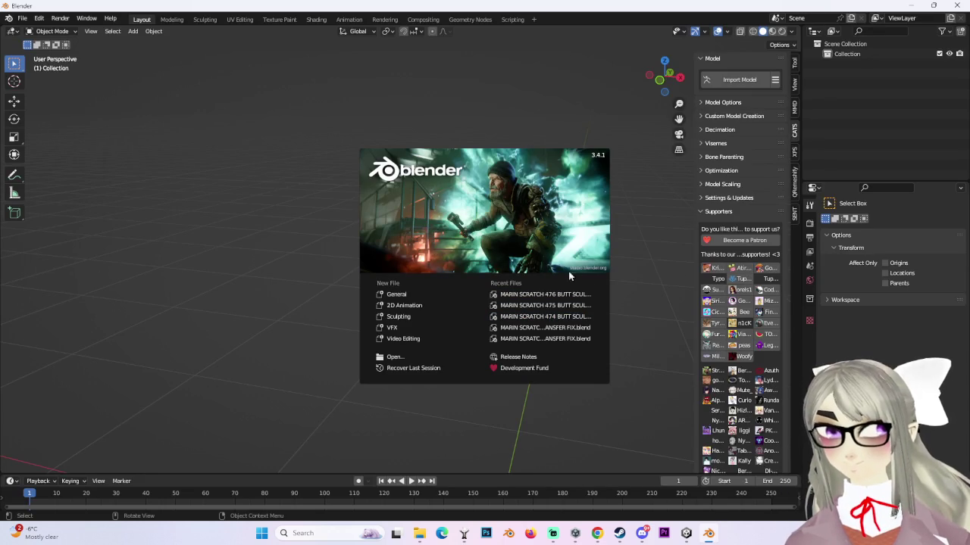
click(561, 295)
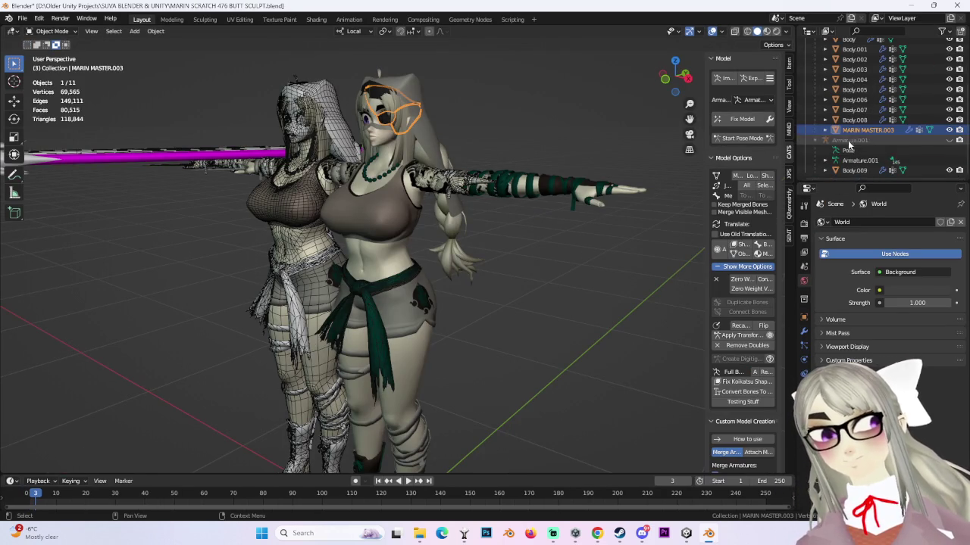
click(854, 169)
- Copy the selected objects, then delete the left duplicate model
right_click(860, 142)
click(860, 142)
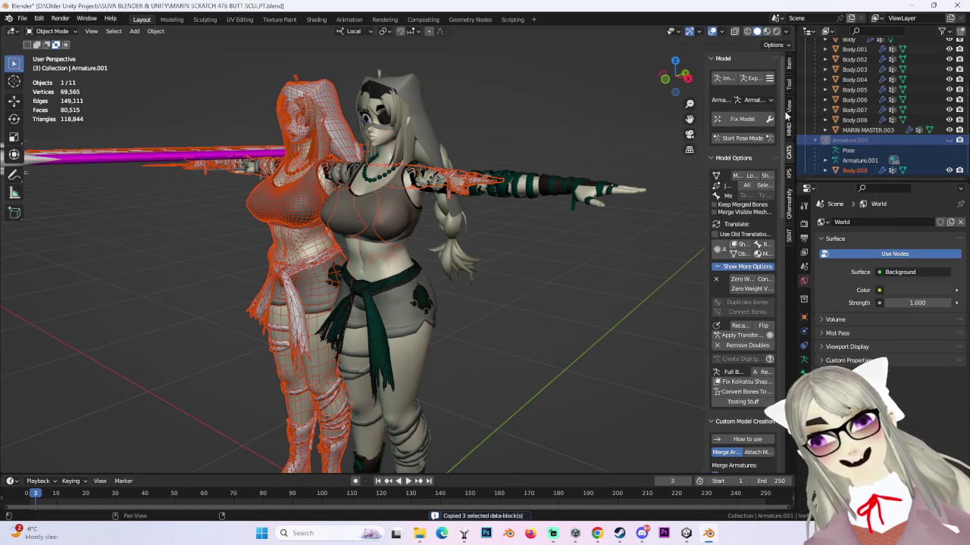
right_click(859, 142)
click(849, 162)
- Export the remaining character as MARIN SCRATCH 476 BUTT SCULPT.fbx with CATS
click(752, 78)
click(761, 192)
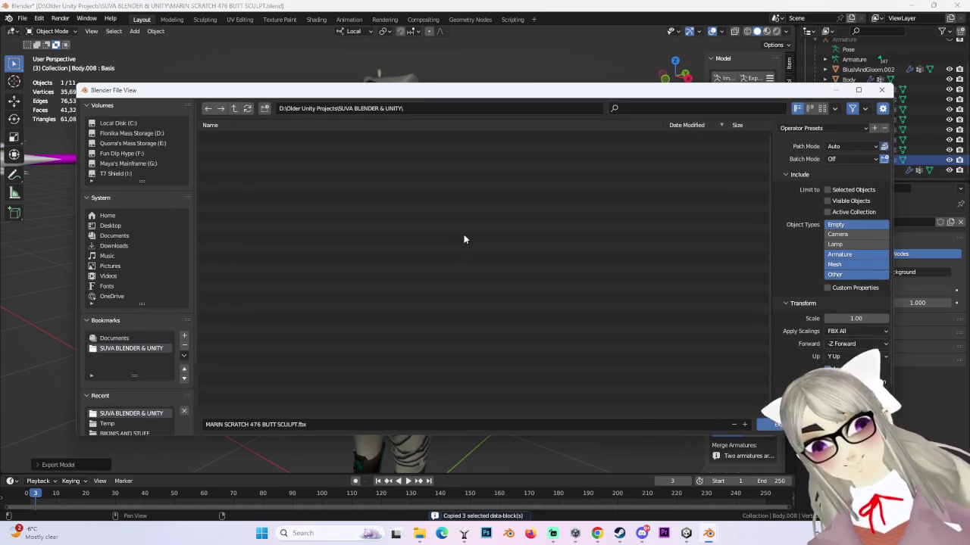
click(767, 424)
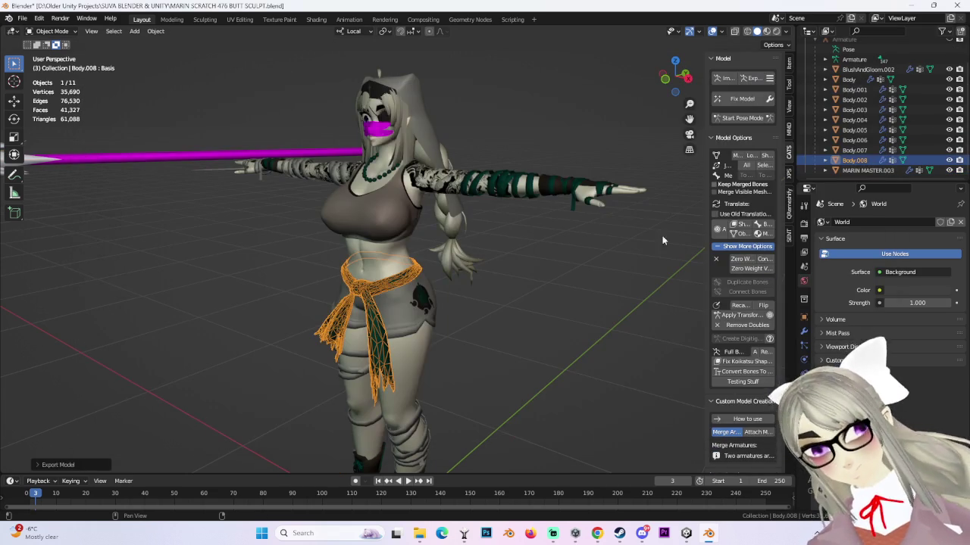
- Select every object in the scene and delete them all
double_click(867, 171)
key(Return)
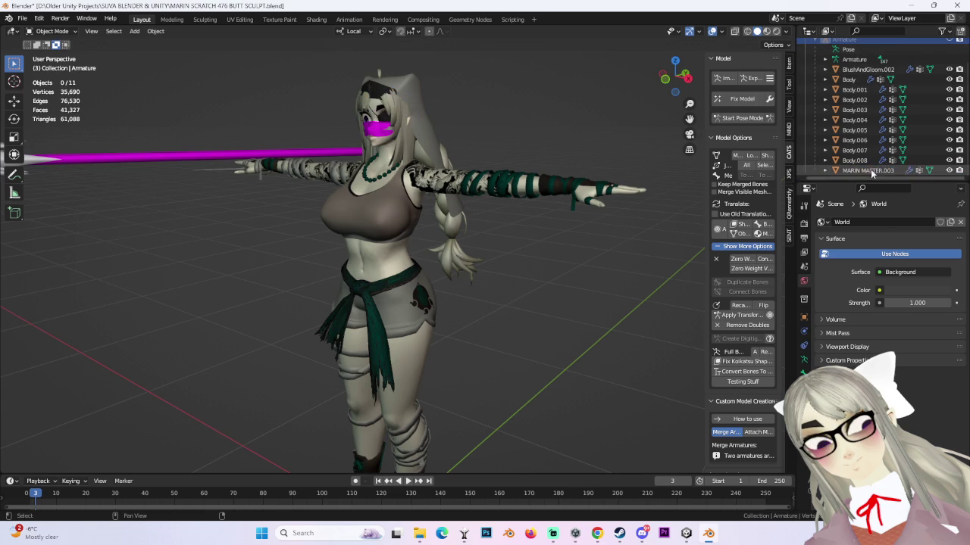
key(a)
right_click(862, 131)
click(862, 131)
- Import the exported FBX avatar with CATS Import Model and orbit toward its side
click(743, 80)
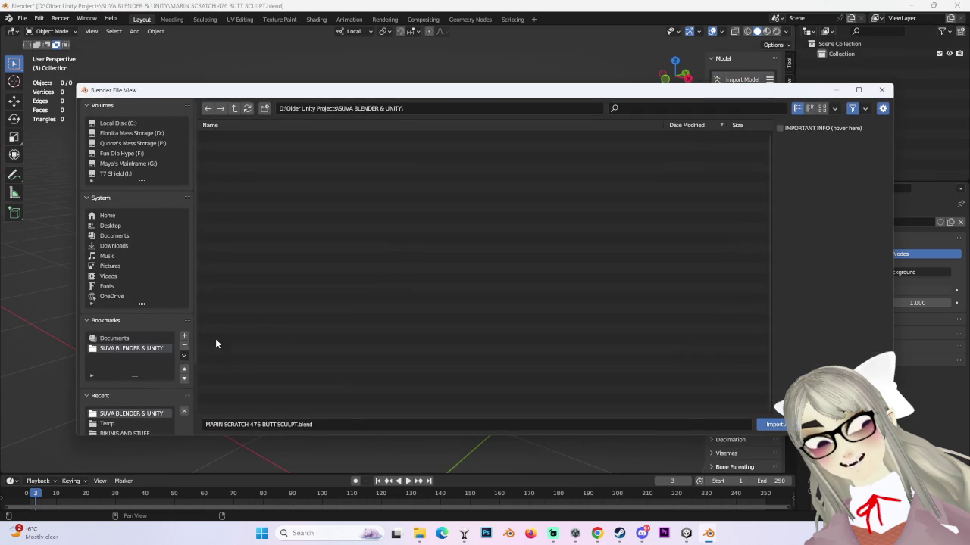
click(290, 360)
double_click(290, 359)
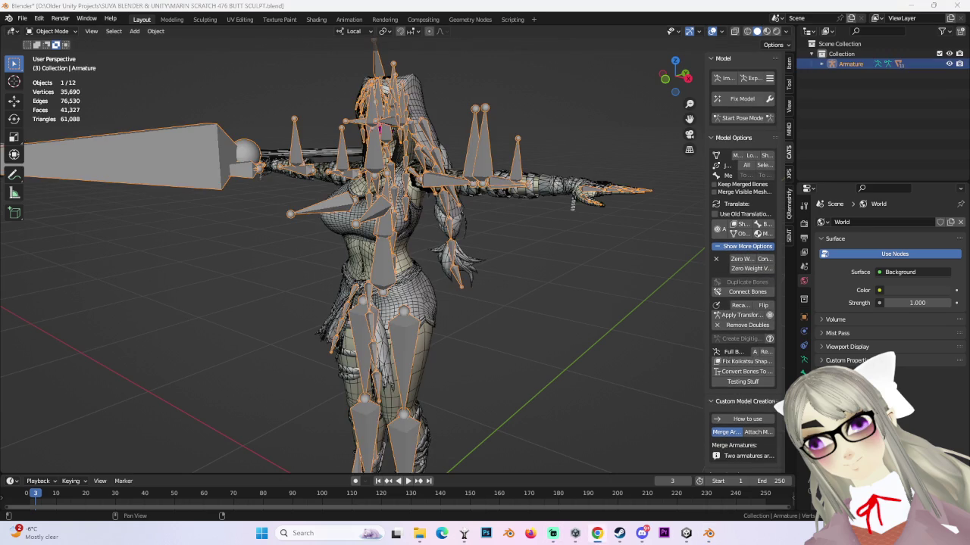
middle_drag(535, 265, 621, 152)
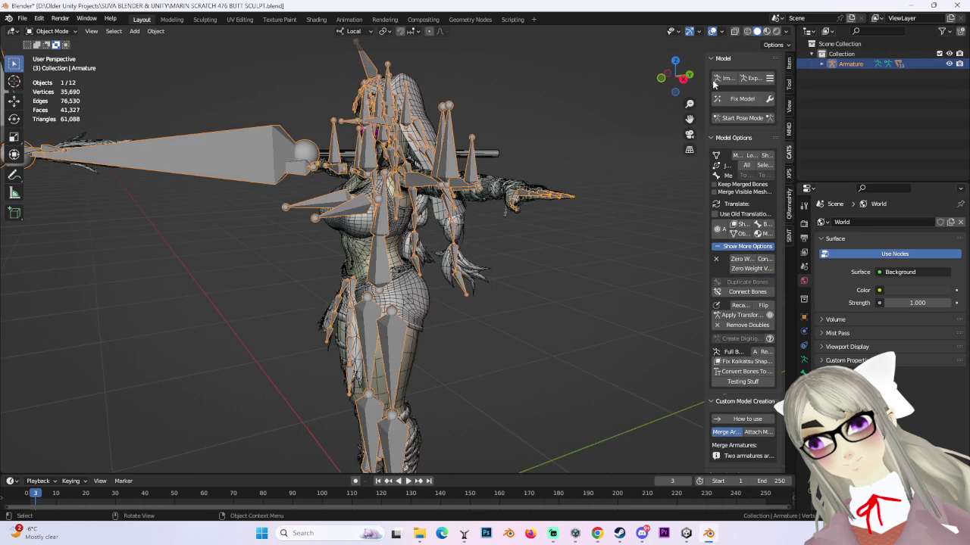
- Join the shorts mesh into the body mesh with Ctrl+J
click(681, 76)
click(378, 280)
scroll(407, 285, up, 2)
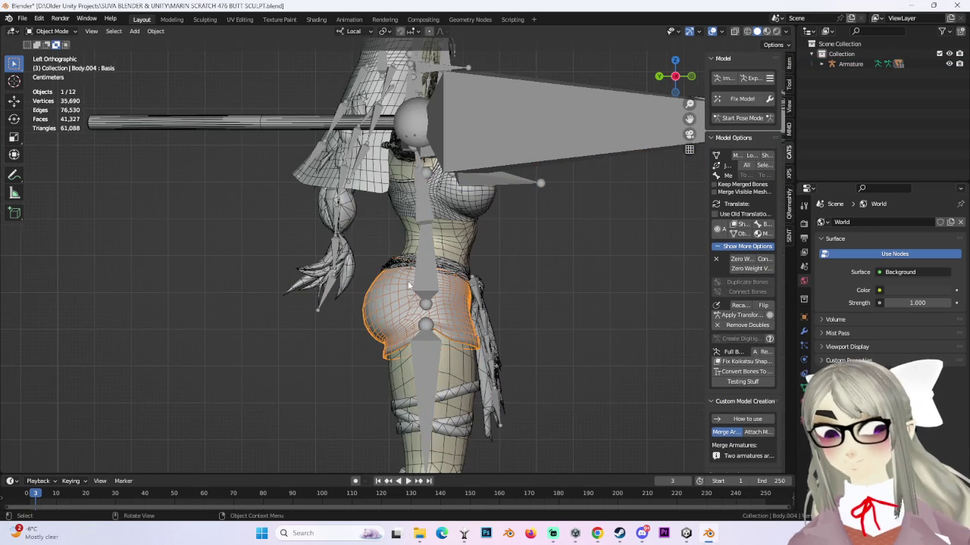
shift+click(403, 379)
click(764, 165)
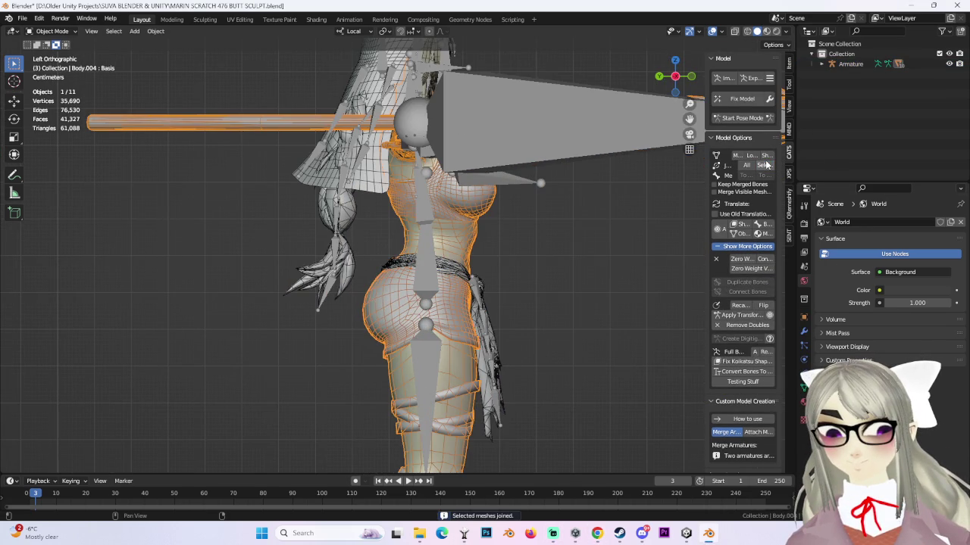
scroll(402, 301, down, 2)
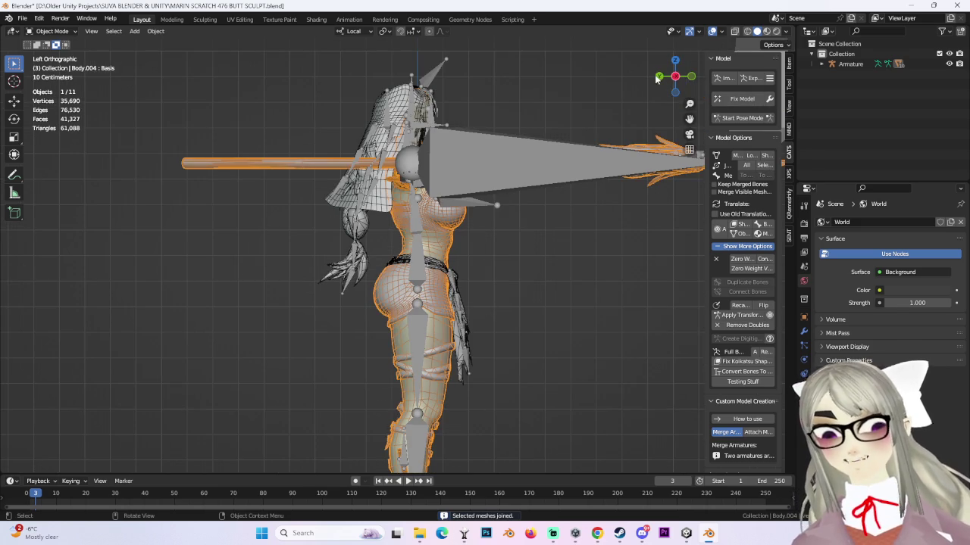
- Put the joined Body.004 mesh into Sculpt Mode, viewed from the right side
click(673, 76)
scroll(502, 264, up, 3)
scroll(461, 231, down, 1)
click(52, 31)
click(45, 67)
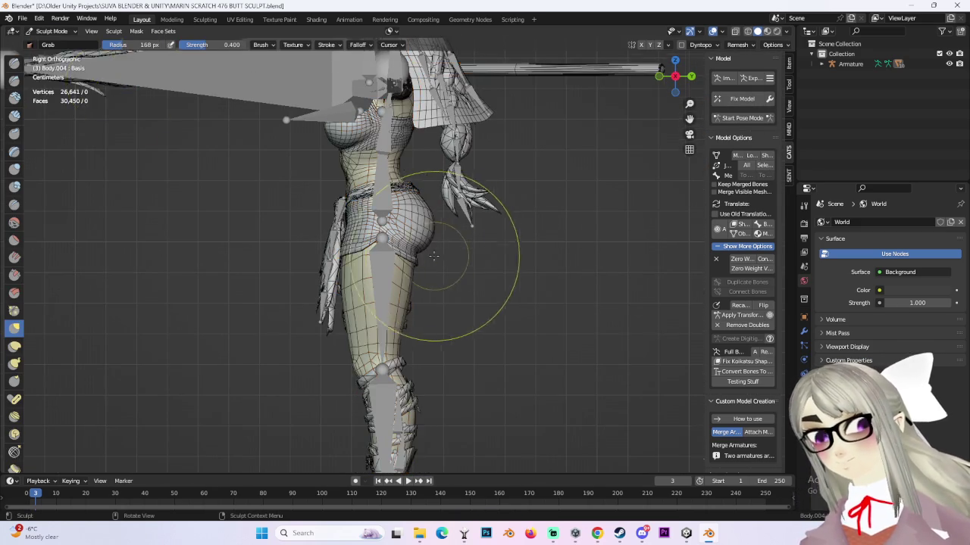
- Pick the Grab brush and turn on X-axis mirror symmetry
key(g)
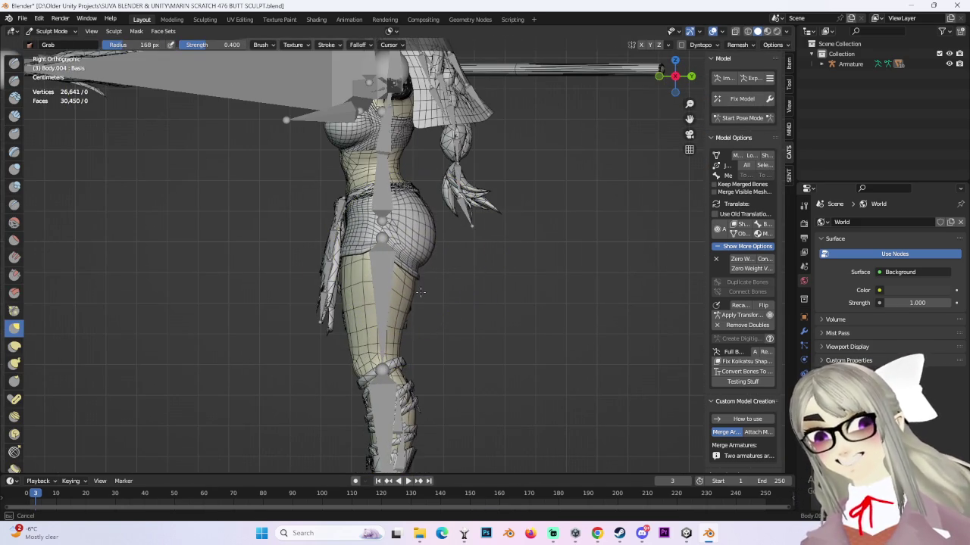
scroll(423, 252, up, 3)
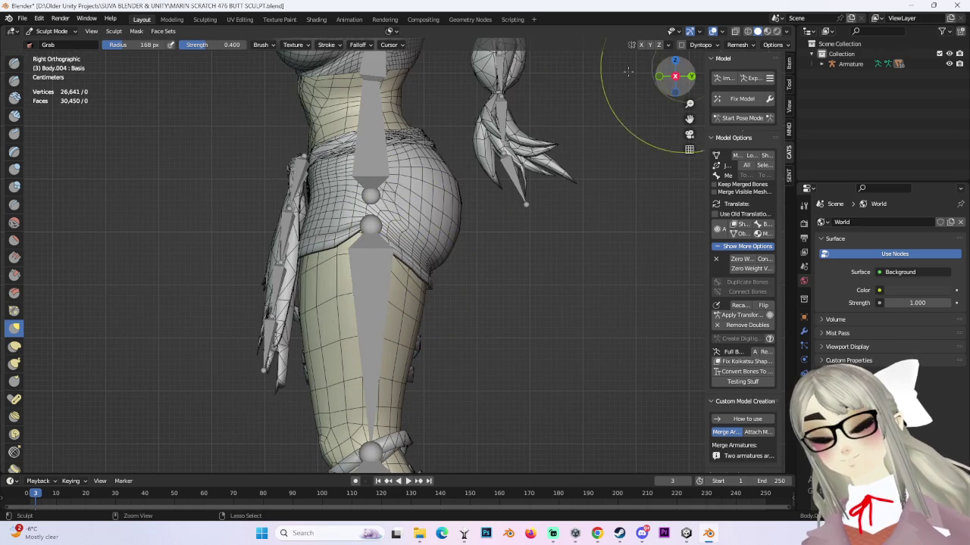
click(641, 45)
scroll(415, 285, down, 1)
mouse_move(416, 285)
middle_down()
mouse_move(412, 238)
mouse_move(425, 258)
middle_up()
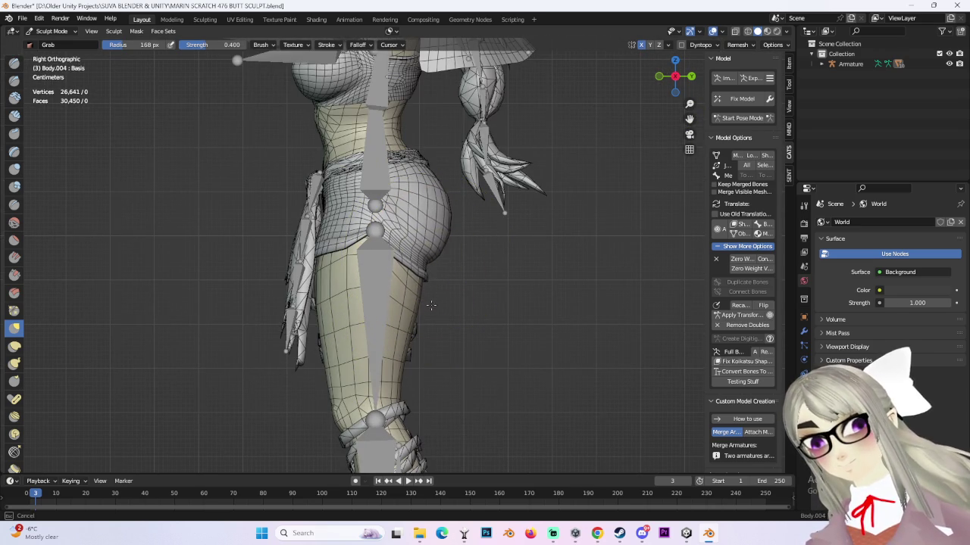
mouse_move(422, 250)
middle_down()
mouse_move(487, 250)
mouse_move(398, 258)
mouse_move(594, 27)
middle_up()
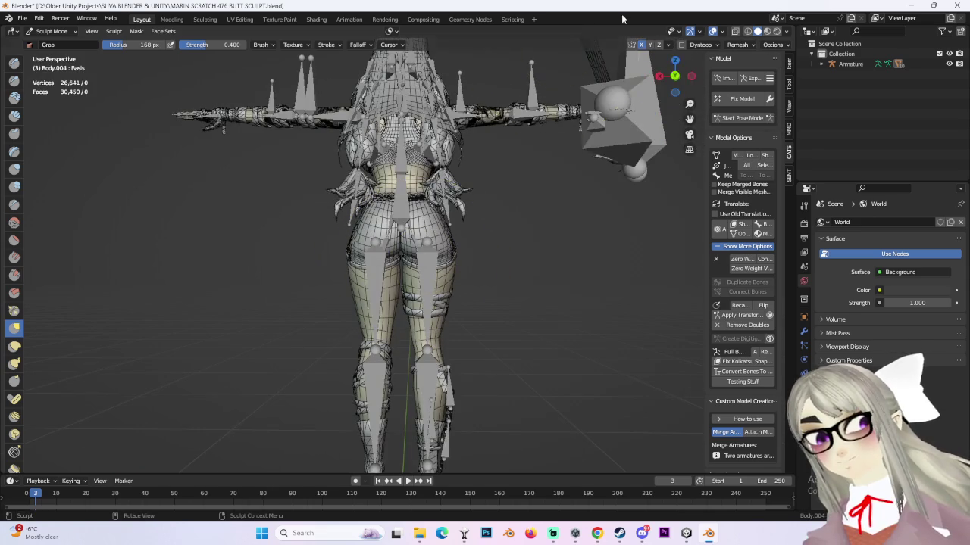
click(674, 75)
scroll(402, 249, up, 3)
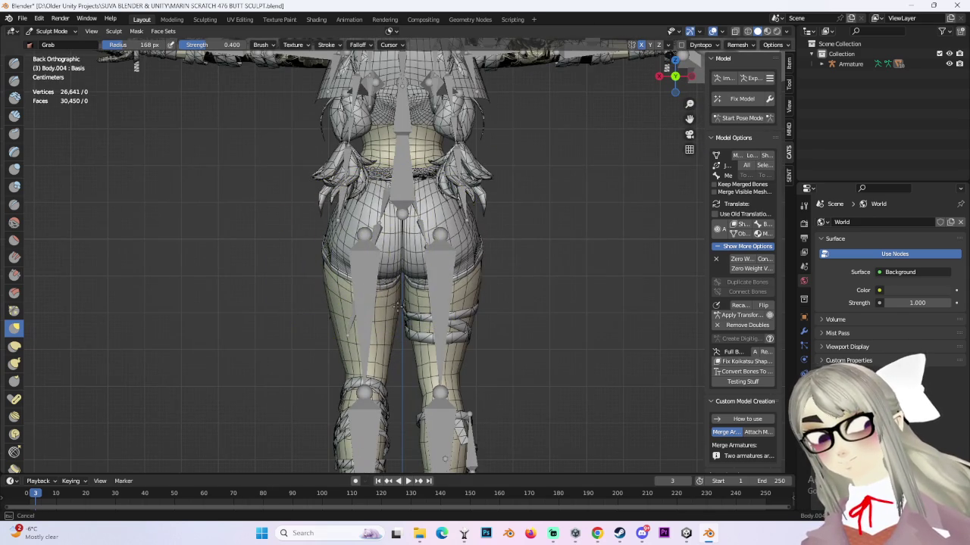
scroll(390, 318, up, 2)
mouse_move(486, 217)
middle_down()
mouse_move(369, 277)
mouse_move(367, 261)
mouse_move(578, 247)
middle_up()
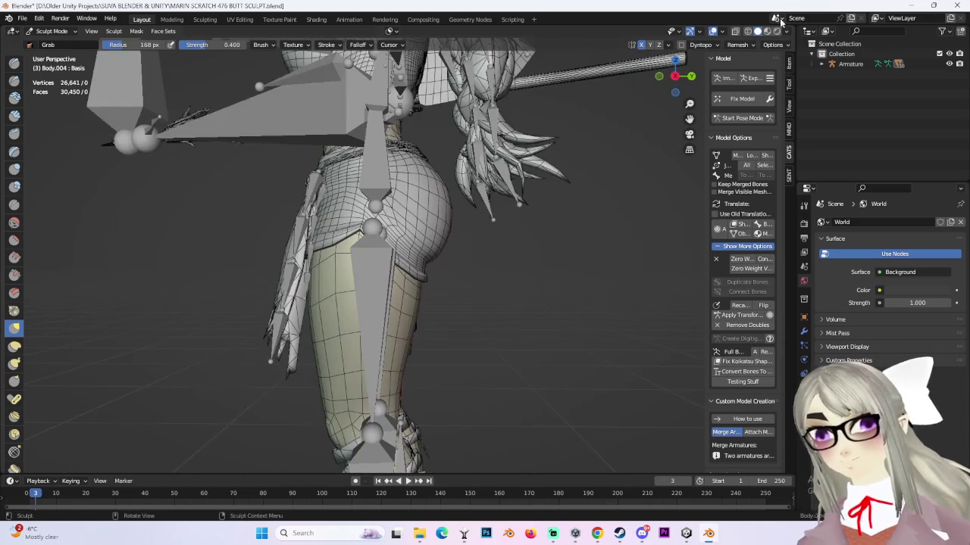
- Set the body mesh's Viewport Display to Wire in Object Properties
click(823, 65)
scroll(500, 174, down, 4)
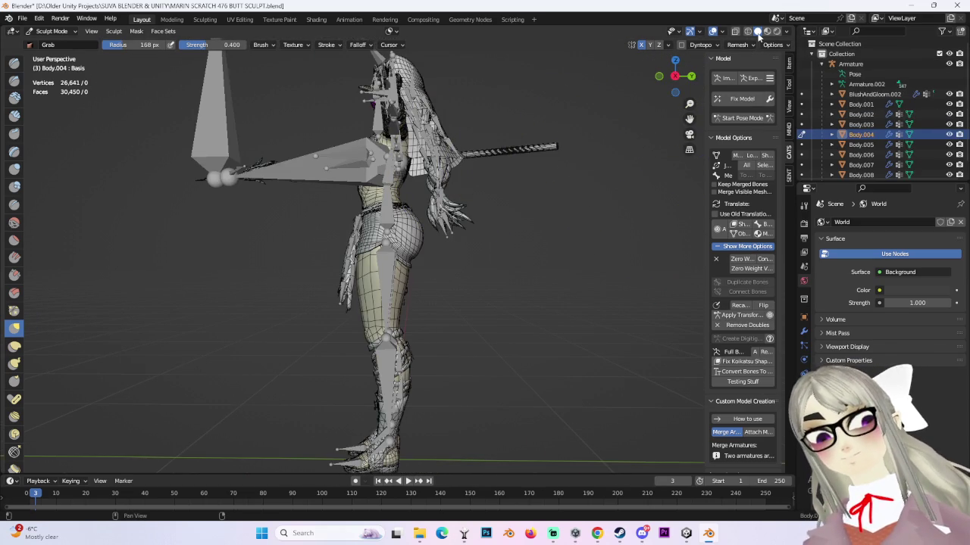
click(675, 76)
click(804, 318)
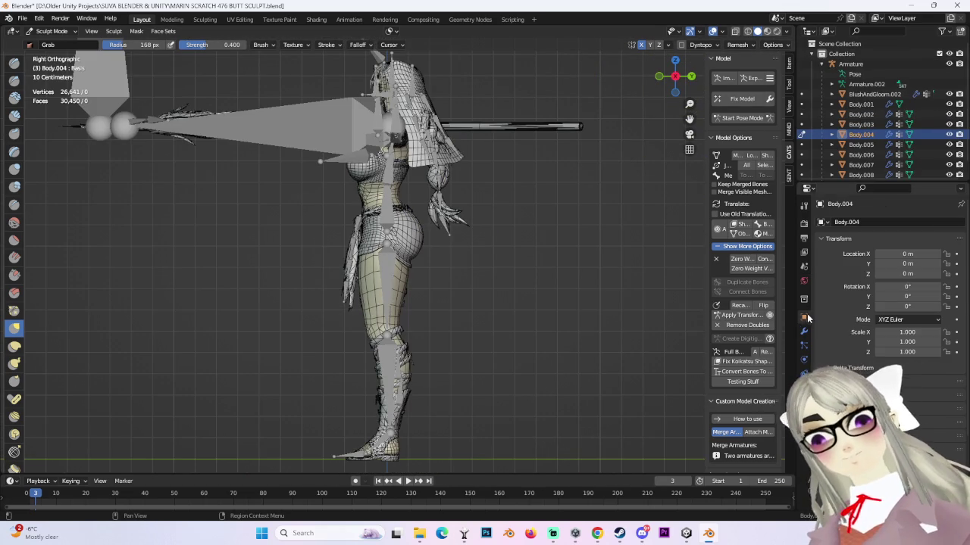
scroll(879, 288, down, 3)
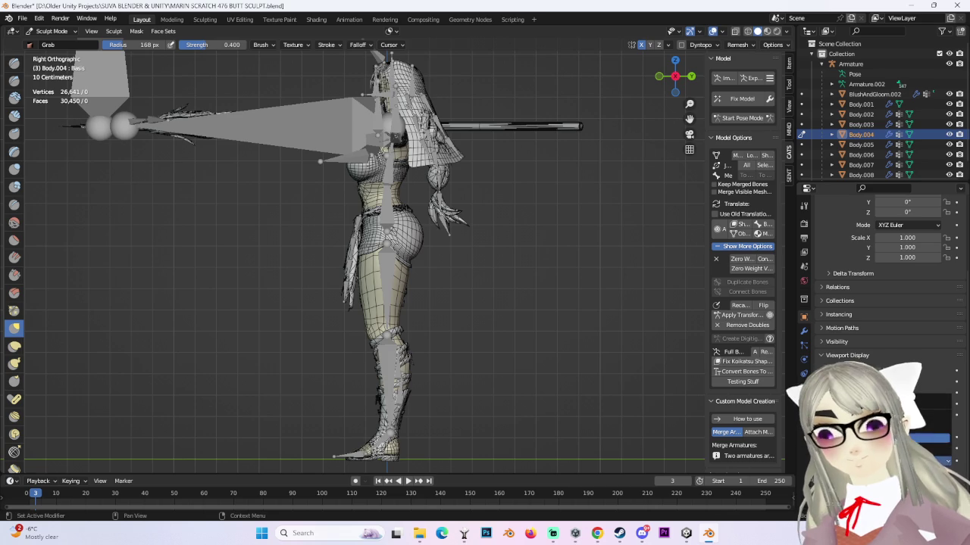
click(909, 438)
scroll(520, 293, up, 2)
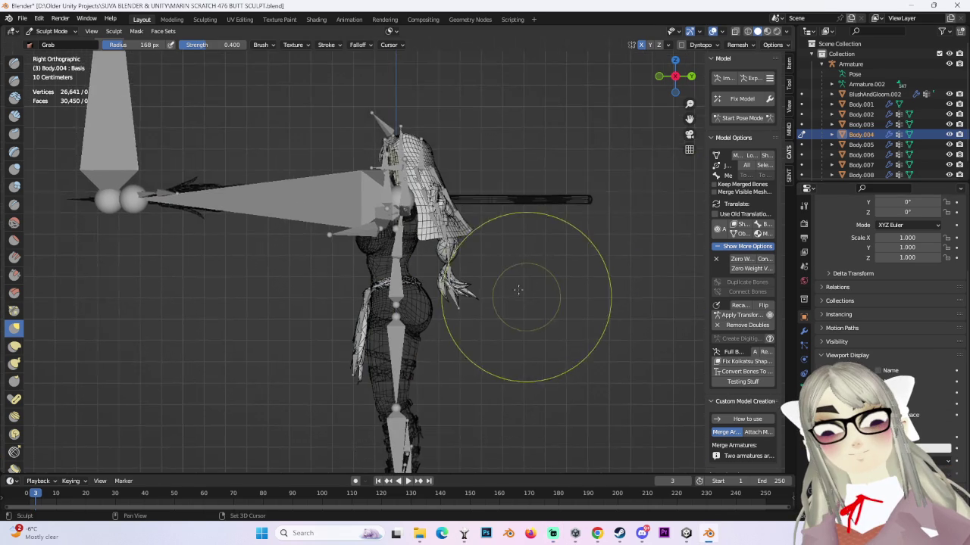
scroll(512, 277, up, 2)
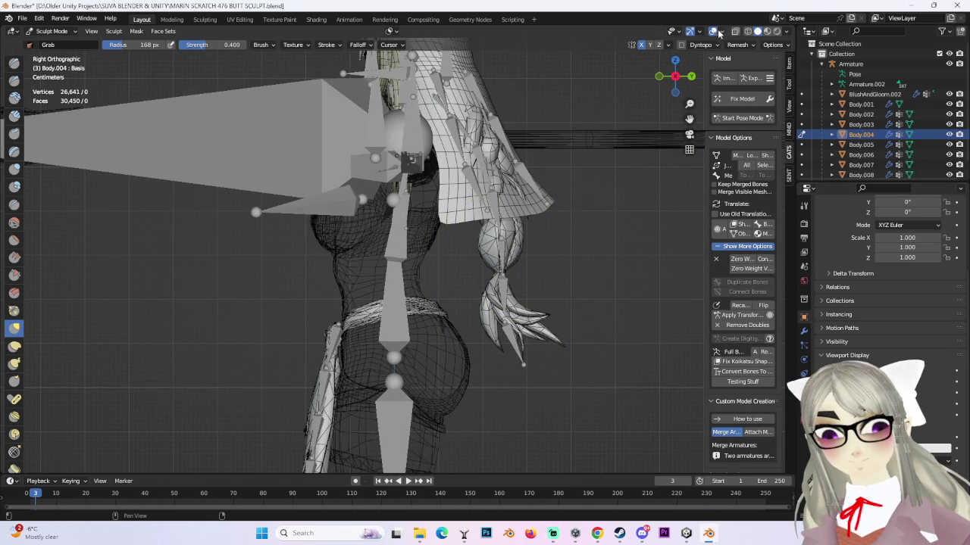
- Toggle overlays and X-ray to check the bones, then leave Sculpt Mode
click(713, 31)
click(713, 31)
click(735, 32)
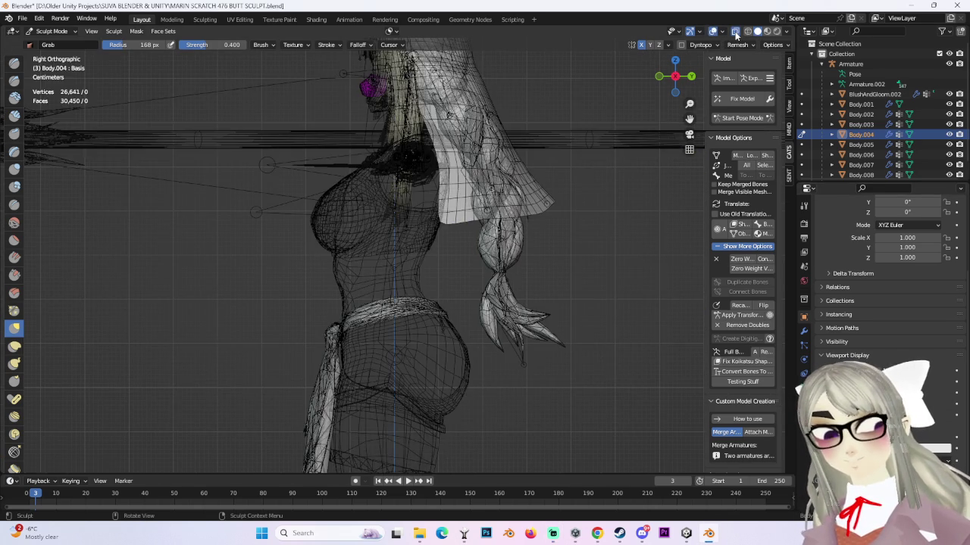
click(734, 31)
click(735, 31)
click(735, 31)
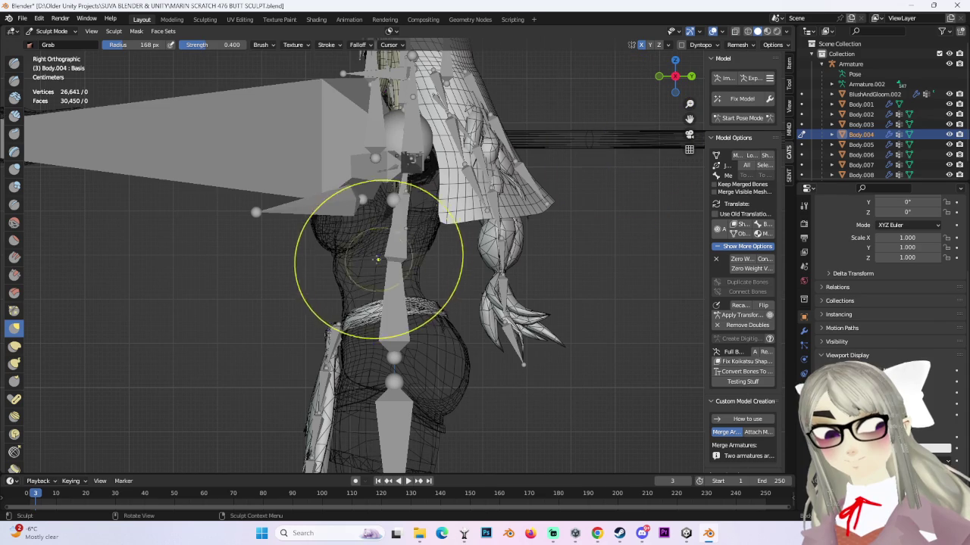
click(51, 31)
click(47, 42)
click(51, 31)
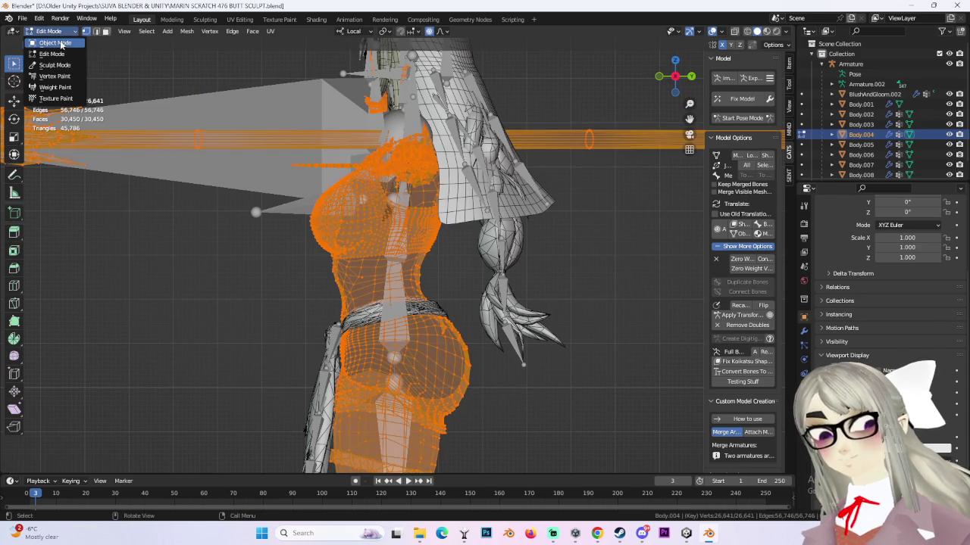
click(293, 112)
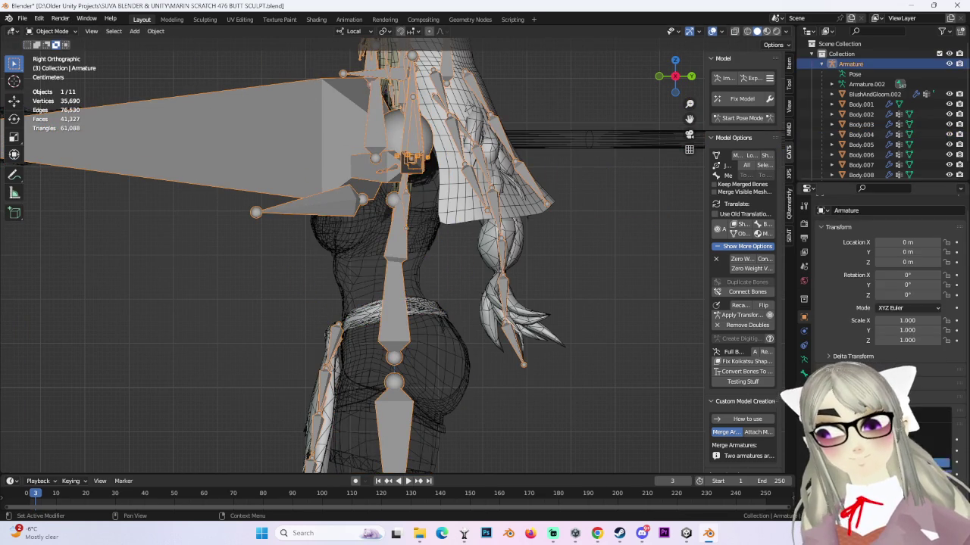
click(559, 327)
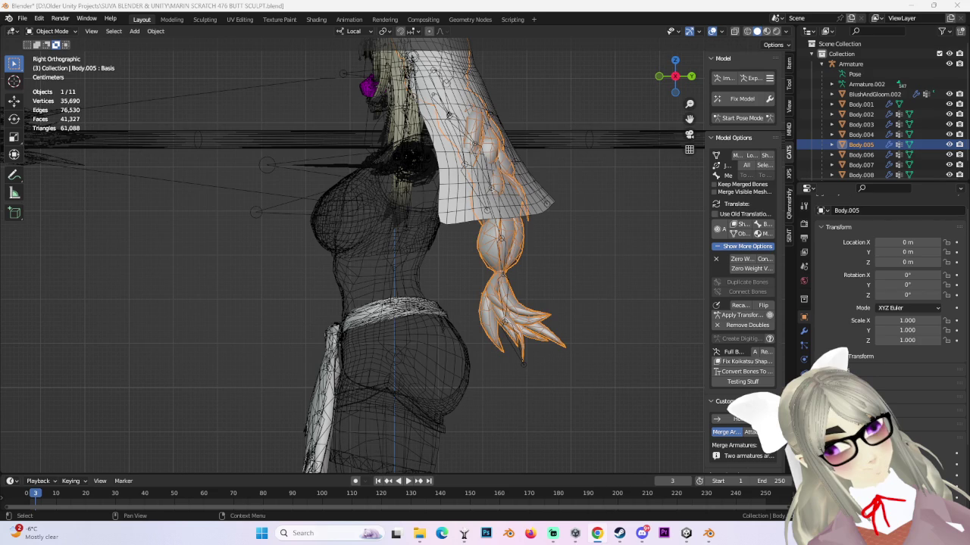
middle_drag(424, 273, 563, 274)
click(607, 247)
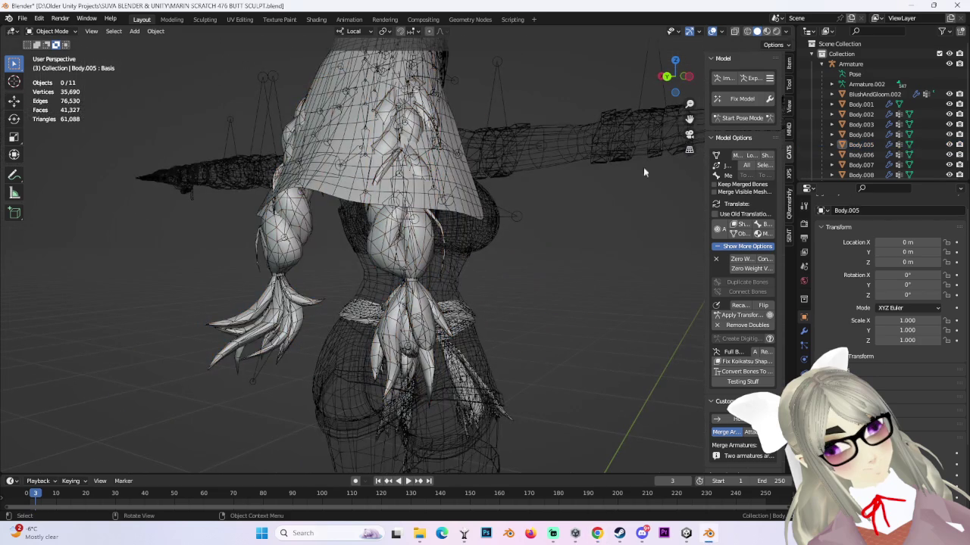
click(722, 32)
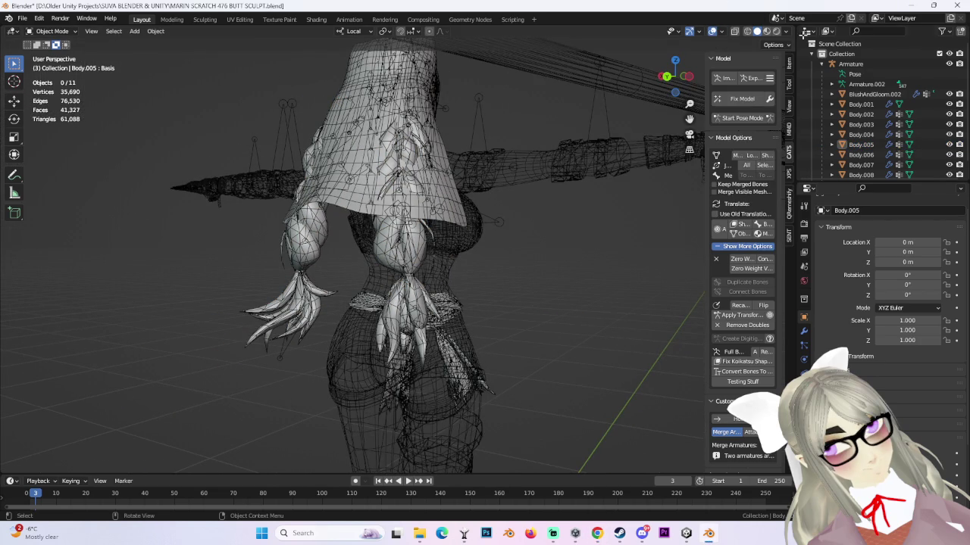
click(785, 32)
click(686, 78)
click(715, 33)
click(714, 33)
click(735, 32)
click(734, 33)
middle_drag(545, 121, 528, 157)
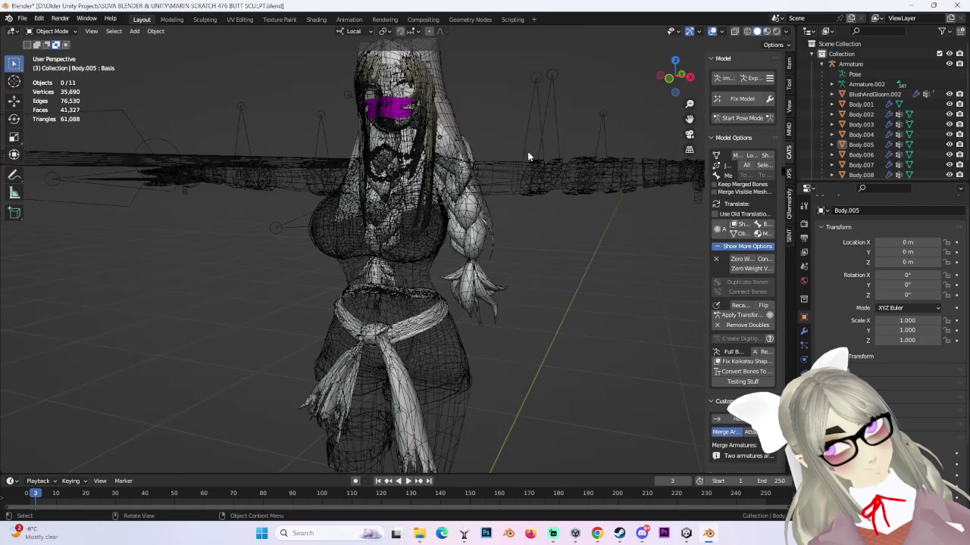
click(756, 32)
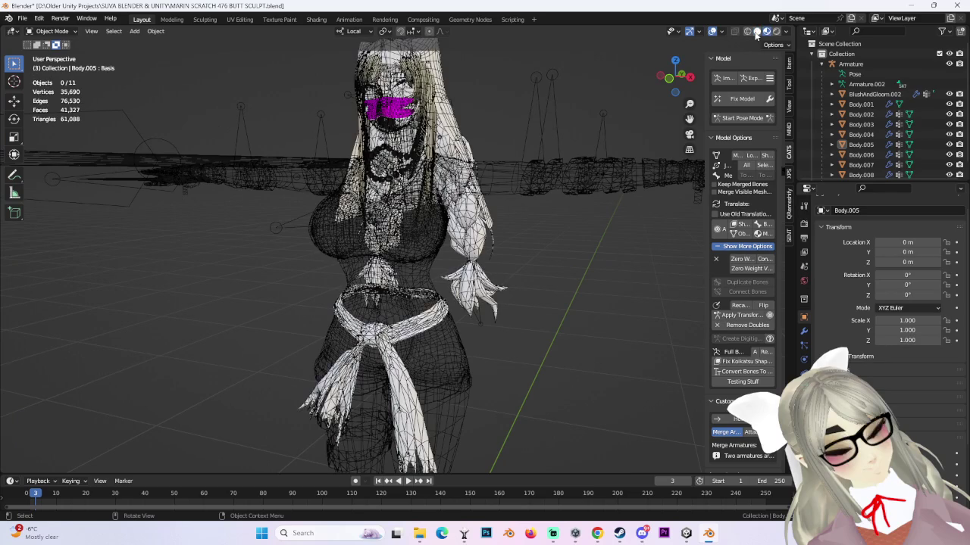
- Switch the viewport to wireframe shading and back to solid
click(749, 32)
click(784, 33)
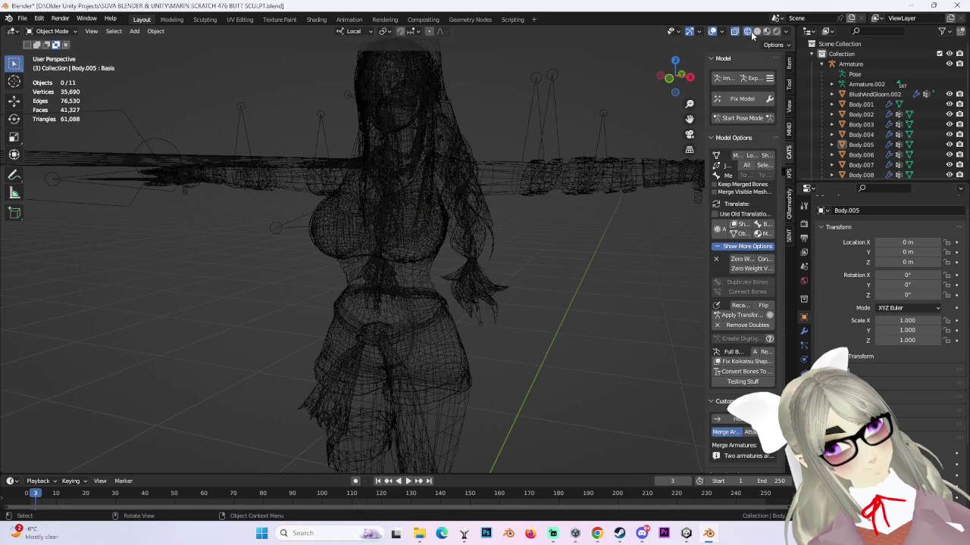
click(756, 32)
click(786, 33)
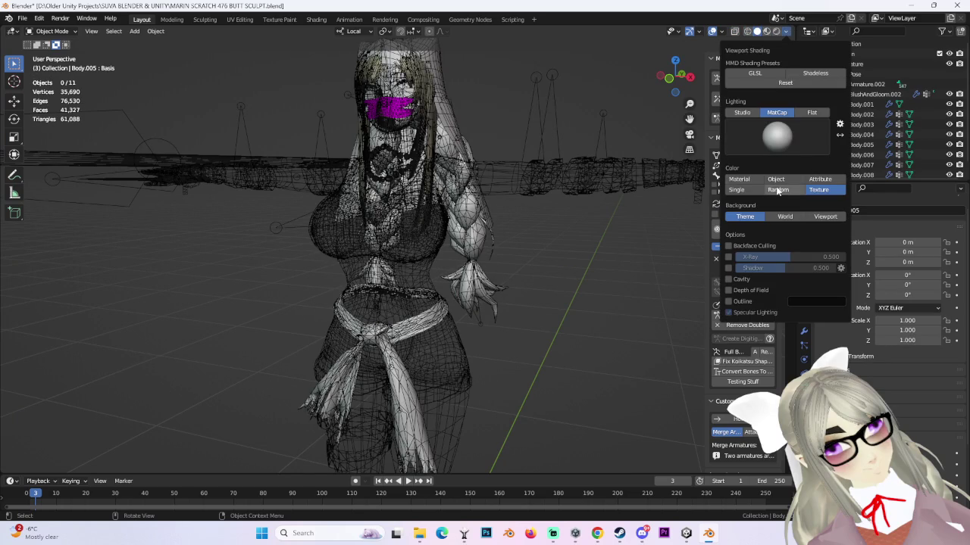
- Inspect Body.004's material settings and snap to the front orthographic view
click(420, 277)
mouse_move(419, 277)
middle_down()
mouse_move(506, 267)
mouse_move(597, 190)
middle_up()
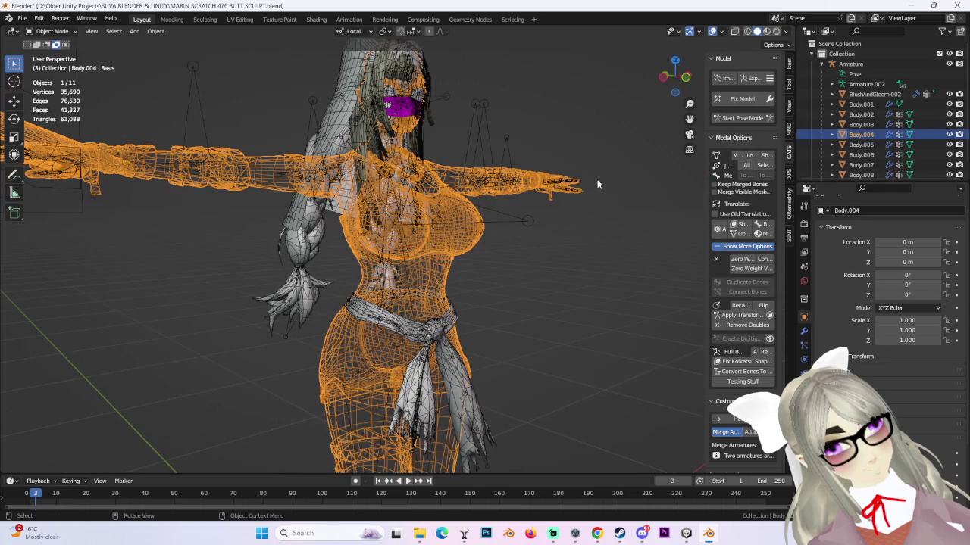
click(804, 403)
mouse_move(574, 282)
middle_down()
mouse_move(530, 288)
mouse_move(587, 306)
middle_up()
click(490, 294)
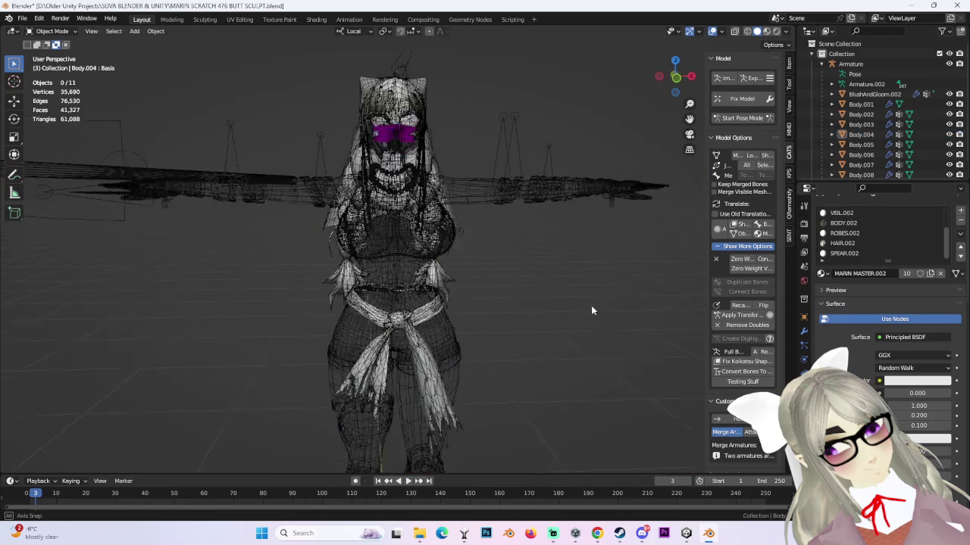
click(678, 79)
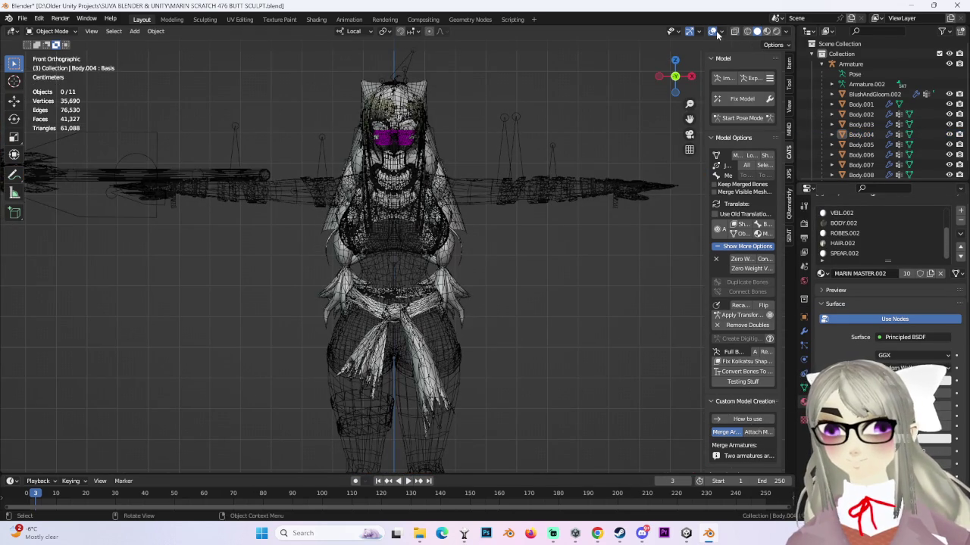
- Turn off the mesh wireframe overlay and open Body.004 in the Shading workspace
click(722, 32)
click(659, 201)
click(659, 201)
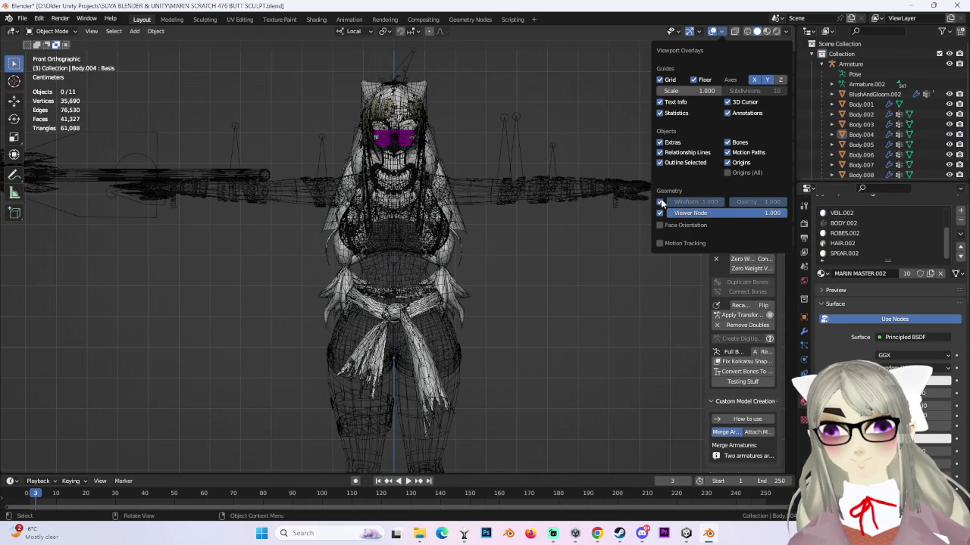
click(659, 201)
scroll(419, 319, up, 2)
click(427, 304)
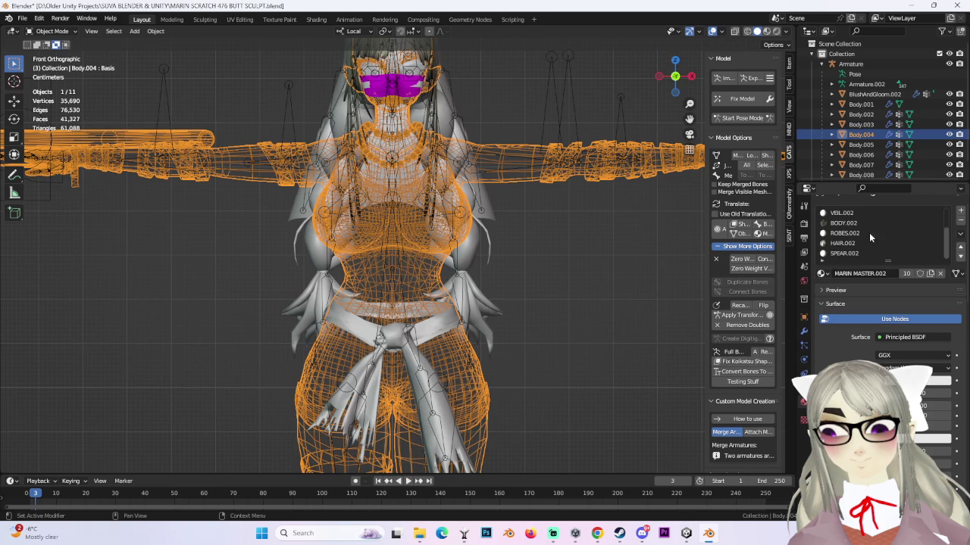
scroll(867, 261, up, 3)
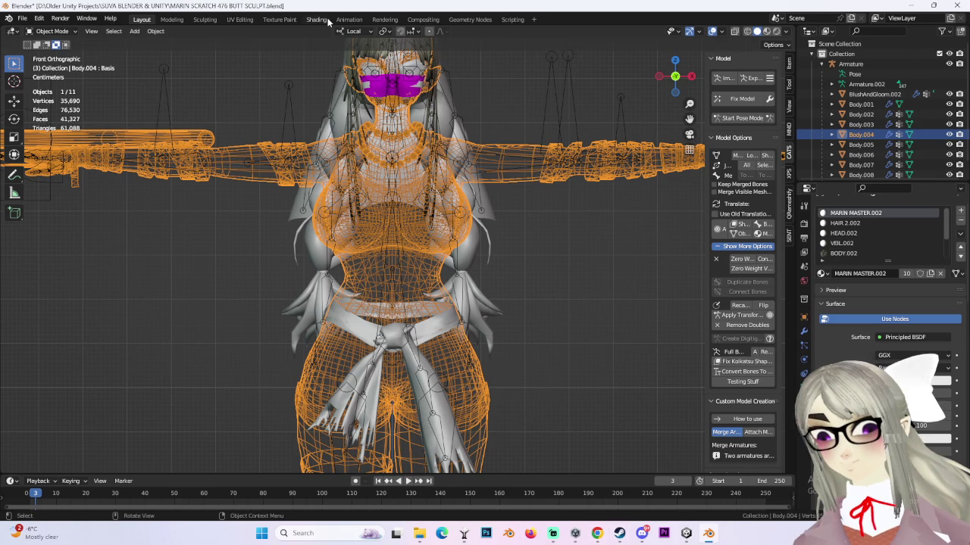
click(317, 19)
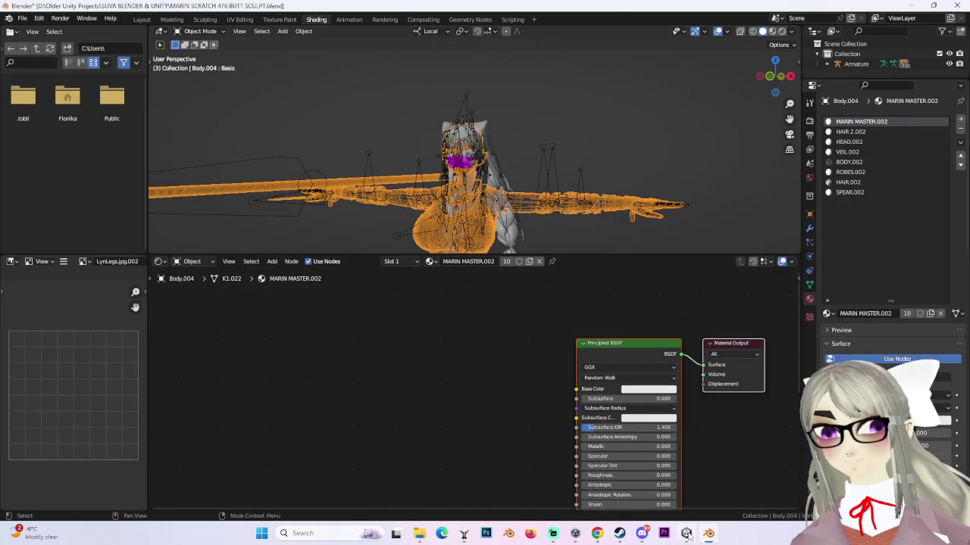
- Paste an image texture node from Unity and link its Color to Base Color
click(686, 534)
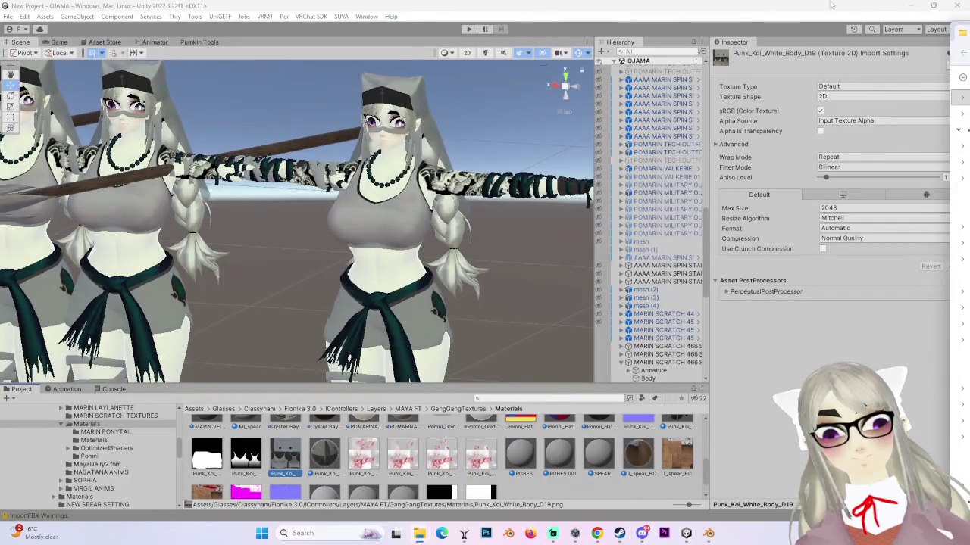
click(918, 9)
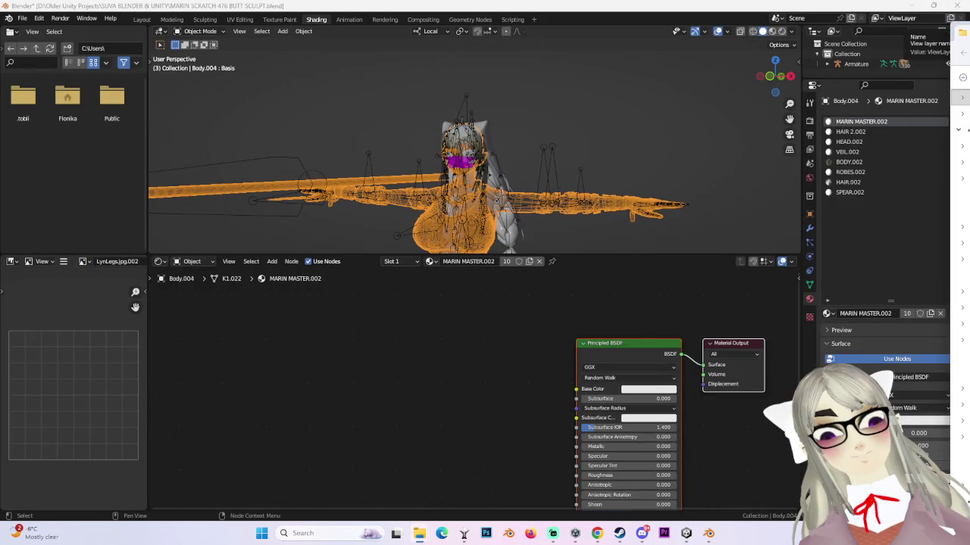
key(ctrl+v)
scroll(531, 201, up, 3)
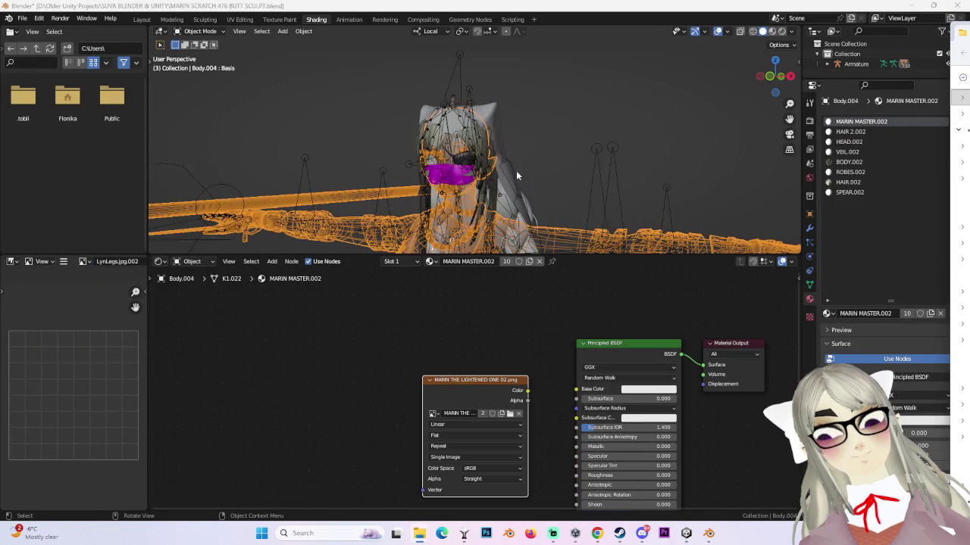
scroll(516, 171, up, 4)
drag(576, 389, 528, 390)
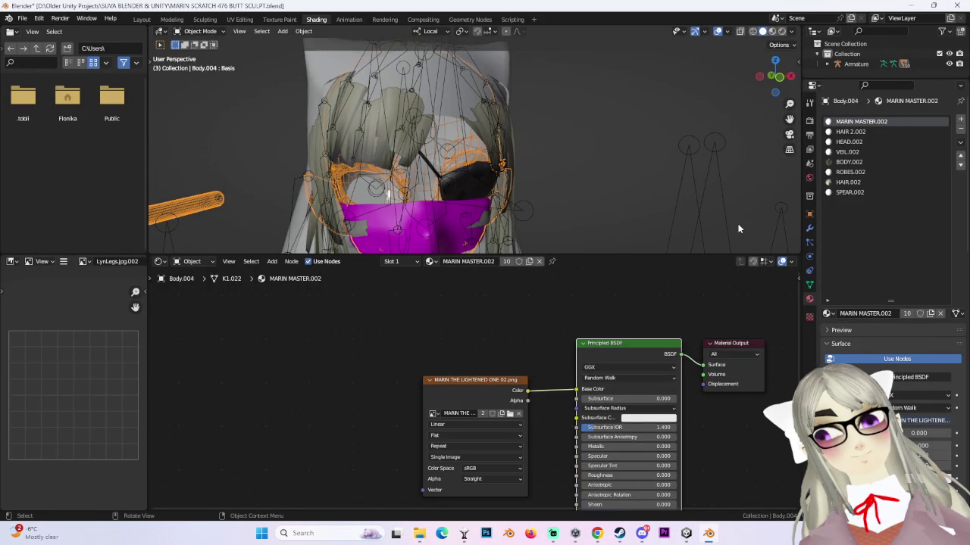
- In HAIR 2.002, add the MARIN PONY TAIL 2.png texture linked to Base Color
click(856, 133)
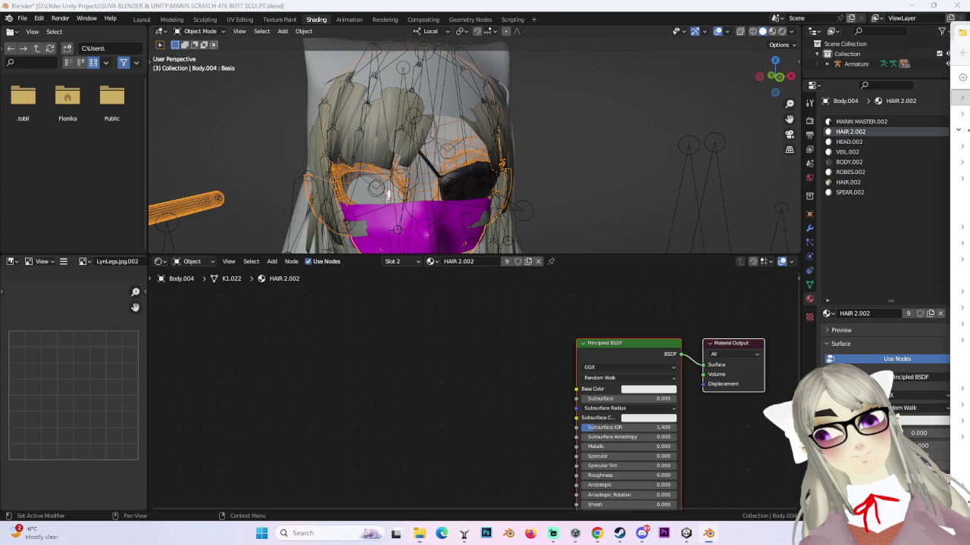
key(ctrl+v)
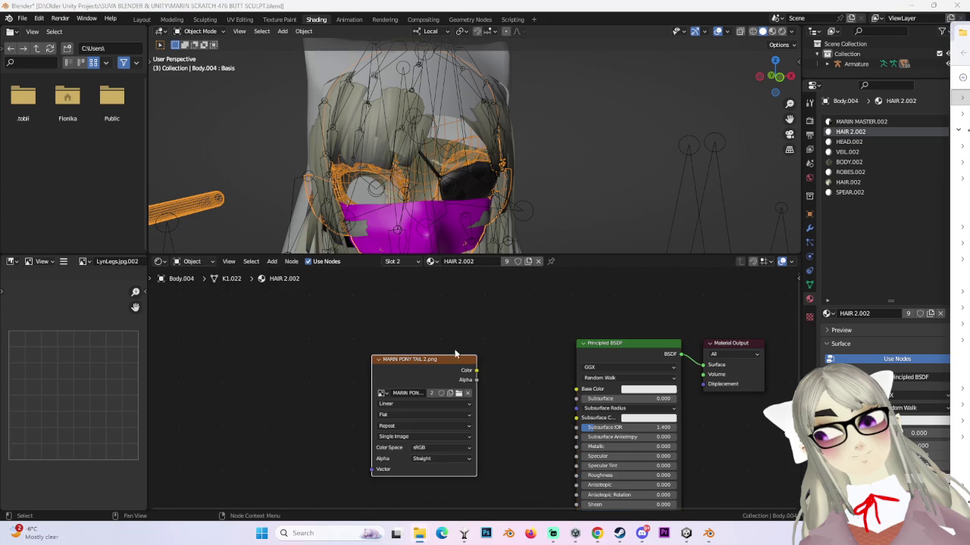
middle_drag(535, 213, 544, 172)
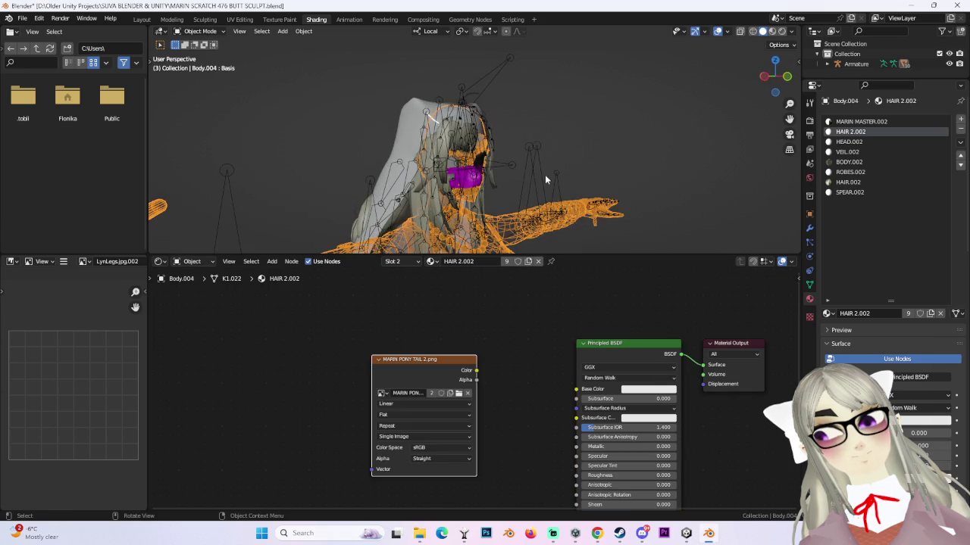
scroll(545, 171, up, 5)
scroll(556, 188, up, 2)
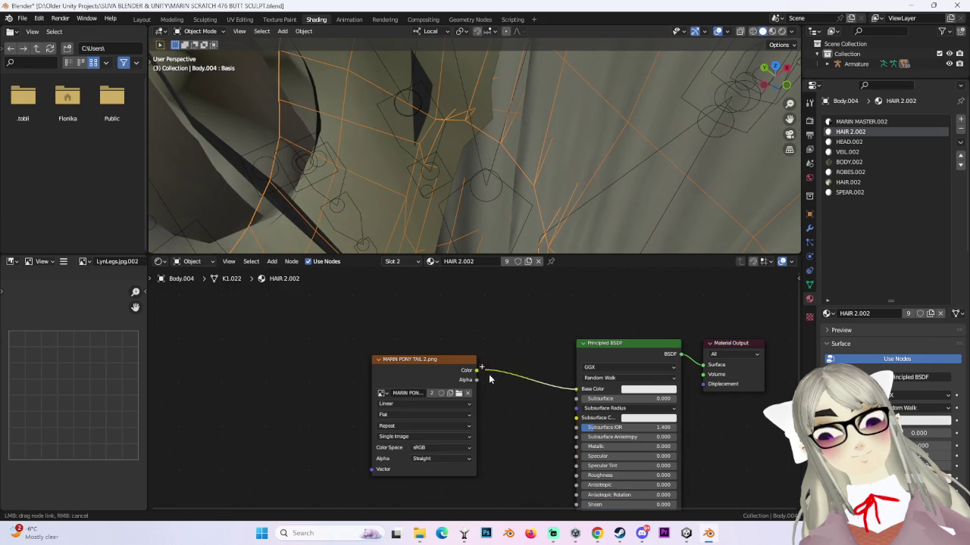
drag(484, 373, 482, 377)
- In HEAD.002, link the MARIN FACE TEXTURE MASTER 52.png texture to Base Color
click(849, 142)
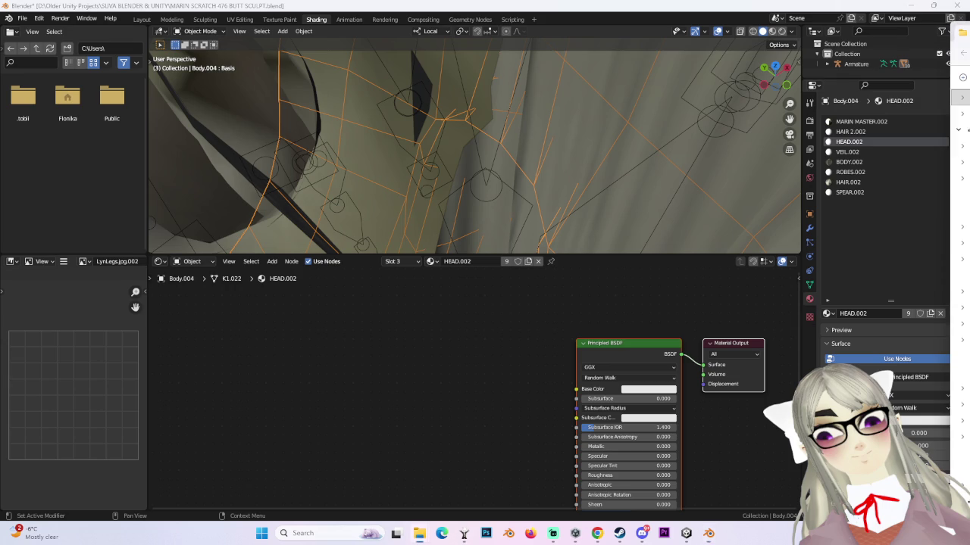
key(ctrl+v)
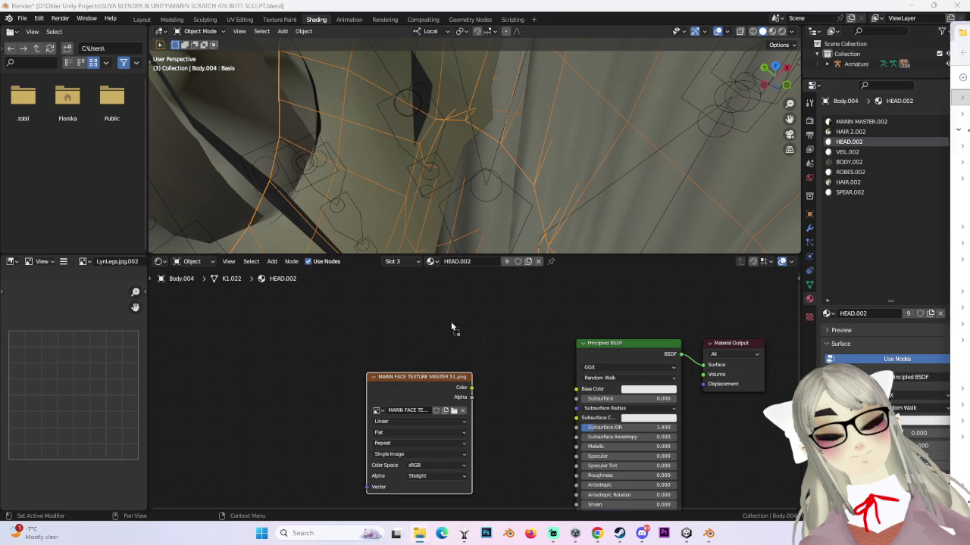
key(ctrl+v)
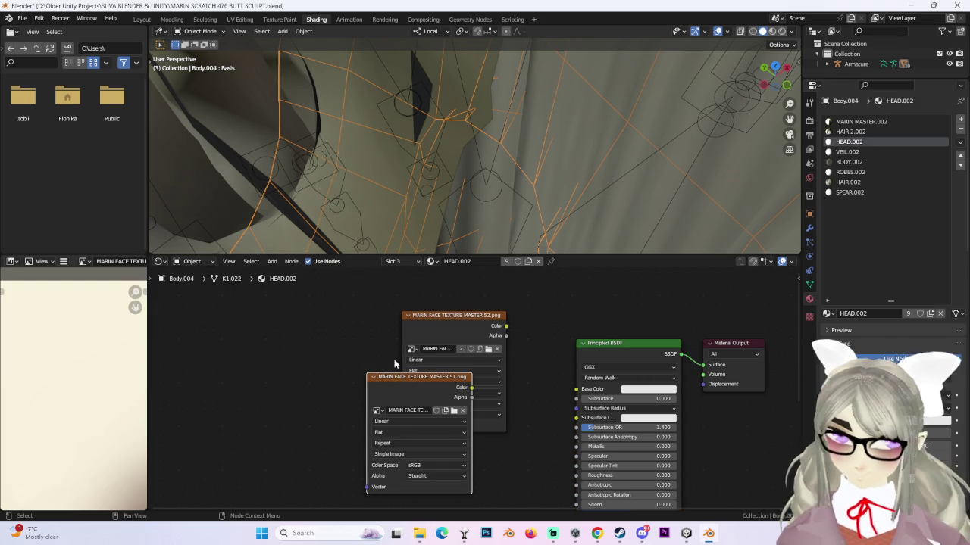
key(x)
drag(505, 325, 575, 388)
mouse_move(503, 204)
middle_down()
mouse_move(556, 139)
mouse_move(641, 156)
mouse_move(538, 179)
middle_up()
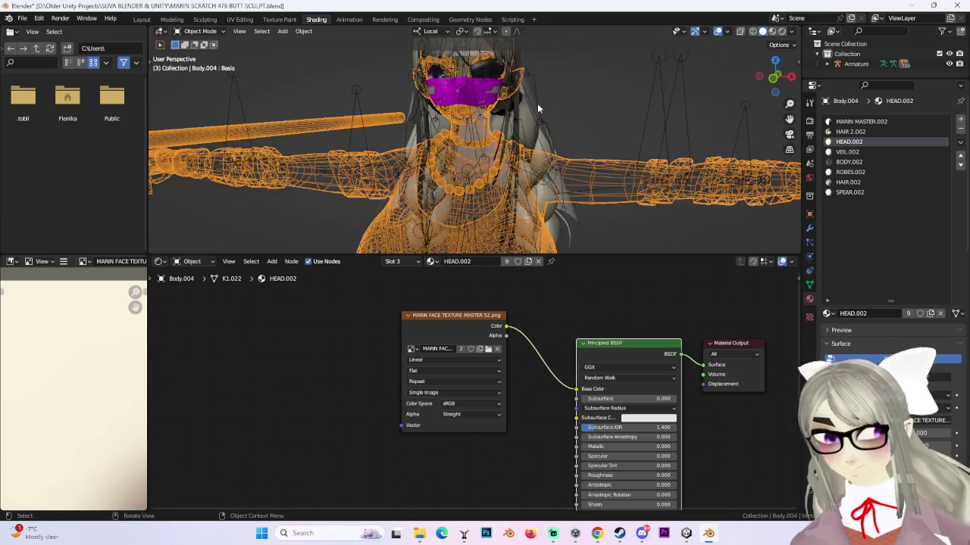
ctrl+middle_drag(538, 103, 565, 143)
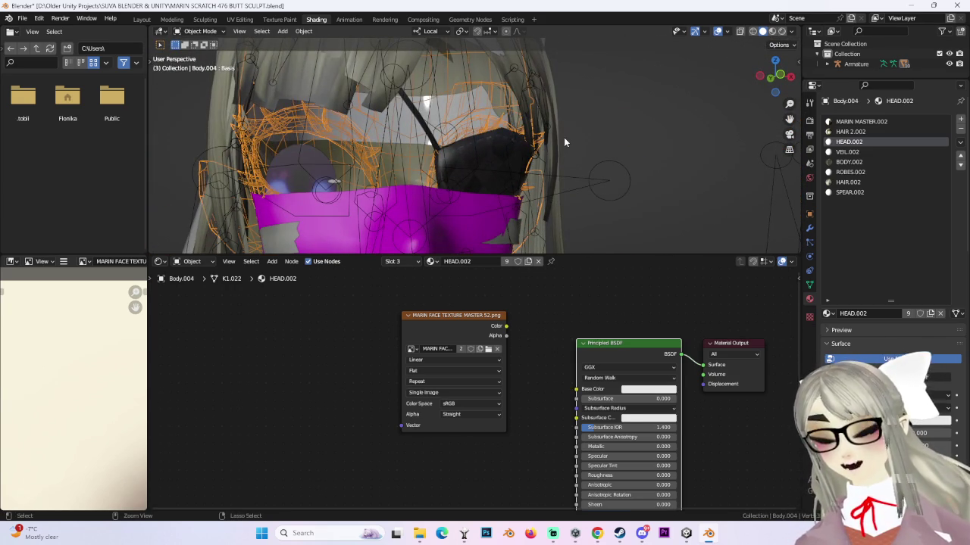
scroll(664, 196, down, 3)
- Reselect Body.004 and show its BODY.002 material nodes in Shading
click(438, 67)
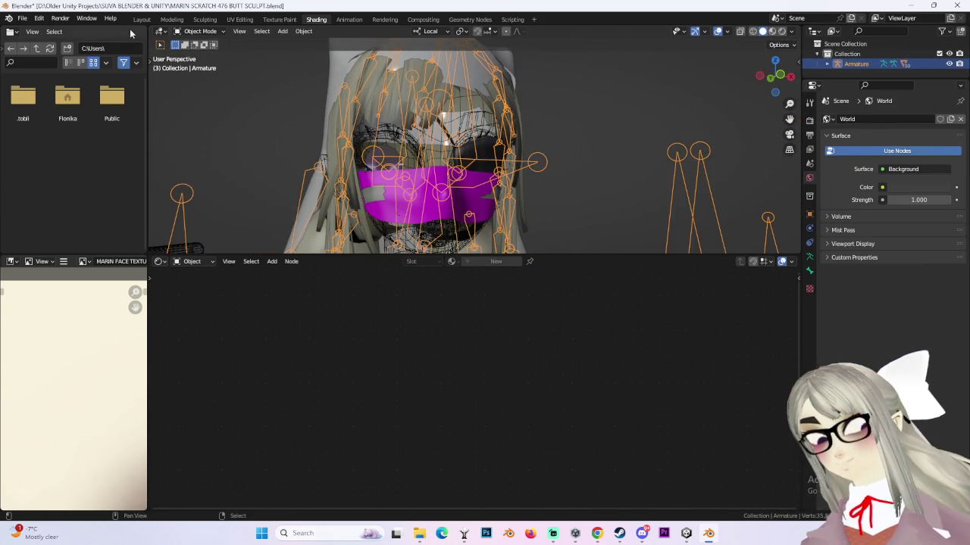
click(141, 19)
scroll(497, 172, up, 3)
click(448, 261)
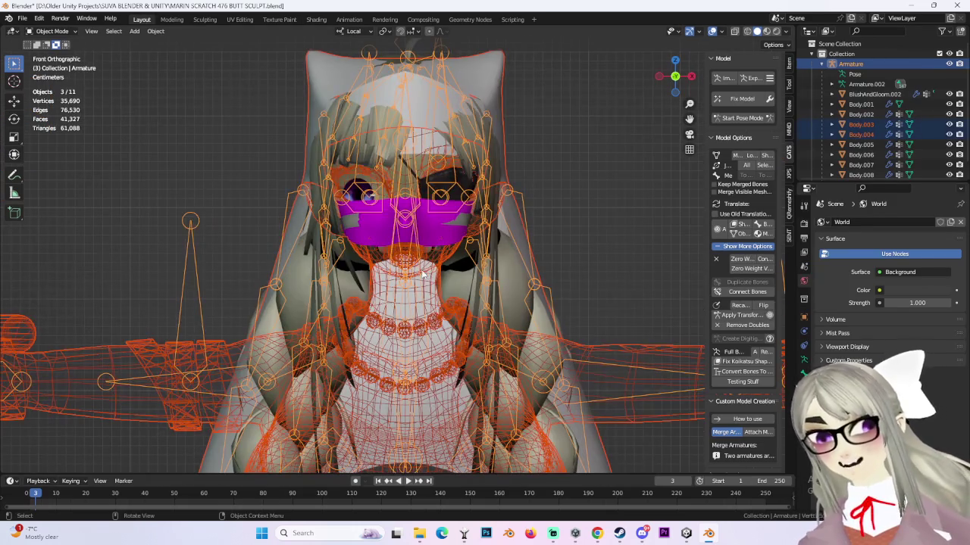
click(316, 19)
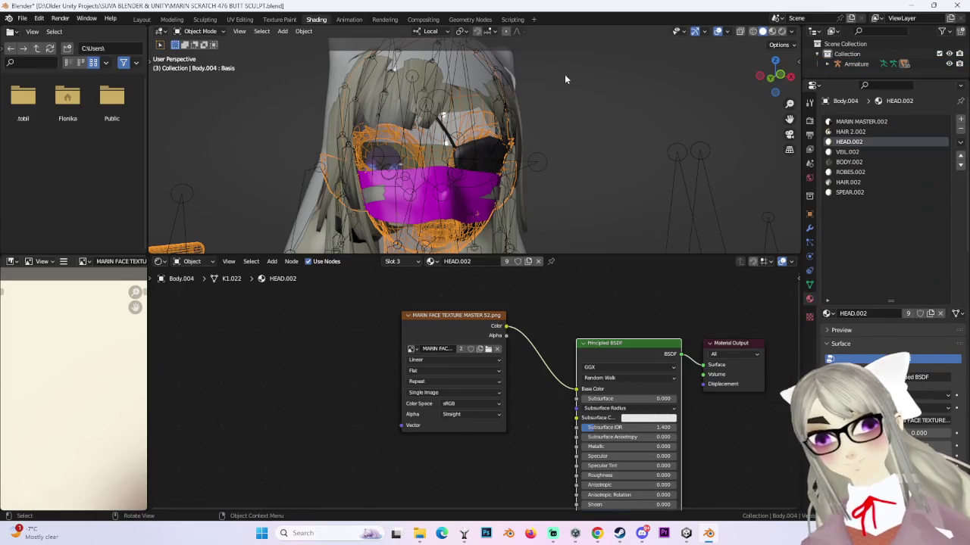
click(849, 161)
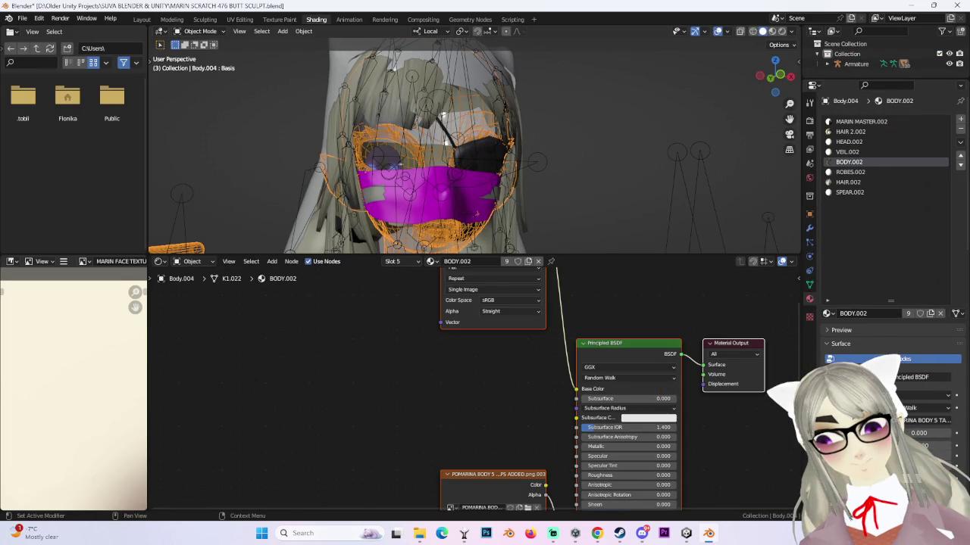
- Replace BODY.002's old texture nodes with the POMARINA BODY 5 NIPS ADDED texture on Base Color
key(shift+d)
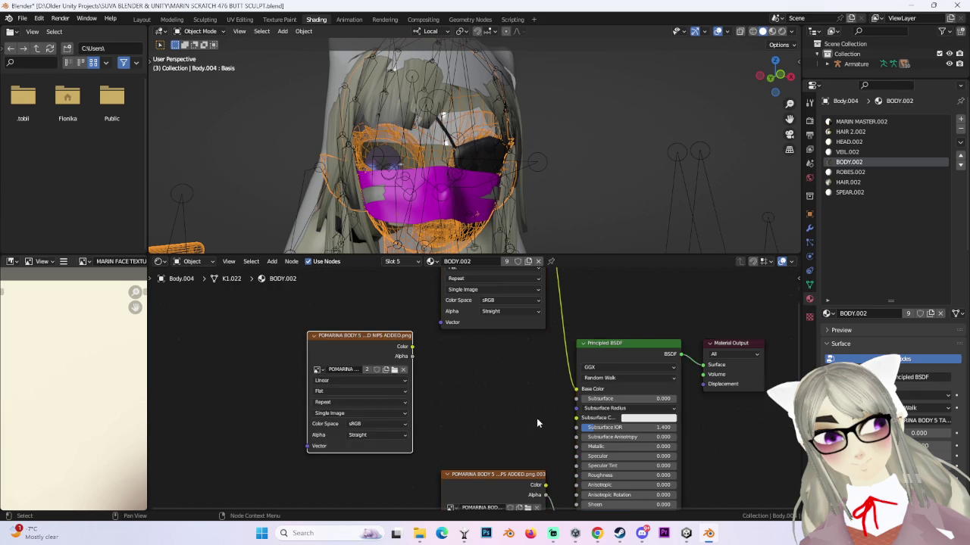
scroll(481, 388, down, 2)
key(Delete)
middle_drag(519, 435, 514, 474)
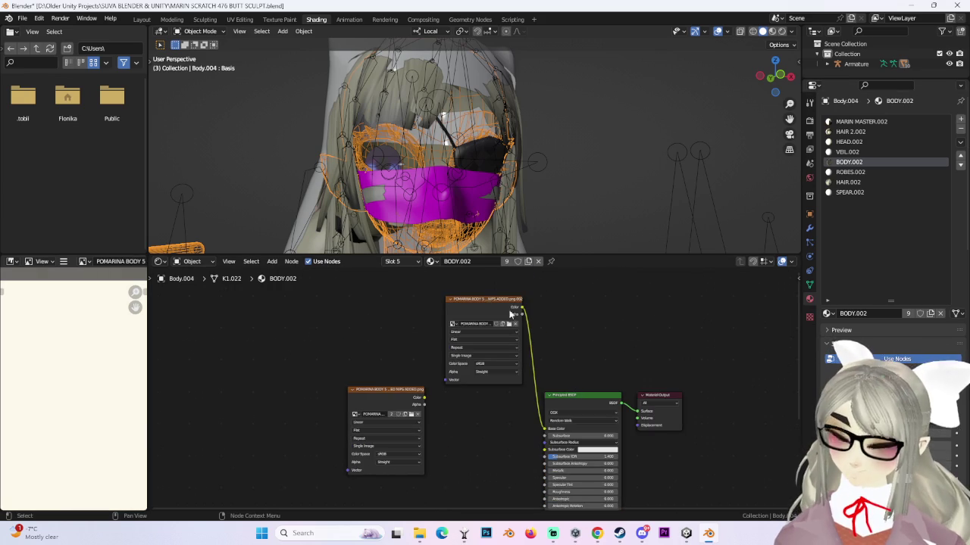
click(485, 297)
key(Delete)
mouse_move(424, 398)
mouse_down()
mouse_move(401, 403)
mouse_move(424, 399)
mouse_up()
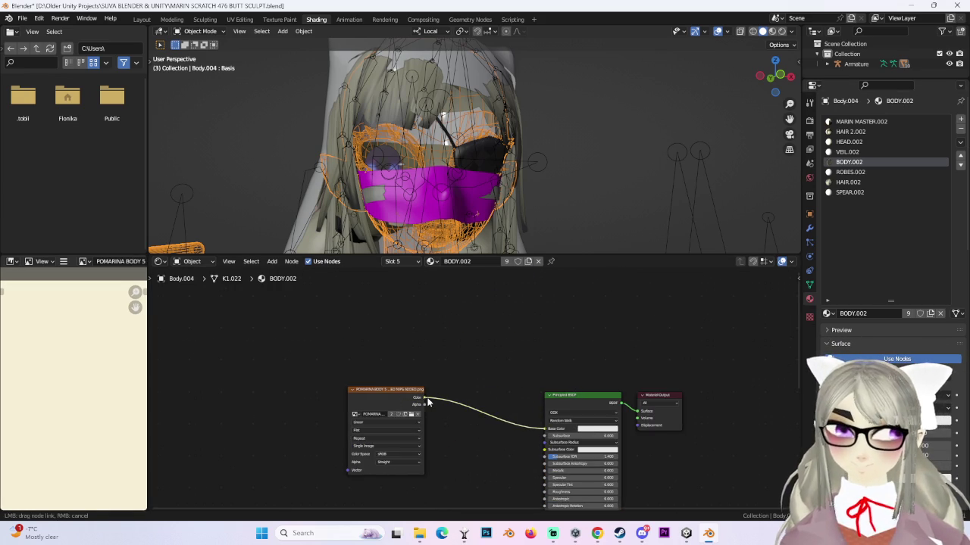
- Go back to the Layout workspace
scroll(602, 236, down, 3)
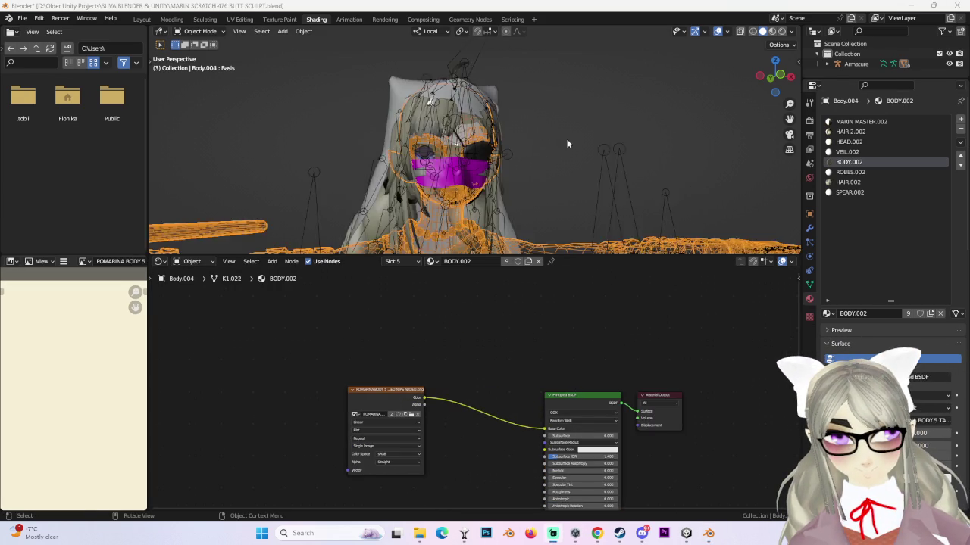
scroll(562, 138, down, 3)
scroll(578, 86, down, 2)
click(141, 19)
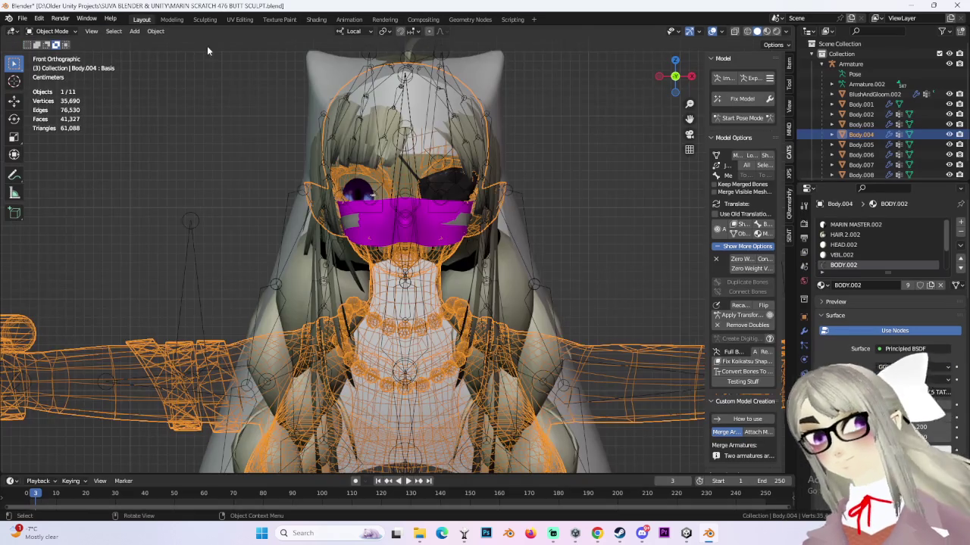
- Change the solid viewport lighting from MatCap to Studio
scroll(546, 281, down, 3)
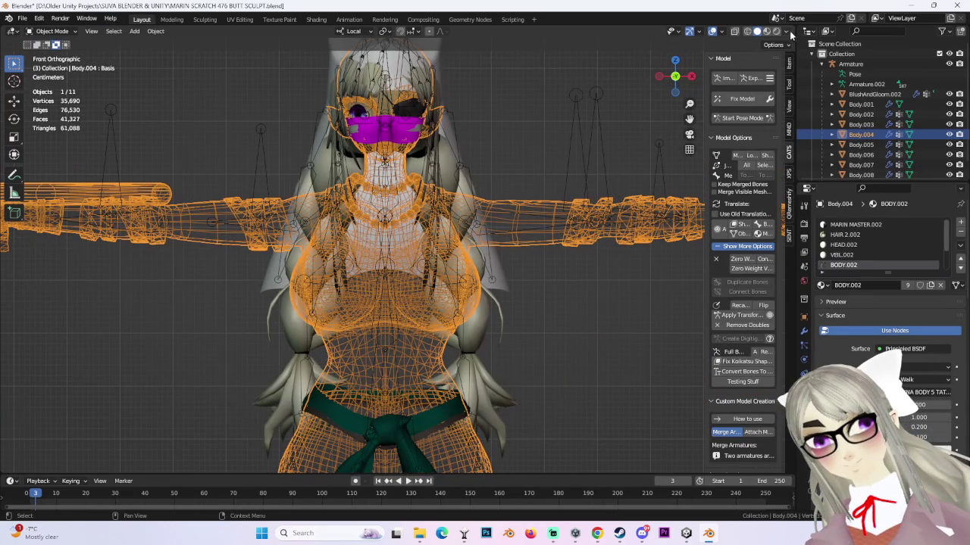
click(949, 134)
click(950, 134)
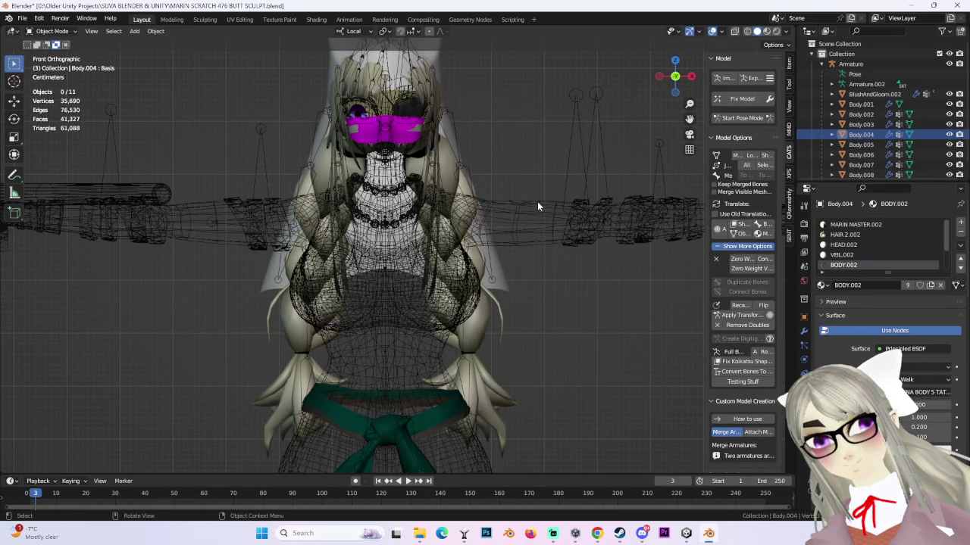
click(537, 201)
middle_drag(537, 202, 520, 182)
click(787, 32)
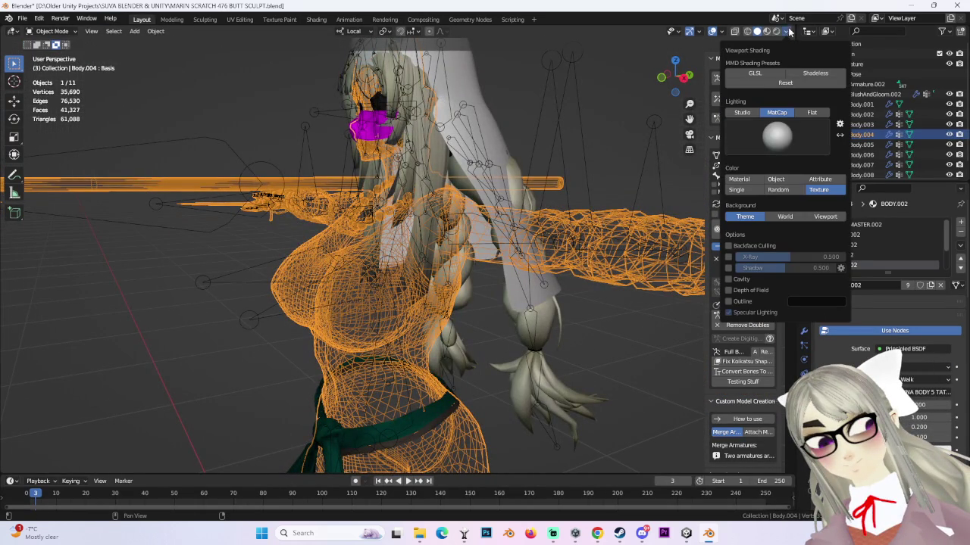
click(742, 112)
click(529, 175)
scroll(529, 175, down, 4)
middle_drag(529, 175, 710, 282)
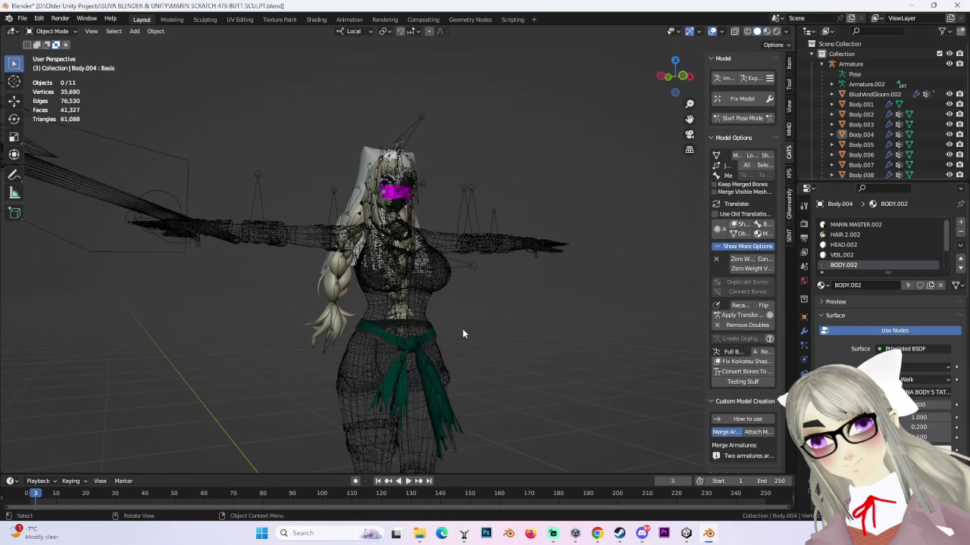
- Toggle X-ray and overlays on and off to check the body mesh
click(443, 300)
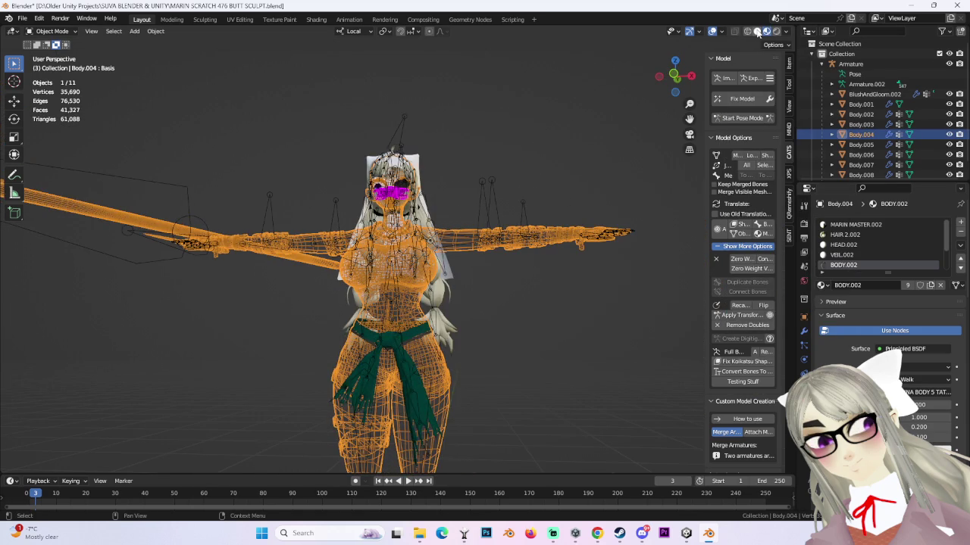
scroll(460, 221, up, 2)
middle_drag(460, 221, 447, 255)
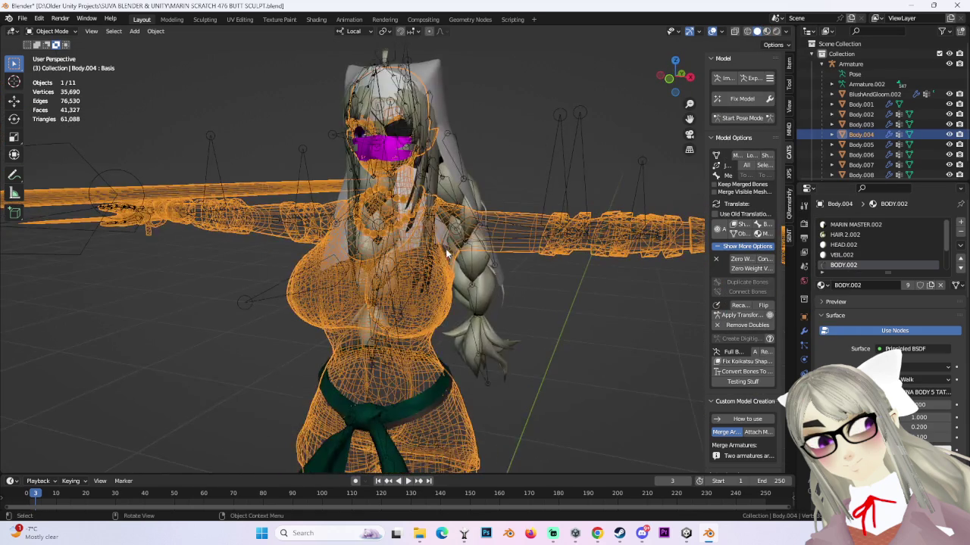
click(735, 34)
click(735, 31)
click(712, 31)
click(721, 31)
click(712, 31)
- Restore the navigation gizmo and snap the view to the front
click(672, 31)
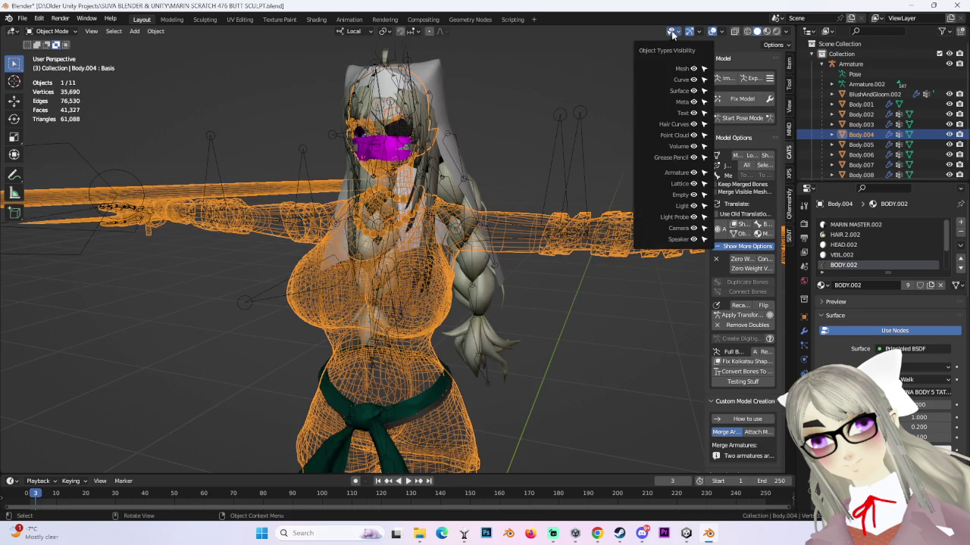
click(697, 31)
scroll(519, 169, down, 3)
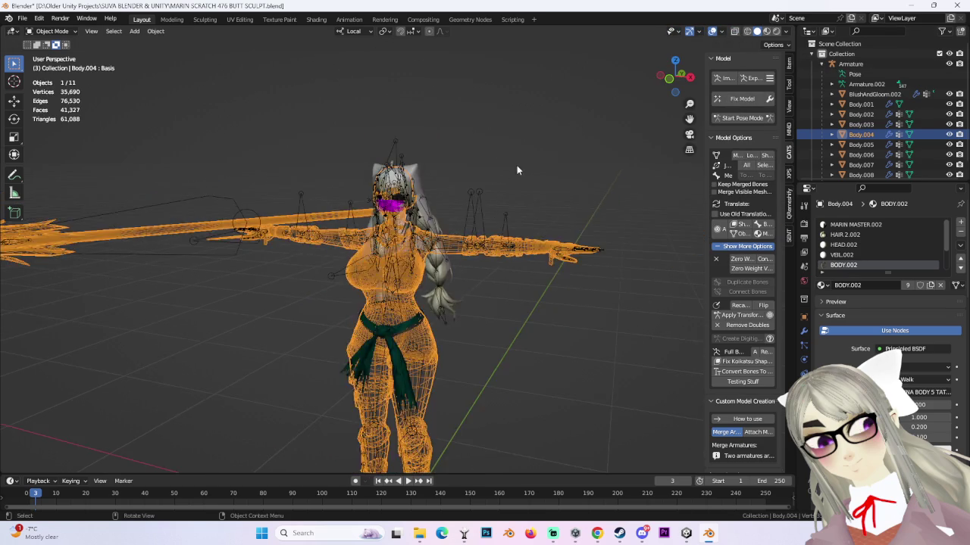
click(519, 169)
middle_drag(577, 171, 652, 87)
click(674, 93)
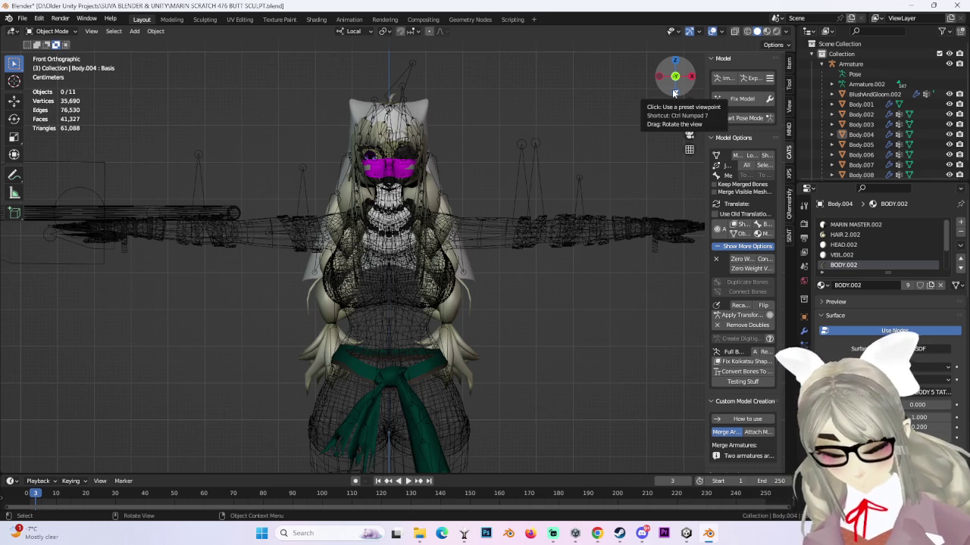
- Save a copy named MARIN SCRATCH 477 BUTT SCULPT.blend
click(22, 17)
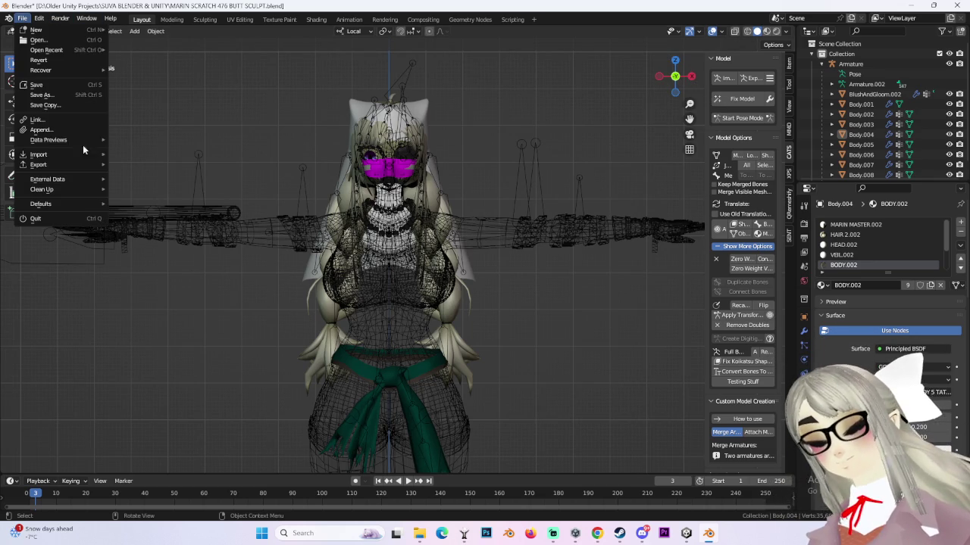
click(41, 95)
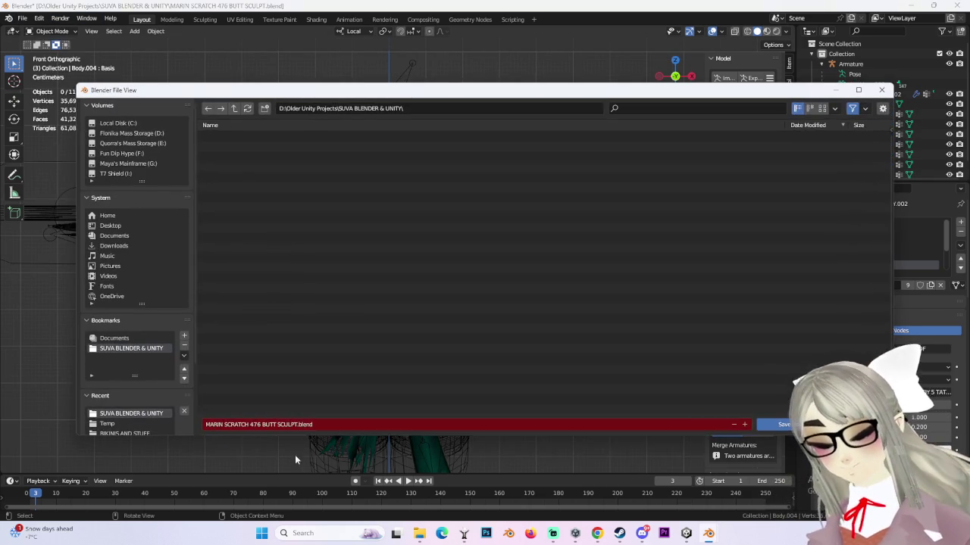
click(260, 424)
key(BackSpace)
text(7)
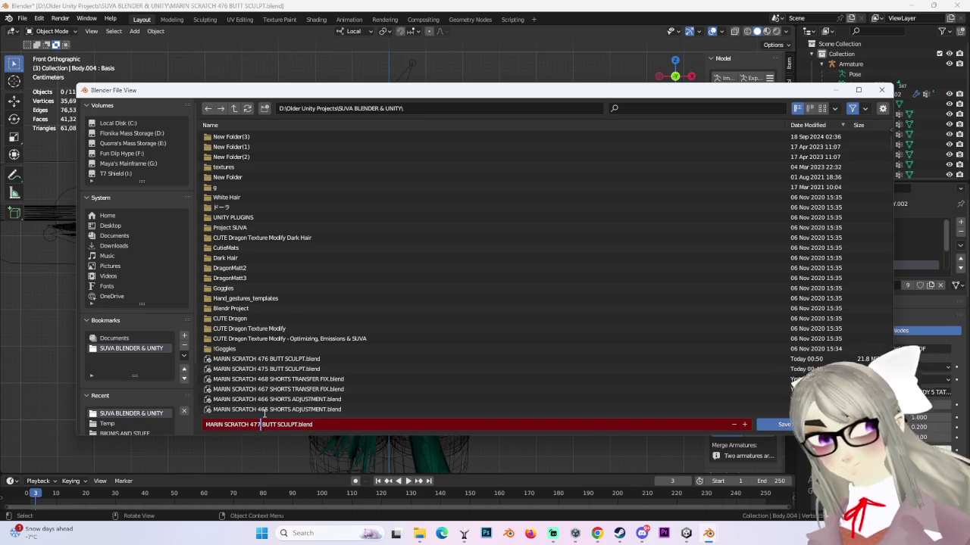
key(Return)
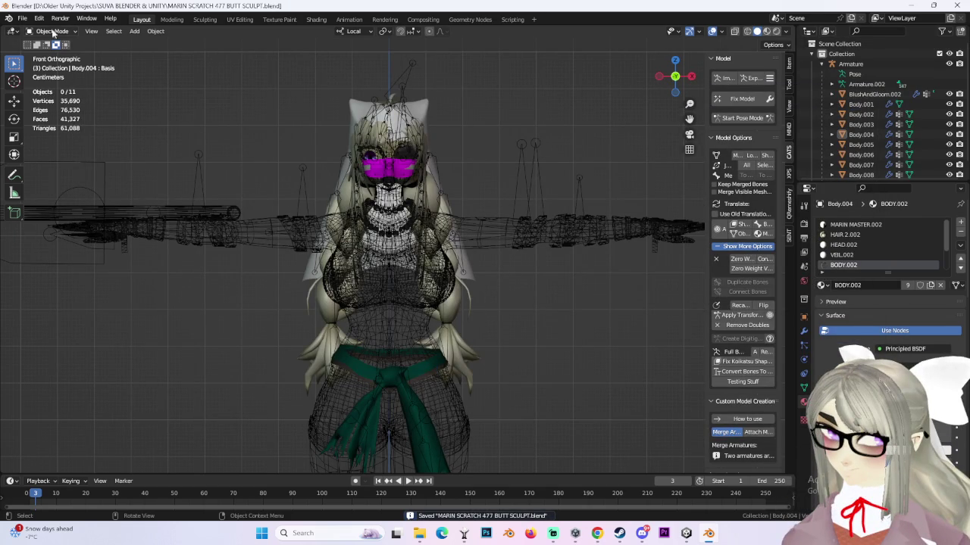
- Open MARIN SCRATCH 476 BUTT SCULPT.blend and view both characters
click(22, 18)
click(45, 41)
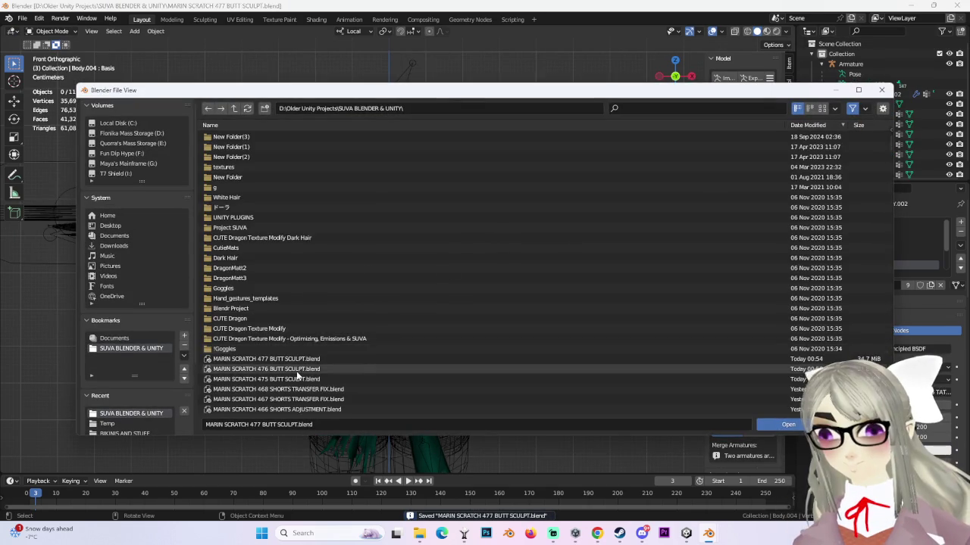
double_click(297, 370)
mouse_move(549, 271)
middle_down()
mouse_move(537, 260)
mouse_move(584, 271)
mouse_move(404, 189)
middle_up()
click(404, 190)
scroll(425, 231, up, 3)
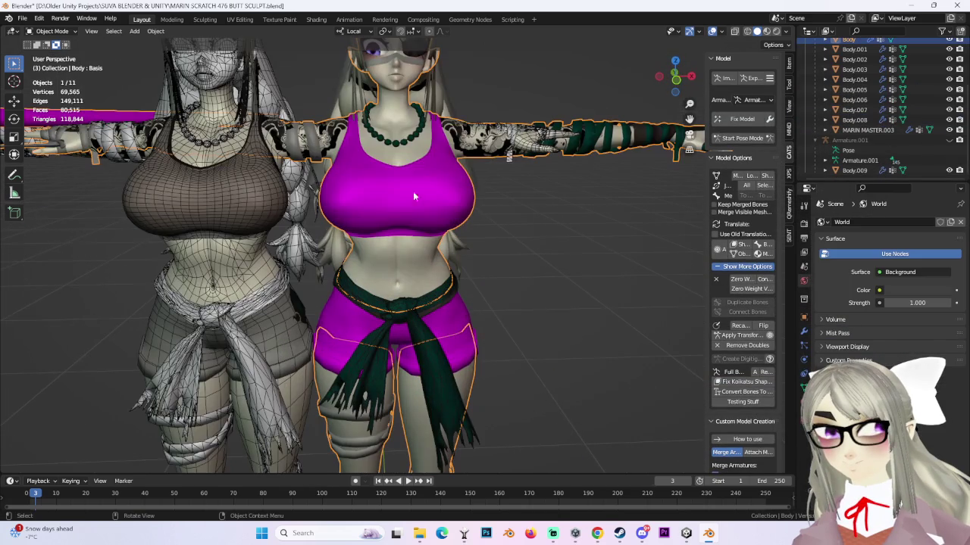
- Reopen the blend file, discarding unsaved changes, and check the rotated leg from behind
click(22, 19)
key(ctrl+q)
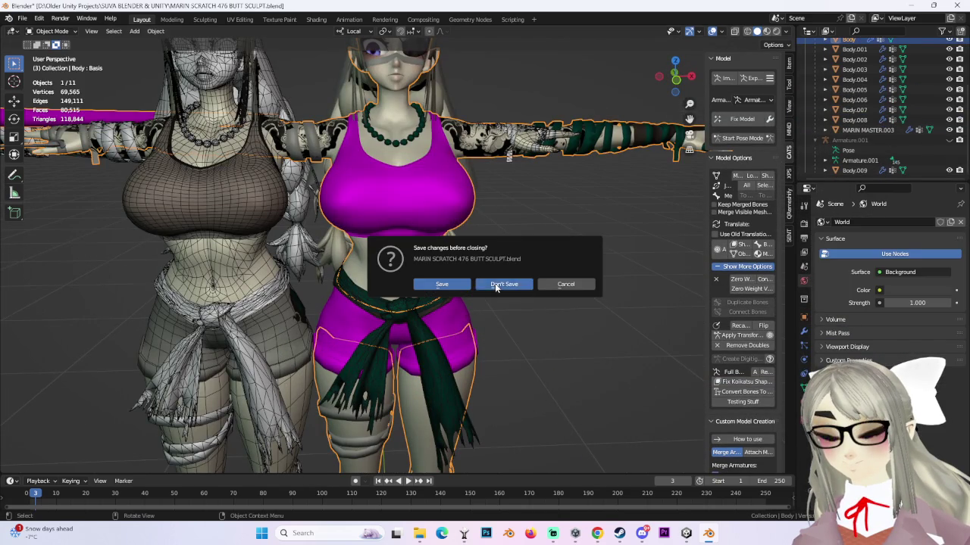
click(494, 284)
double_click(303, 362)
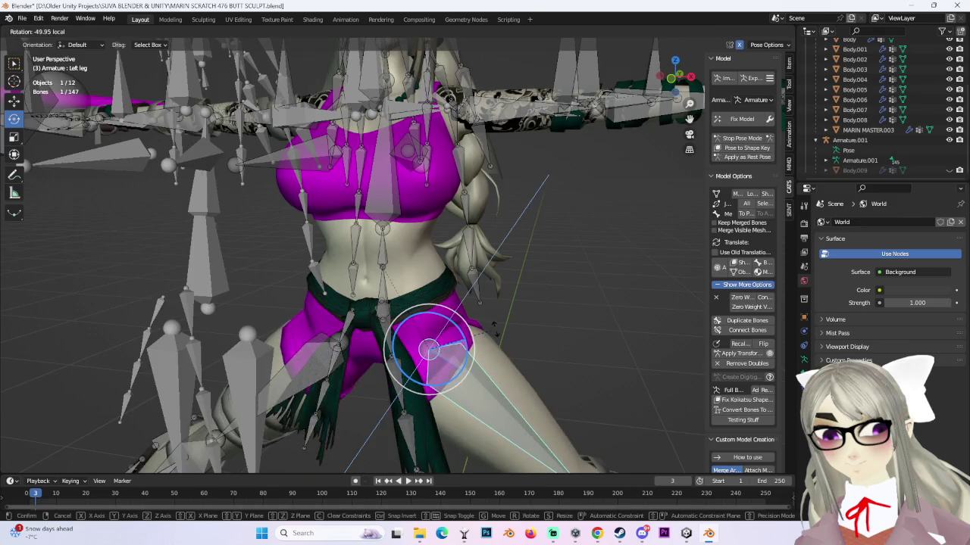
click(493, 326)
mouse_move(493, 325)
middle_down()
mouse_move(448, 199)
mouse_move(425, 188)
mouse_move(457, 218)
mouse_move(492, 220)
mouse_move(656, 299)
mouse_move(434, 301)
mouse_move(540, 251)
mouse_move(438, 283)
middle_up()
- Rotate the left leg bone into a new pose, redoing the first rotation that went too far
key(r)
click(517, 234)
key(ctrl+z)
key(r)
click(435, 281)
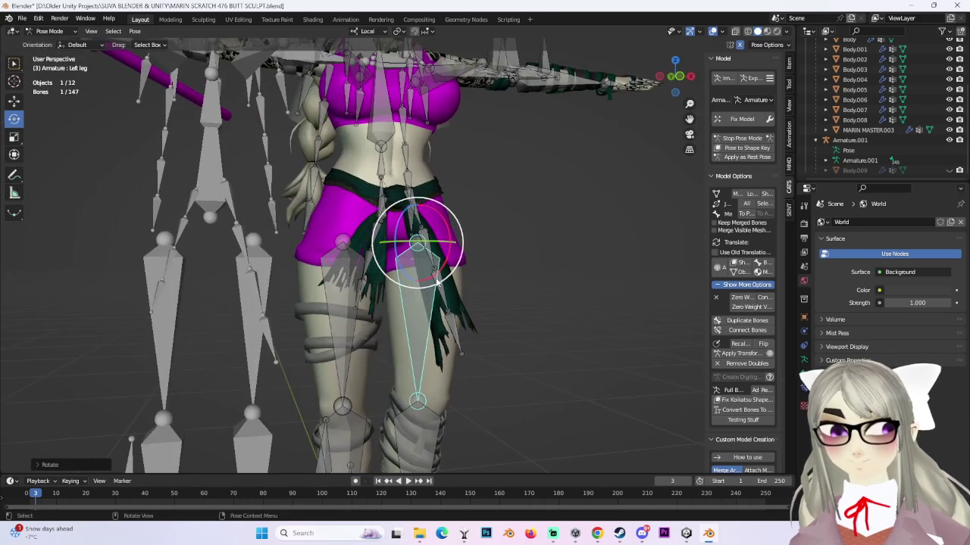
scroll(445, 283, up, 5)
scroll(485, 289, up, 3)
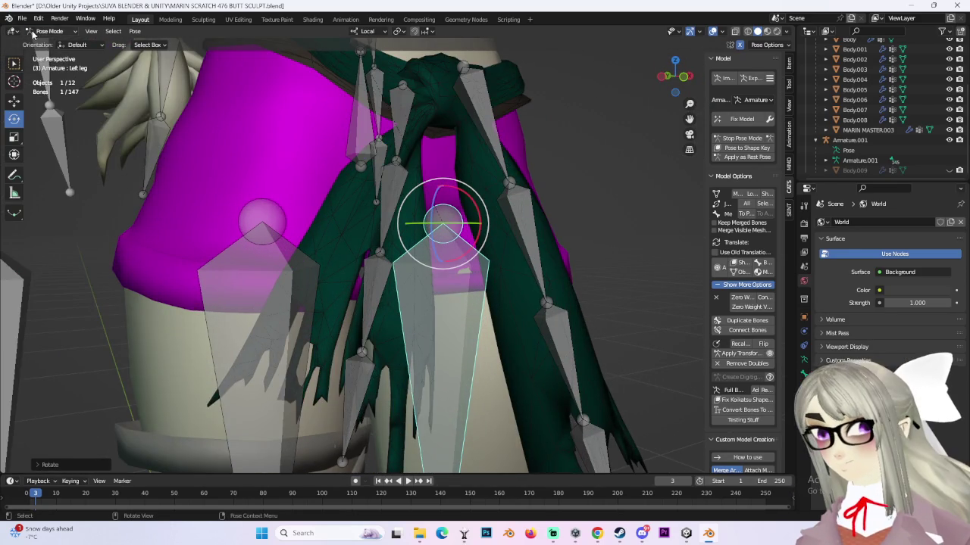
- Return to Object Mode with the Body.004 mesh selected
key(ctrl+Tab)
click(265, 153)
middle_drag(257, 142, 273, 175)
click(72, 35)
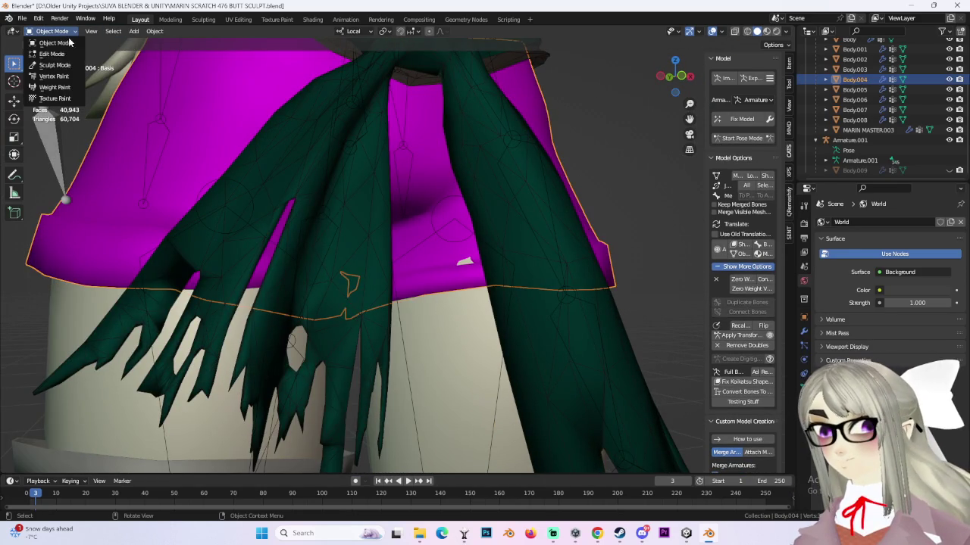
- Inspect the skirt from the front and below in Sculpt Mode and Object Mode
click(54, 65)
middle_drag(455, 281, 223, 122)
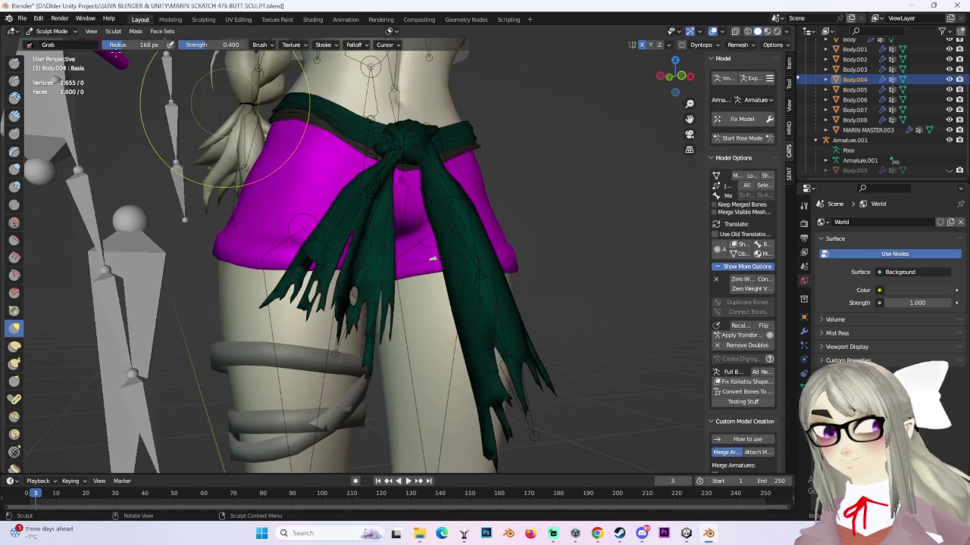
click(51, 30)
click(46, 39)
mouse_move(444, 205)
middle_down()
mouse_move(453, 233)
mouse_move(432, 277)
mouse_move(454, 242)
mouse_move(468, 270)
middle_up()
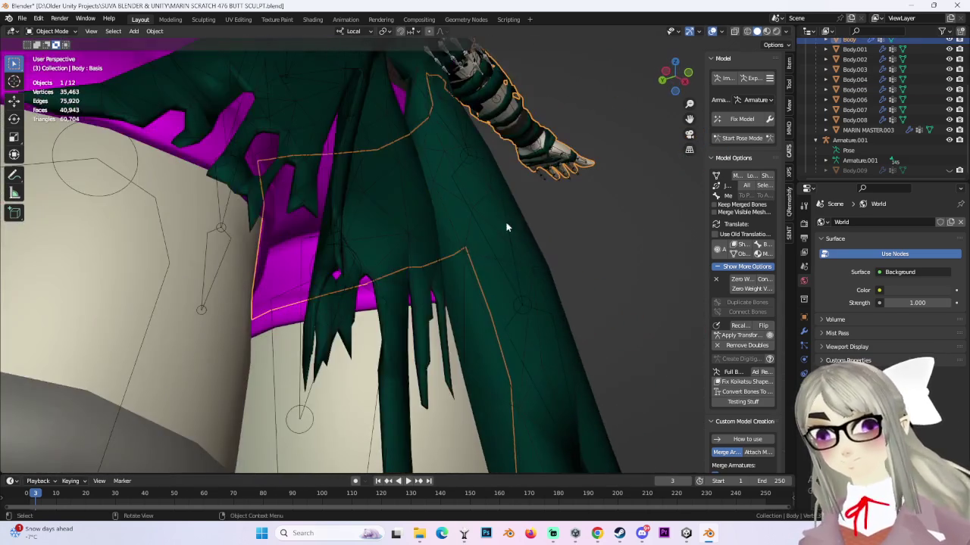
middle_drag(594, 118, 651, 83)
- Check the overlay settings, deselect everything, and toggle X-ray on and off to view the skirt and sash
click(721, 31)
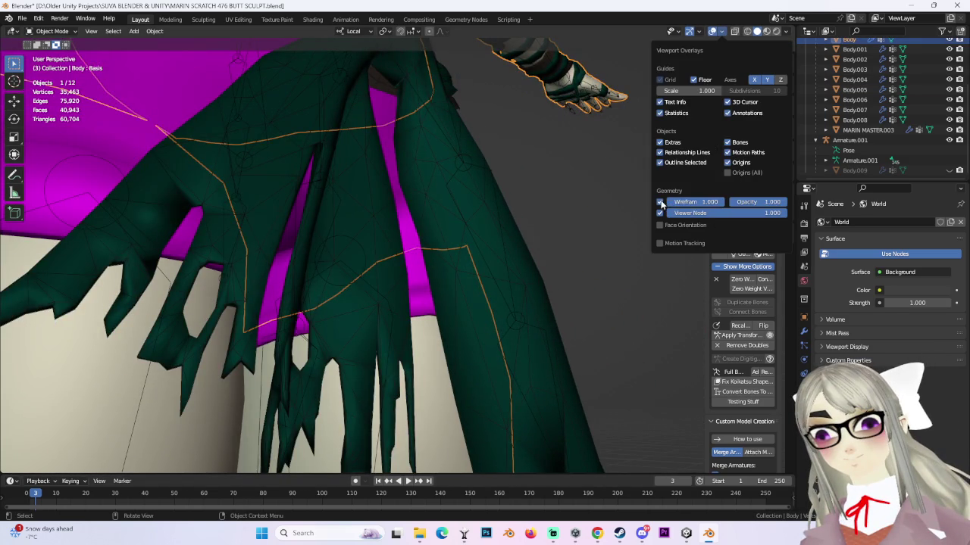
key(alt+a)
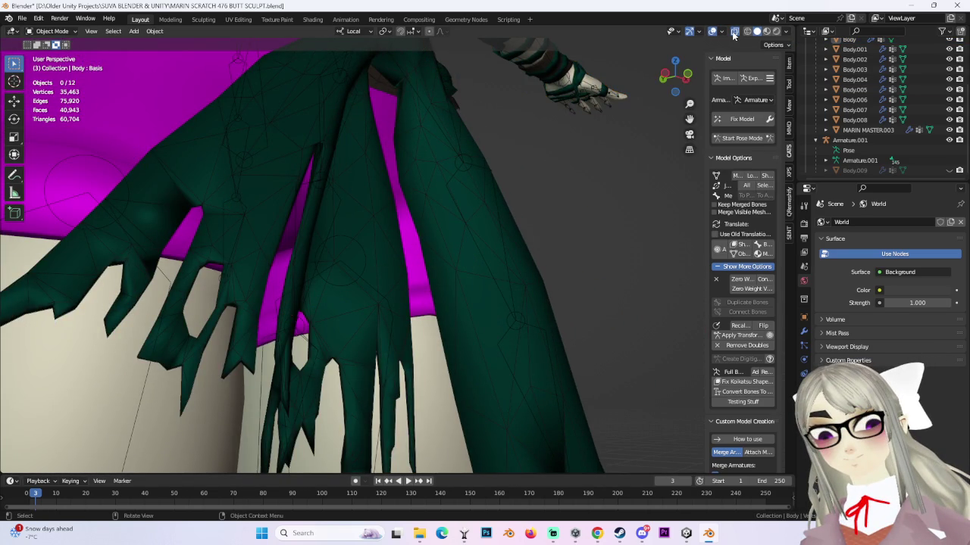
click(734, 31)
click(734, 31)
middle_drag(460, 319, 494, 286)
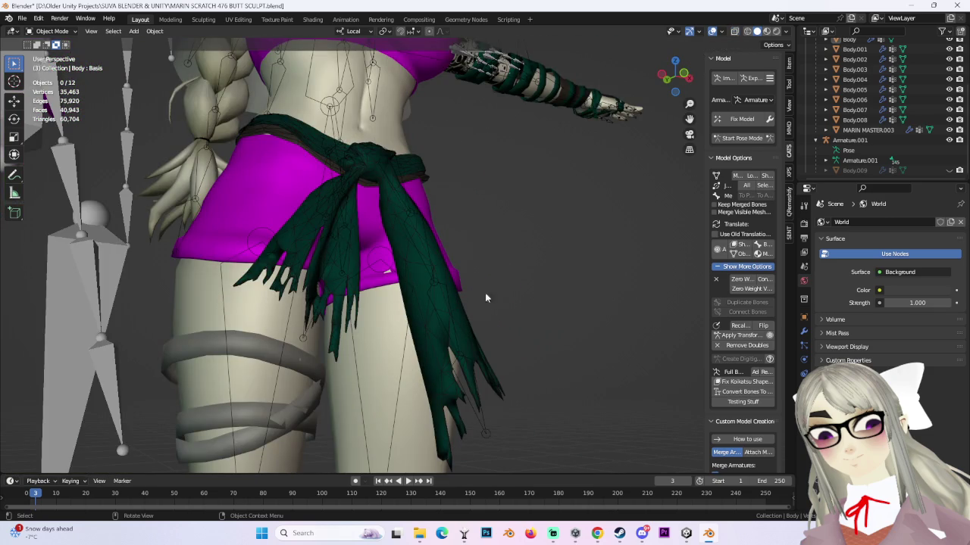
click(721, 31)
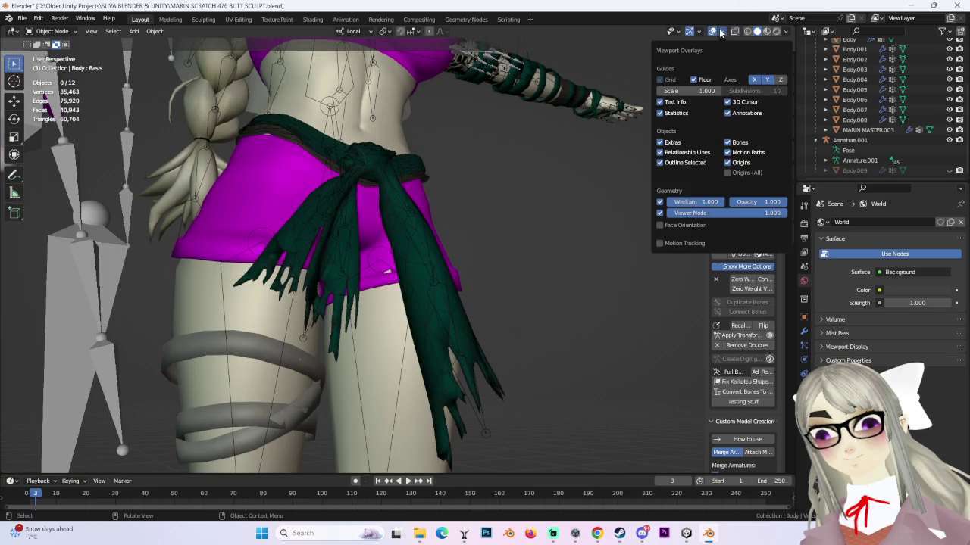
- Re-enter Sculpt Mode to inspect the sash and hips, then start CATS Pose Mode
click(61, 31)
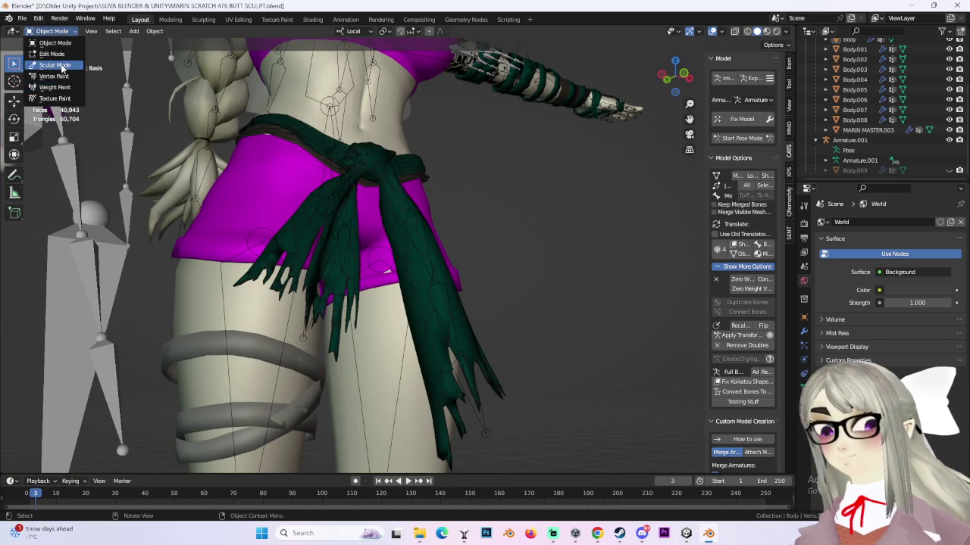
click(54, 65)
middle_drag(303, 318, 303, 372)
click(723, 33)
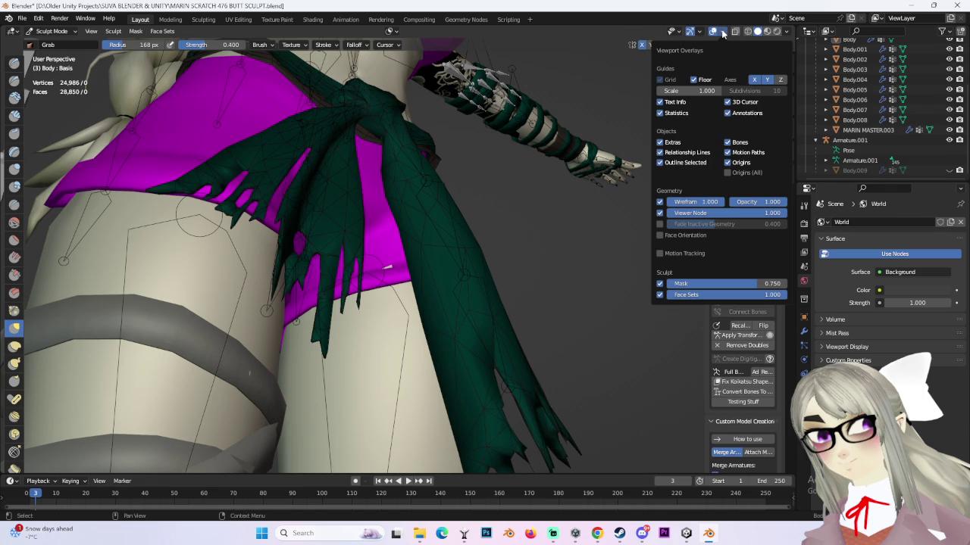
mouse_move(498, 217)
middle_down()
mouse_move(497, 184)
mouse_move(510, 196)
mouse_move(492, 217)
mouse_move(383, 260)
middle_up()
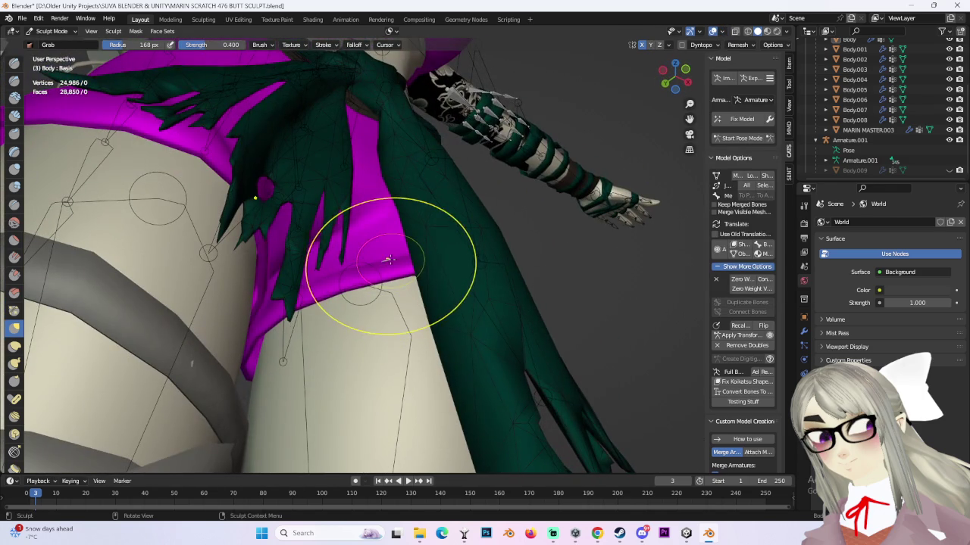
mouse_move(444, 222)
middle_down()
mouse_move(390, 260)
mouse_move(508, 184)
mouse_move(484, 220)
middle_up()
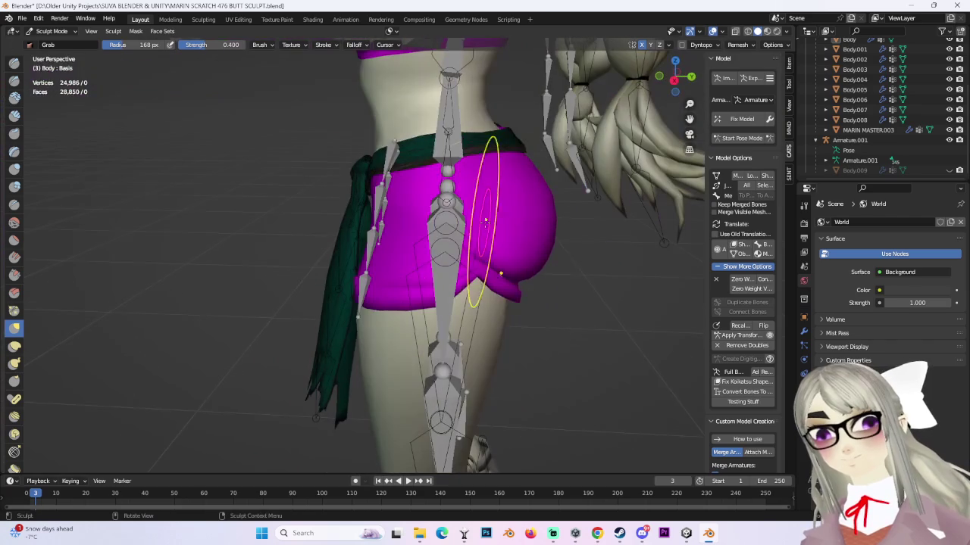
click(748, 119)
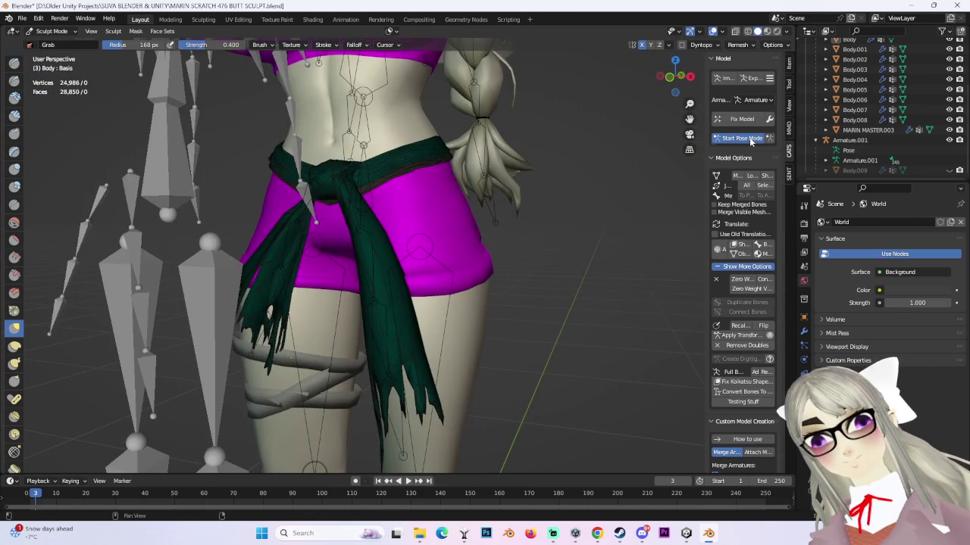
click(740, 138)
- Rotate the upper leg bone outward, about -43° local
click(384, 298)
mouse_move(415, 267)
mouse_down()
mouse_move(409, 282)
mouse_move(516, 244)
mouse_up()
mouse_move(517, 244)
middle_down()
mouse_move(422, 267)
mouse_move(419, 279)
mouse_move(363, 273)
middle_up()
scroll(419, 279, up, 3)
mouse_move(383, 254)
mouse_down()
mouse_move(394, 240)
mouse_move(401, 250)
mouse_up()
- Check the hip from several angles, then stop Pose Mode so the leg returns to rest pose
middle_drag(402, 250, 776, 85)
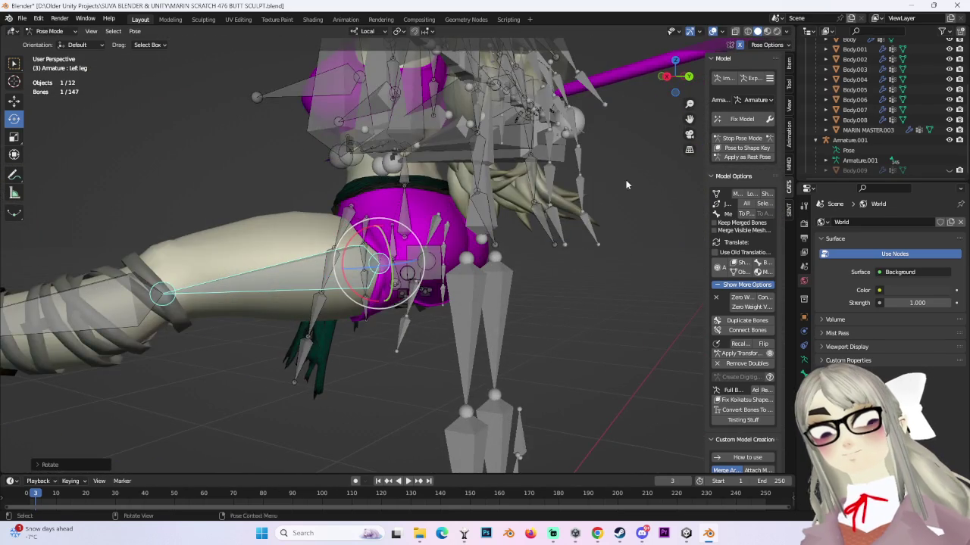
mouse_move(680, 161)
middle_down()
mouse_move(438, 203)
mouse_move(561, 257)
middle_up()
click(743, 139)
scroll(561, 257, up, 3)
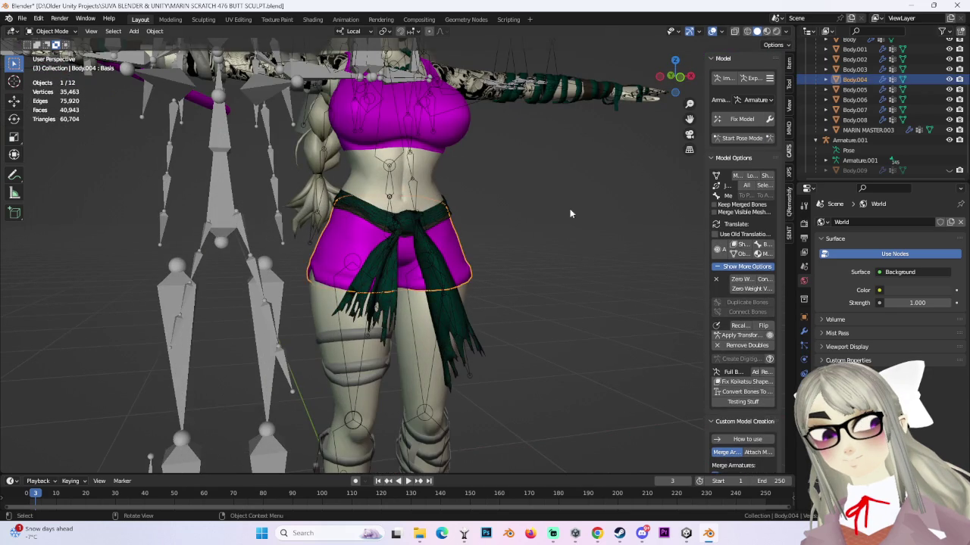
scroll(512, 252, down, 2)
click(22, 18)
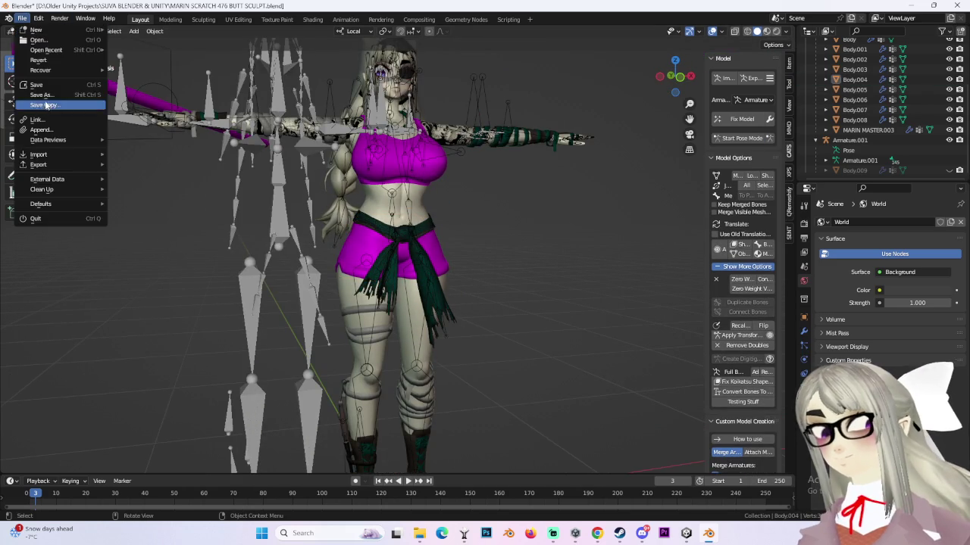
- Save the file as MARIN SCRATCH 478 BUTT SCULPT.blend
click(45, 106)
click(264, 424)
click(264, 424)
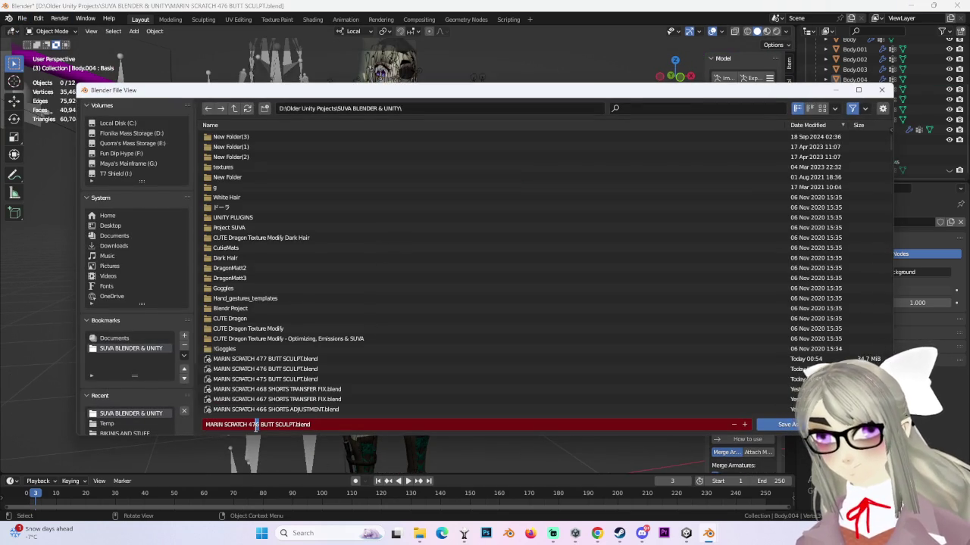
text(8)
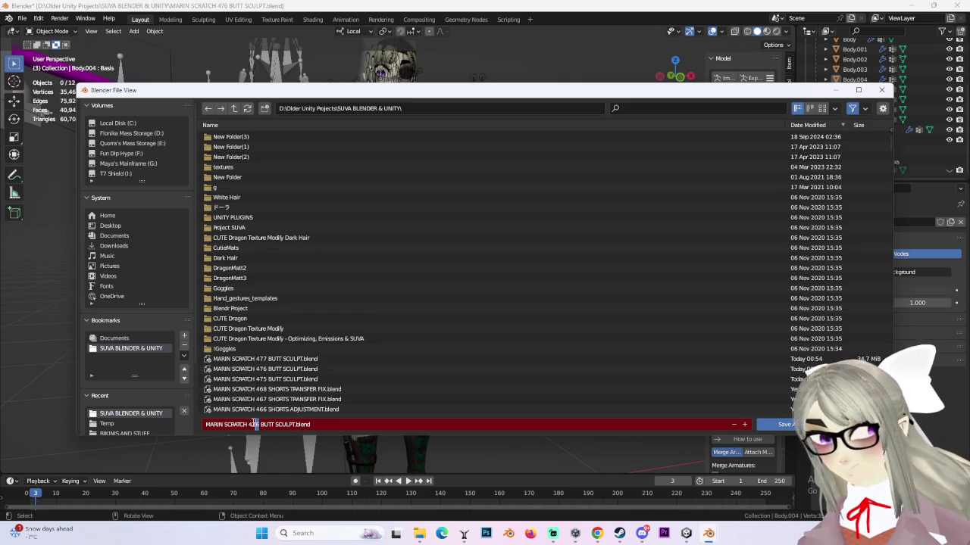
click(788, 424)
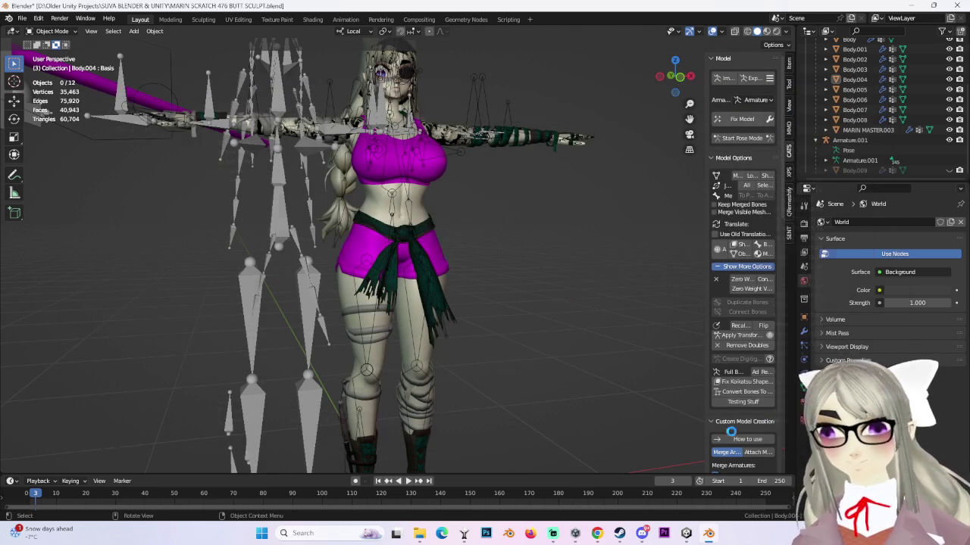
- Select the sash and shorts body, then launch a new Blender window
scroll(396, 265, up, 3)
click(396, 266)
middle_drag(396, 265, 361, 231)
shift+click(361, 232)
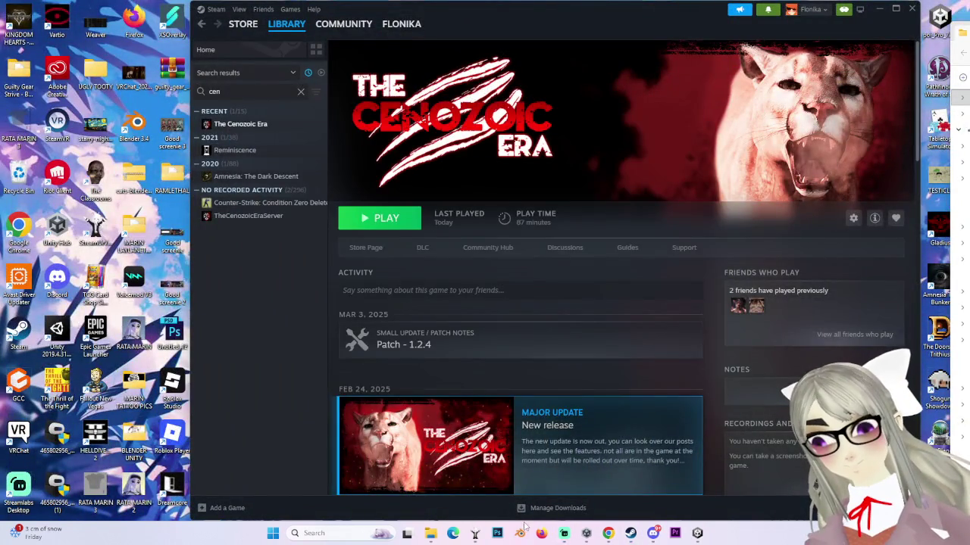
click(520, 533)
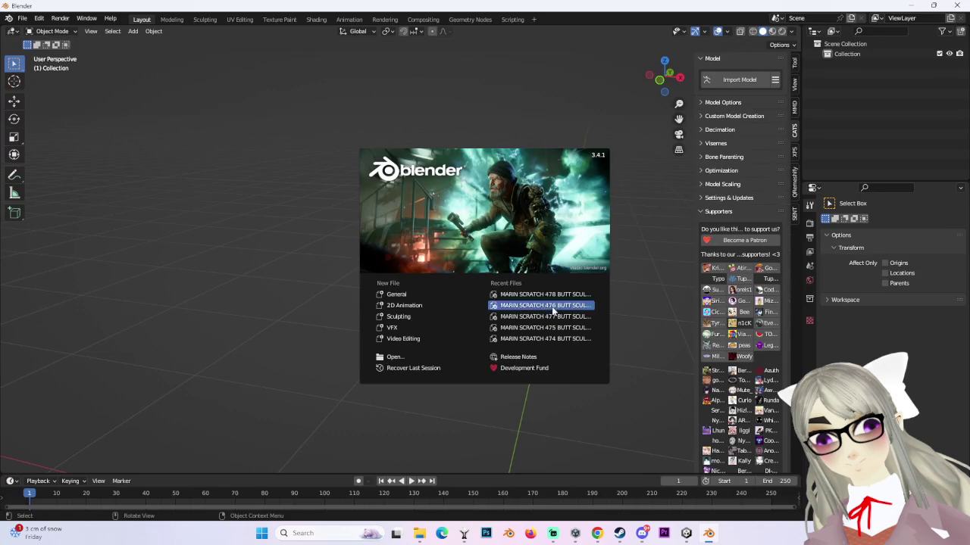
- Open the 478 file, unhide Body.009, hide Armature.001, and turn off overlays
click(537, 293)
middle_drag(532, 255, 310, 172)
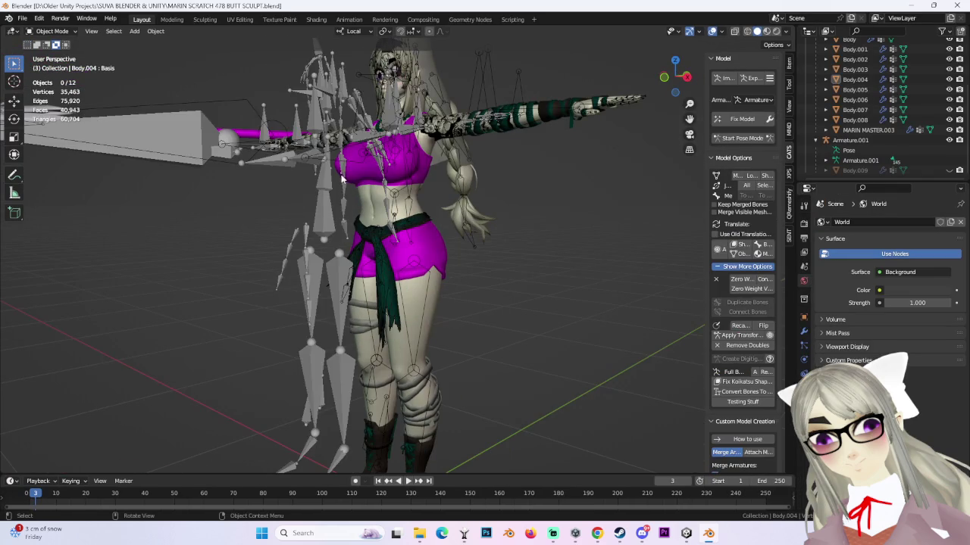
click(314, 182)
click(949, 170)
middle_drag(424, 250, 554, 247)
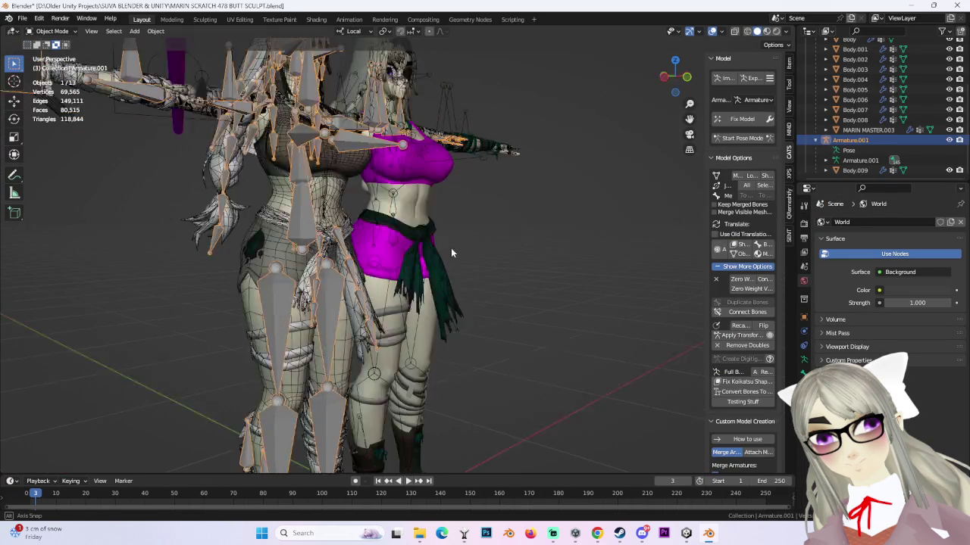
mouse_move(667, 205)
middle_down()
mouse_move(537, 216)
mouse_move(778, 190)
middle_up()
click(950, 140)
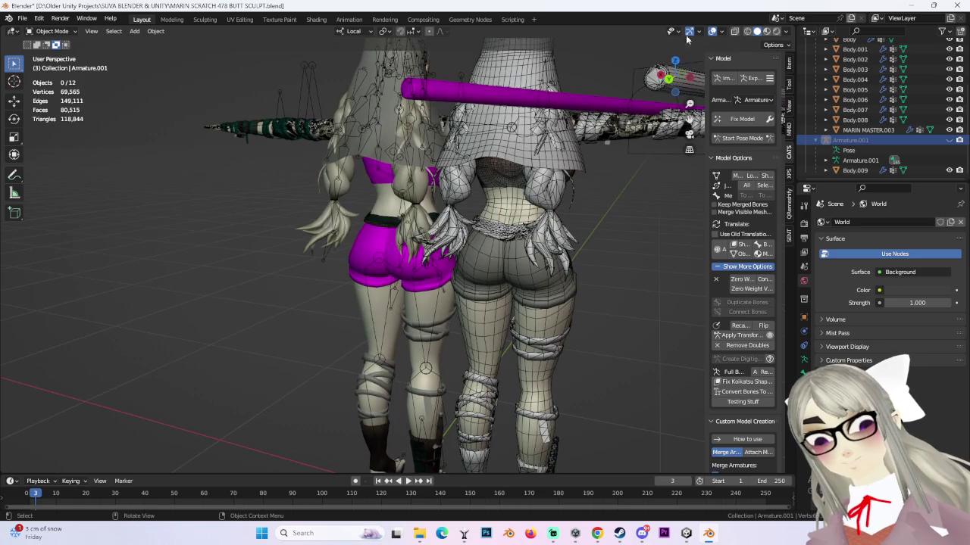
click(712, 32)
- Make ROBES the active material on Body.004 and show its shader nodes in Shading
mouse_move(530, 250)
middle_down()
mouse_move(619, 260)
mouse_move(576, 266)
mouse_move(601, 246)
mouse_move(494, 215)
mouse_move(493, 243)
mouse_move(394, 259)
mouse_move(497, 248)
middle_up()
click(394, 259)
click(804, 373)
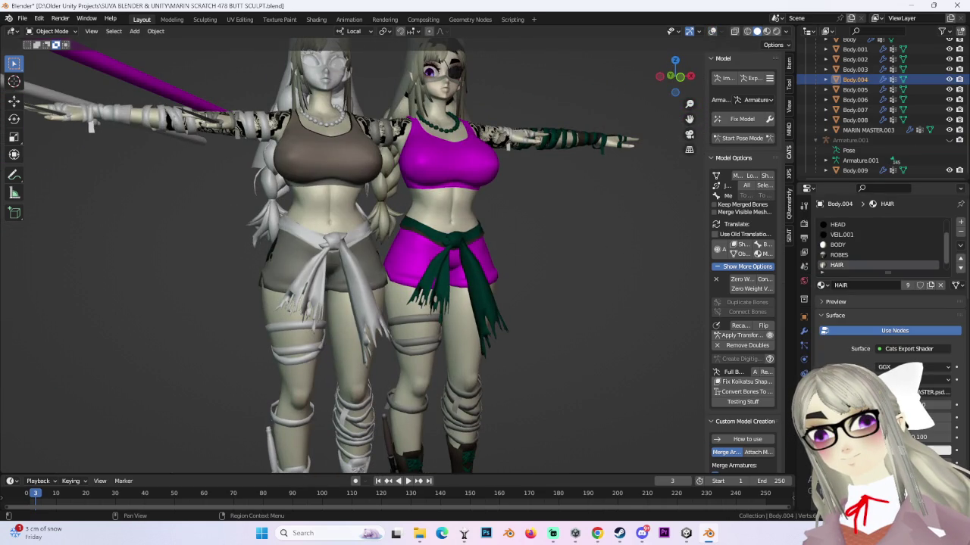
scroll(853, 256, down, 1)
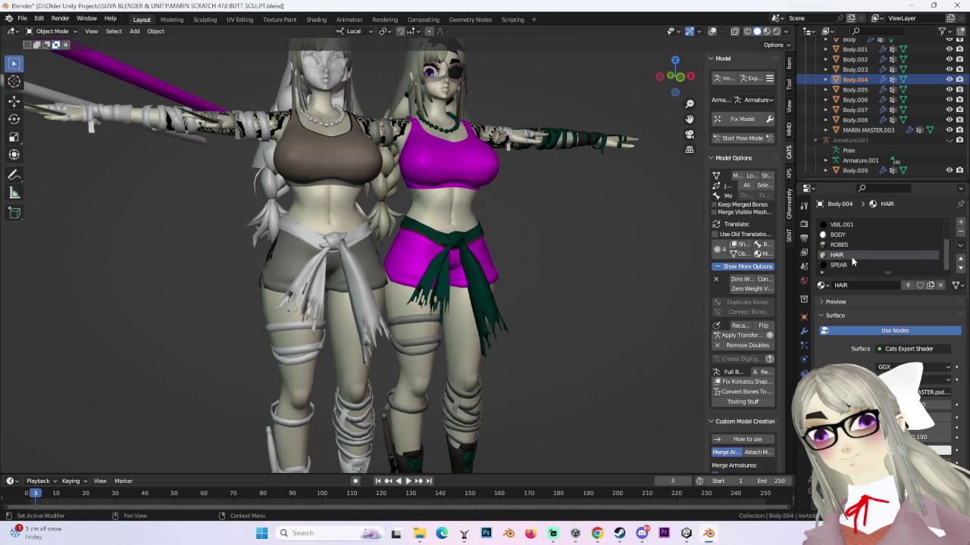
click(855, 245)
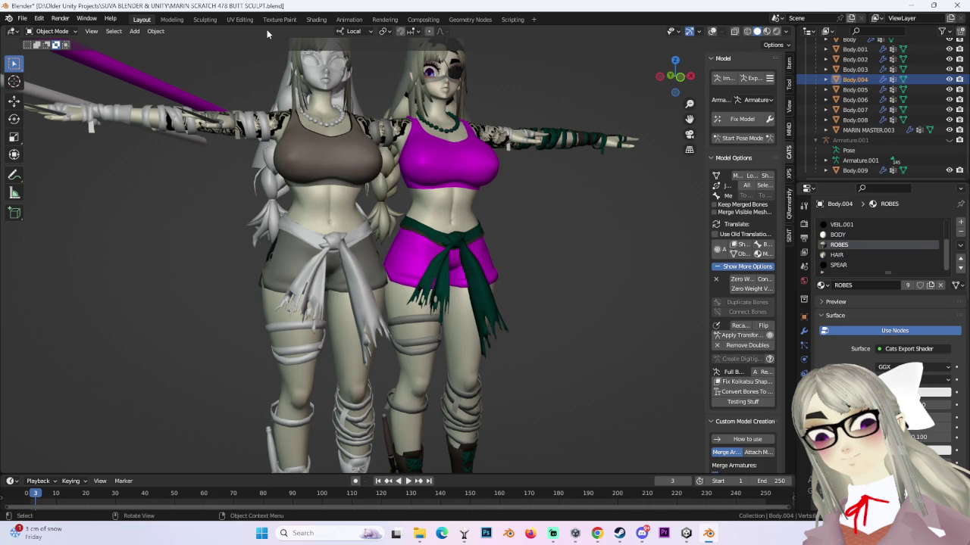
click(316, 19)
scroll(447, 309, up, 1)
scroll(448, 309, up, 2)
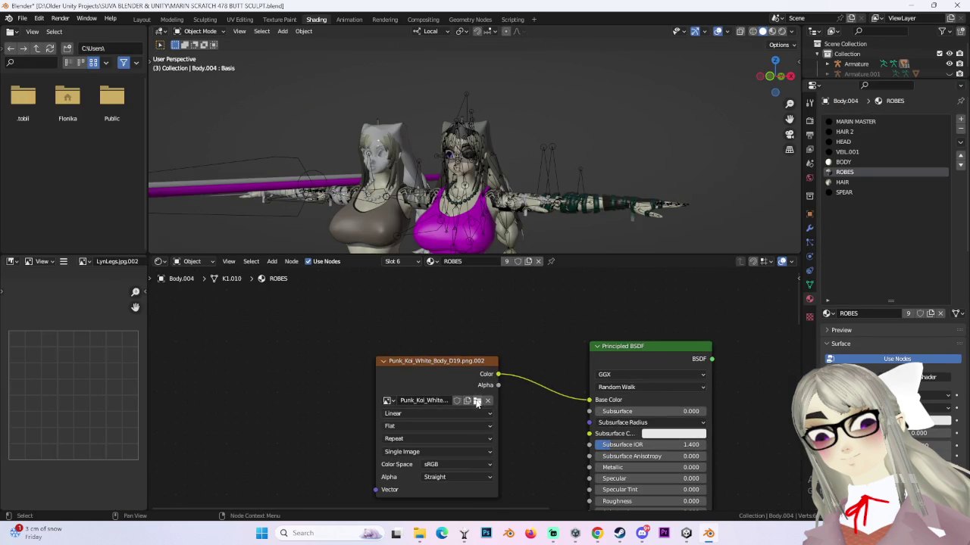
- Open an image browser from the Image Texture node at the MARIN SCRATCH TEXTURES folder
click(477, 401)
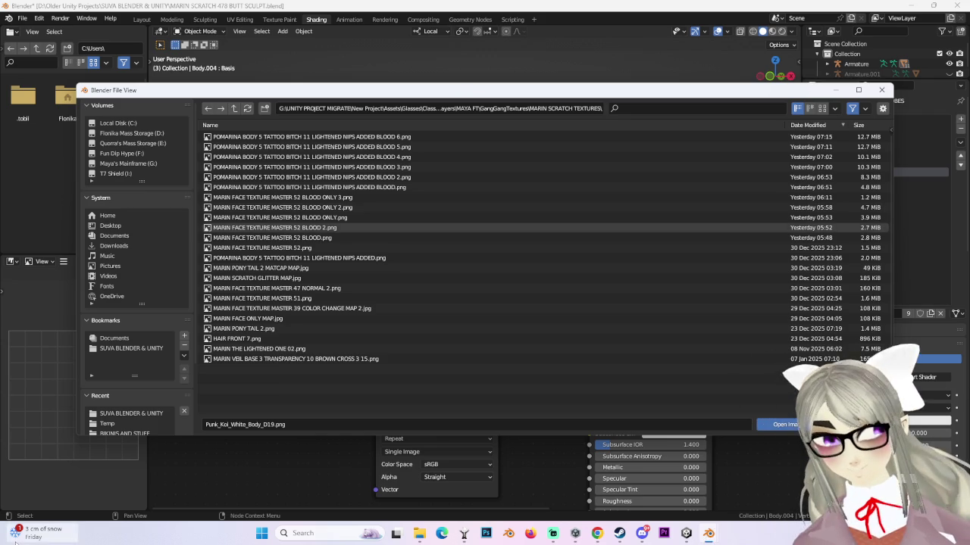
click(644, 510)
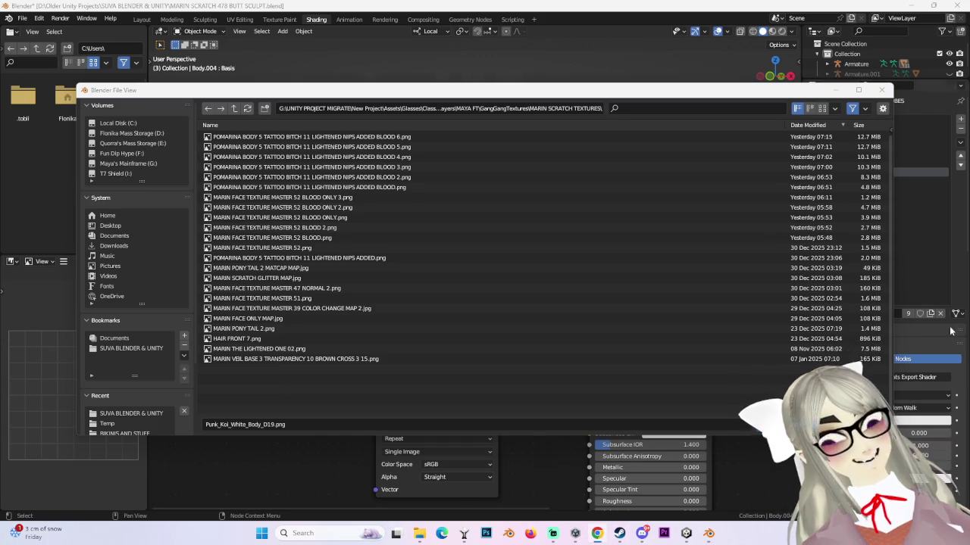
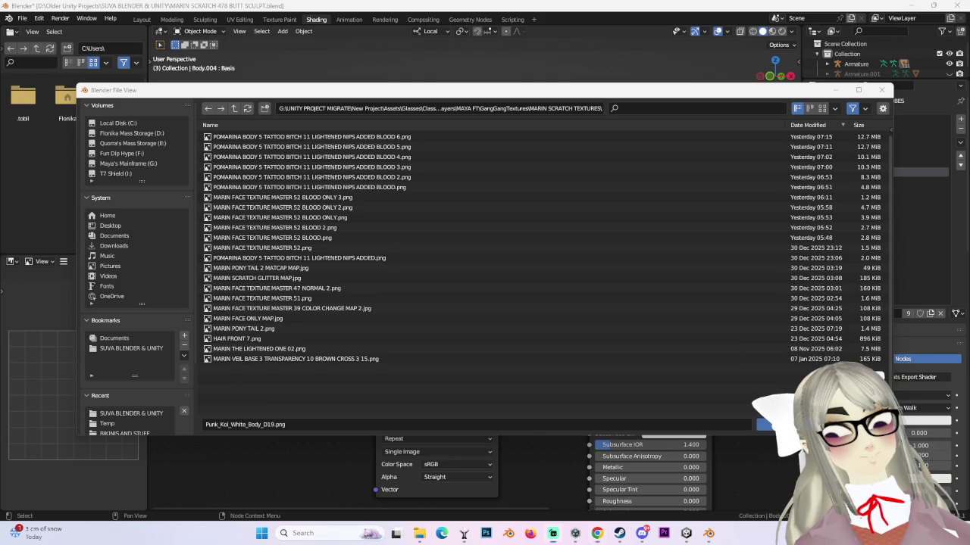
- Load Punk_Koi_White_Body_D19.png into the ROBES image node, then select the avatar's Body mesh in Unity
click(780, 424)
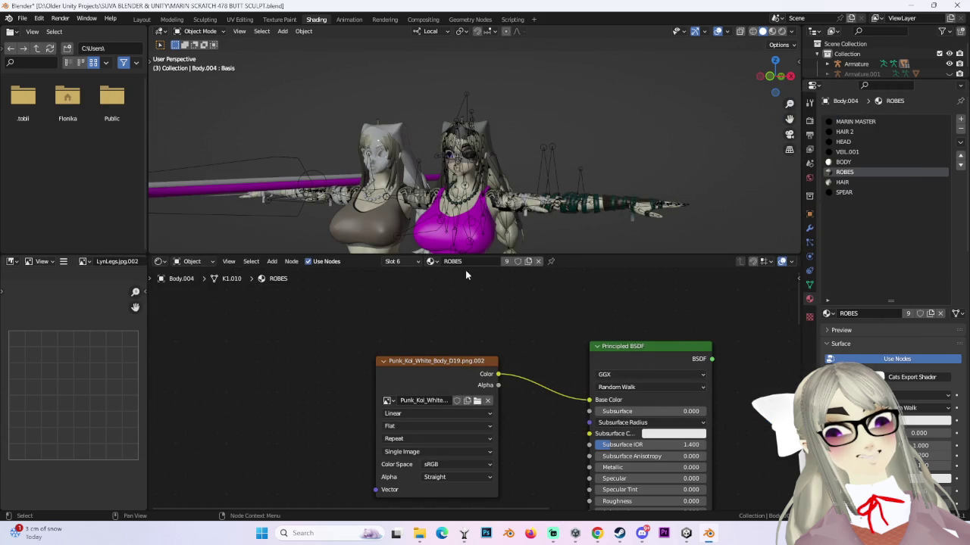
middle_drag(507, 100, 653, 237)
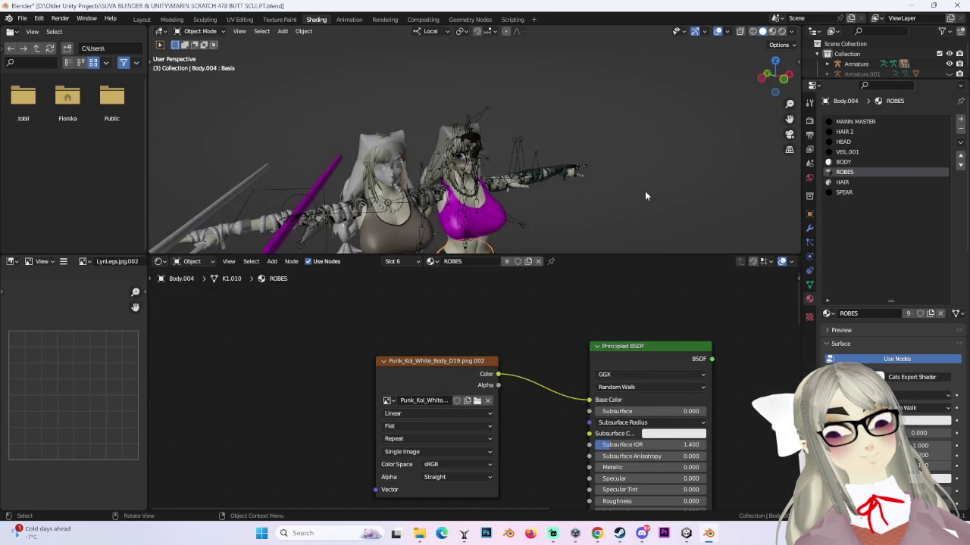
click(686, 533)
double_click(648, 378)
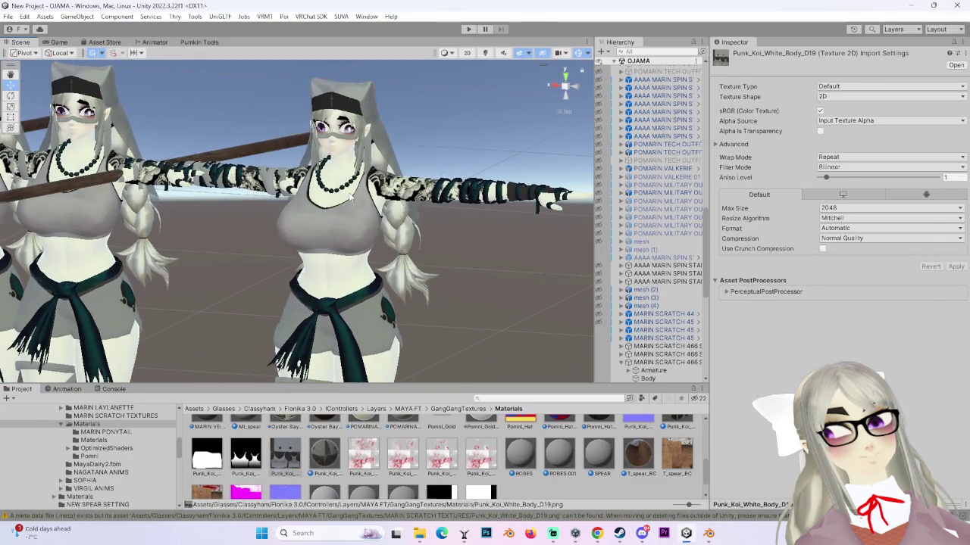
- Scroll Unity's Inspector down to the Body mesh's 8 assigned materials, then return to Blender
scroll(811, 198, down, 10)
scroll(810, 199, down, 5)
scroll(810, 199, down, 5)
scroll(833, 272, down, 5)
scroll(833, 272, down, 5)
scroll(834, 273, down, 5)
scroll(834, 272, down, 5)
scroll(834, 273, down, 3)
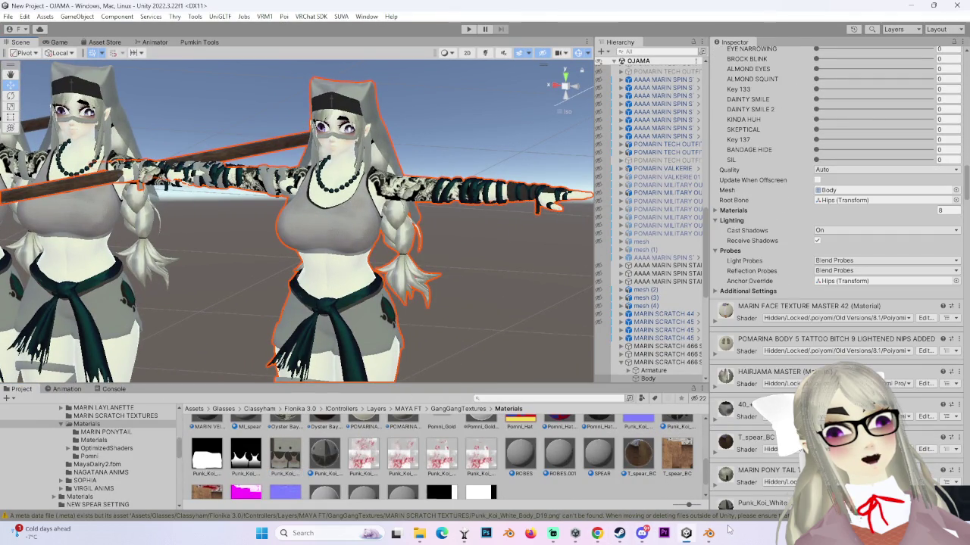
click(708, 533)
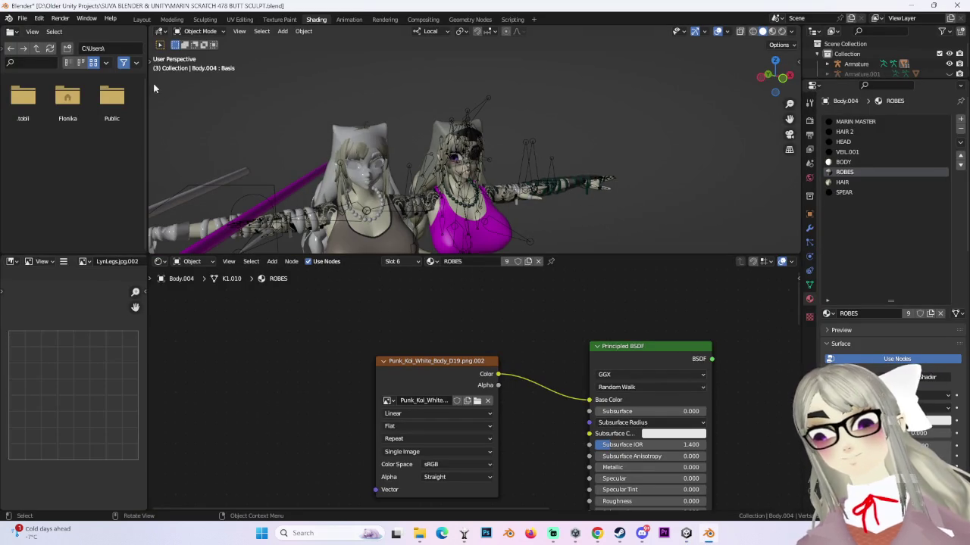
- Switch to the Layout workspace and zoom in on both avatars
click(142, 19)
scroll(509, 284, up, 2)
scroll(509, 284, down, 2)
scroll(466, 324, up, 3)
scroll(331, 269, up, 2)
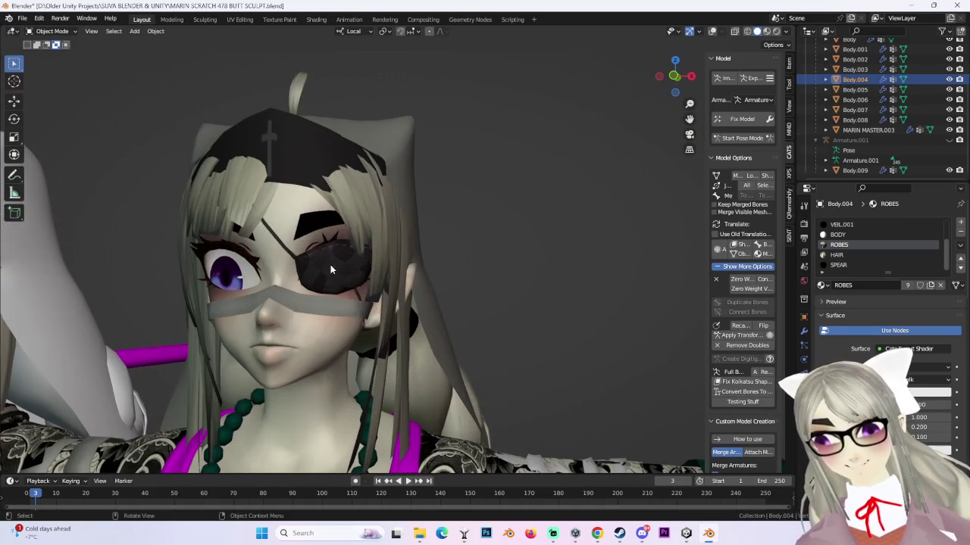
- Make MARIN MASTER.003 the active object and bring up the Windows Start menu
click(868, 130)
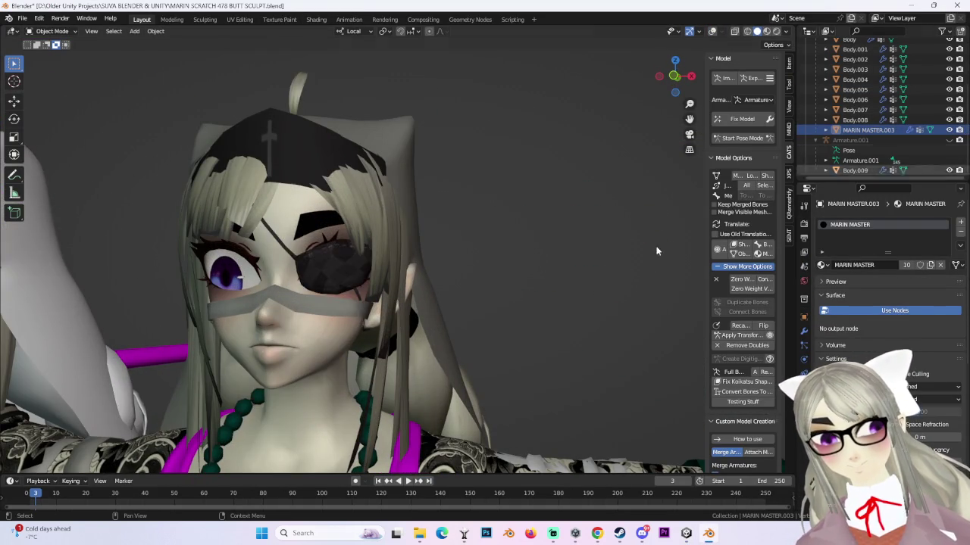
scroll(628, 259, down, 4)
scroll(628, 259, down, 2)
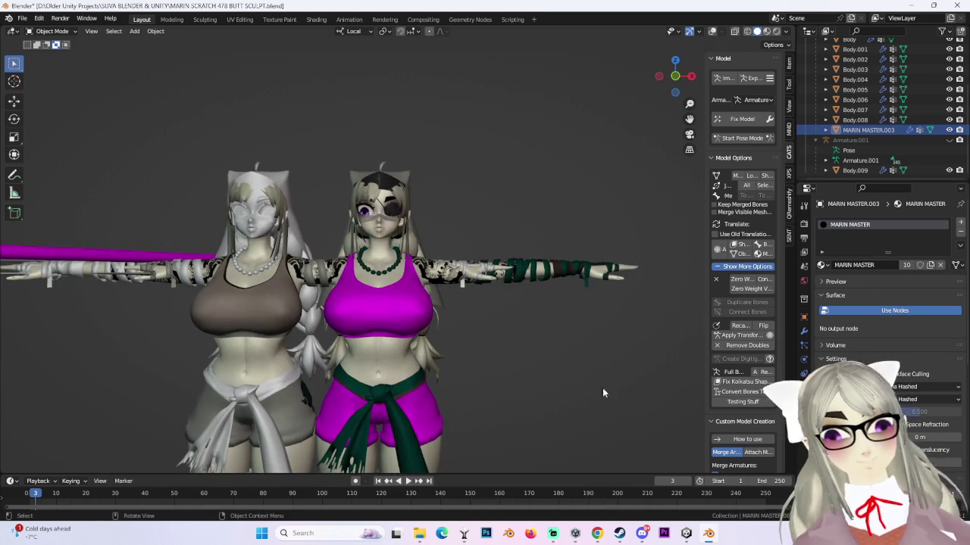
click(368, 535)
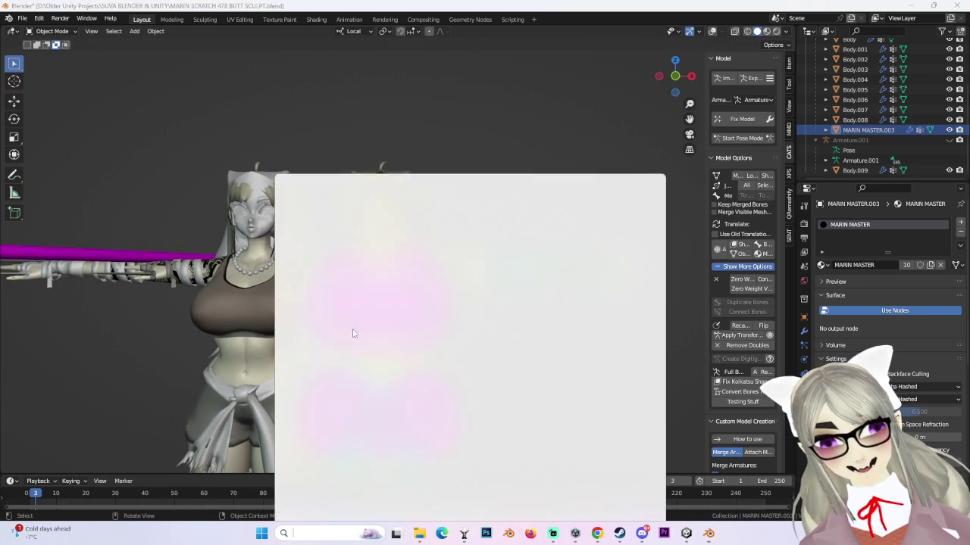
- Launch Spotify and move its window onto the screen
click(379, 237)
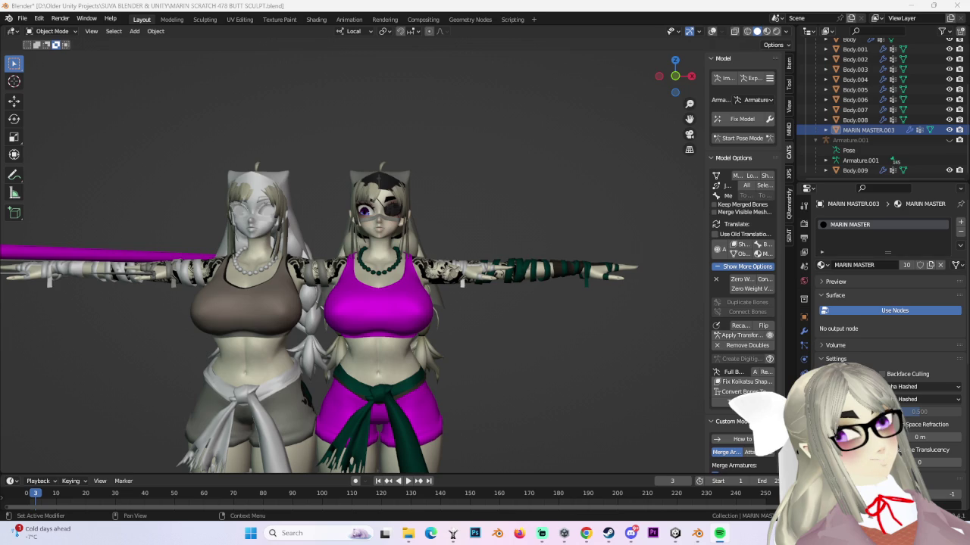
drag(969, 127, 414, 127)
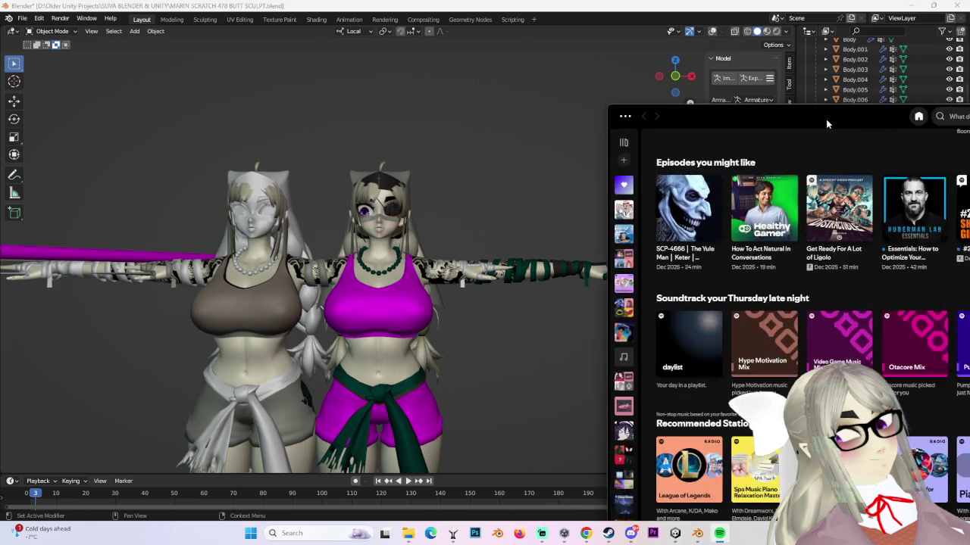
ctrl+scroll(642, 308, up, 3)
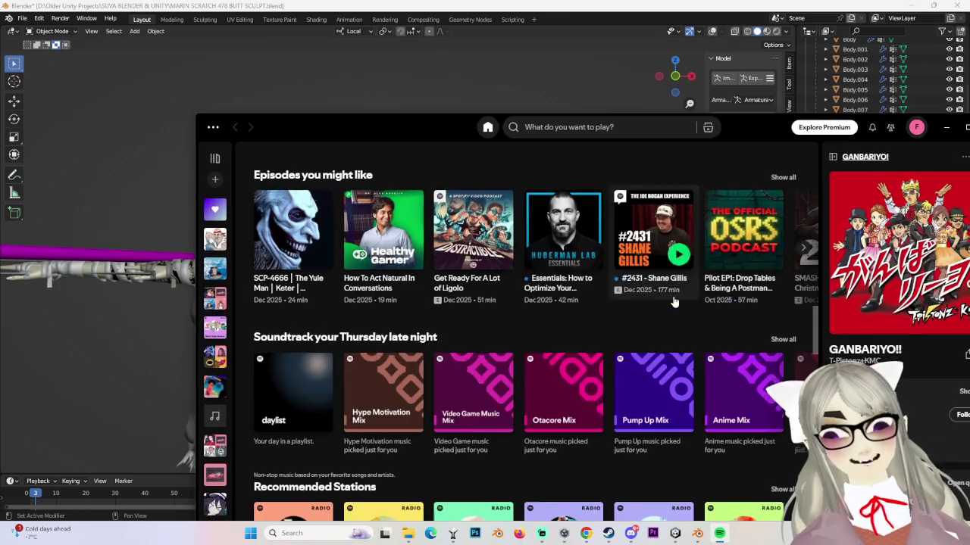
ctrl+scroll(642, 308, down, 1)
ctrl+scroll(622, 313, down, 1)
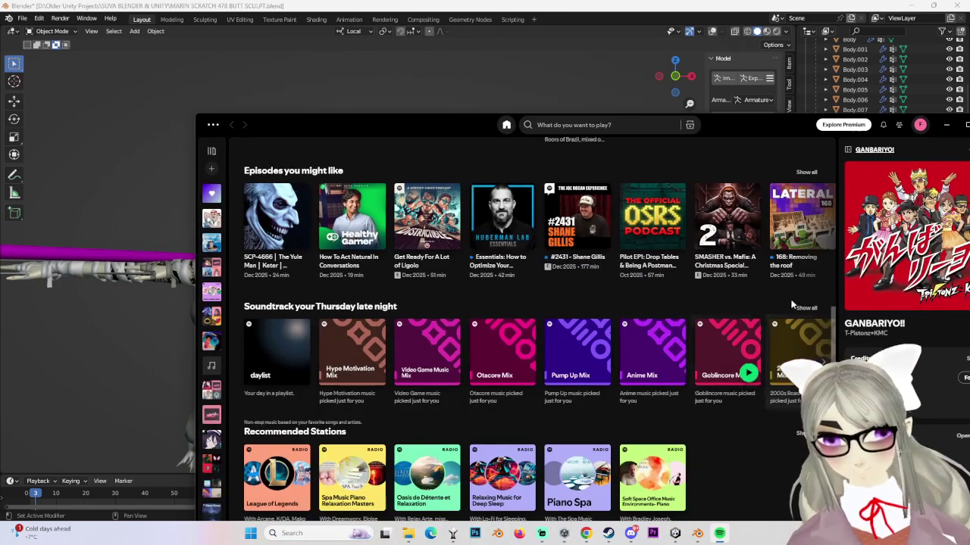
ctrl+scroll(372, 445, up, 2)
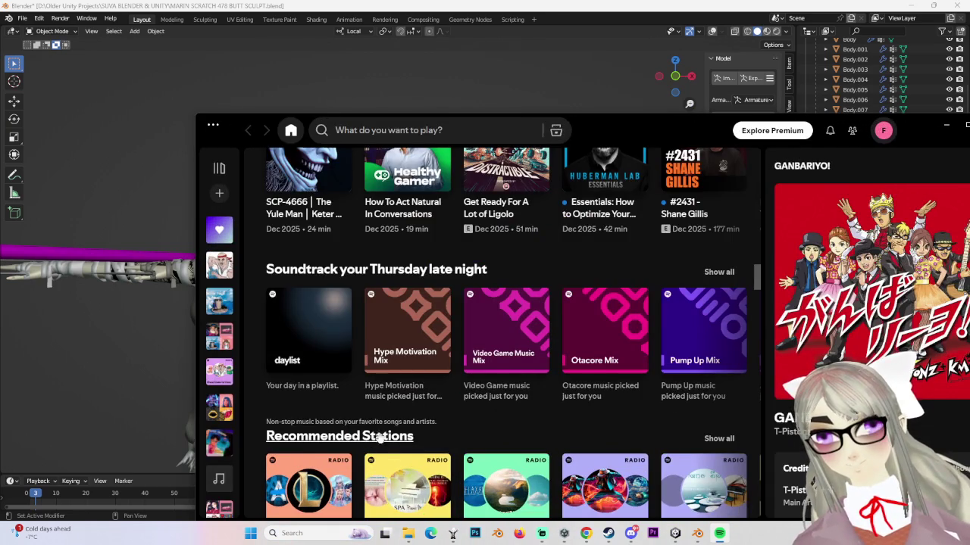
ctrl+scroll(556, 424, down, 1)
ctrl+scroll(561, 378, down, 1)
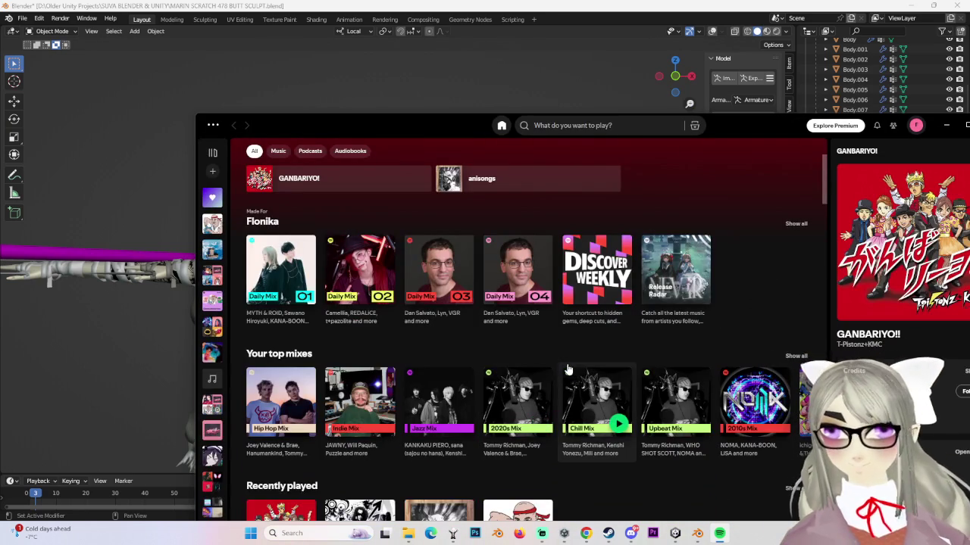
drag(425, 125, 285, 53)
scroll(227, 267, down, 4)
scroll(227, 267, down, 2)
- Play the album ふぁーすと！ from its first track, then return to Blender
mouse_move(378, 322)
click(453, 307)
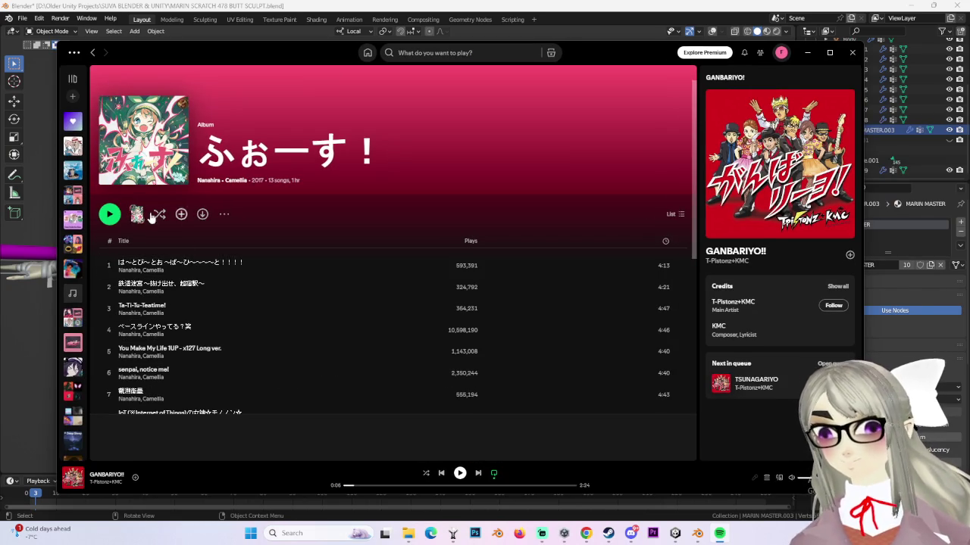
click(112, 217)
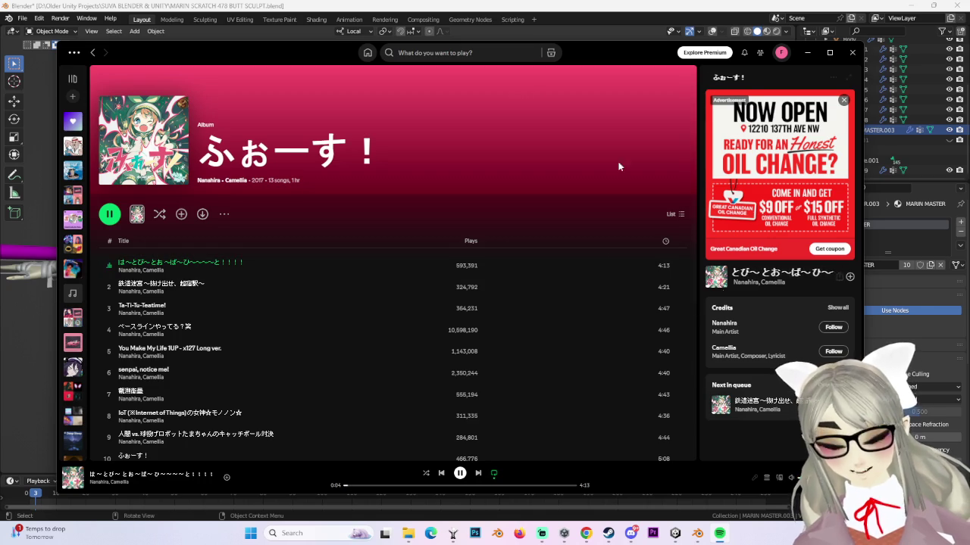
click(323, 39)
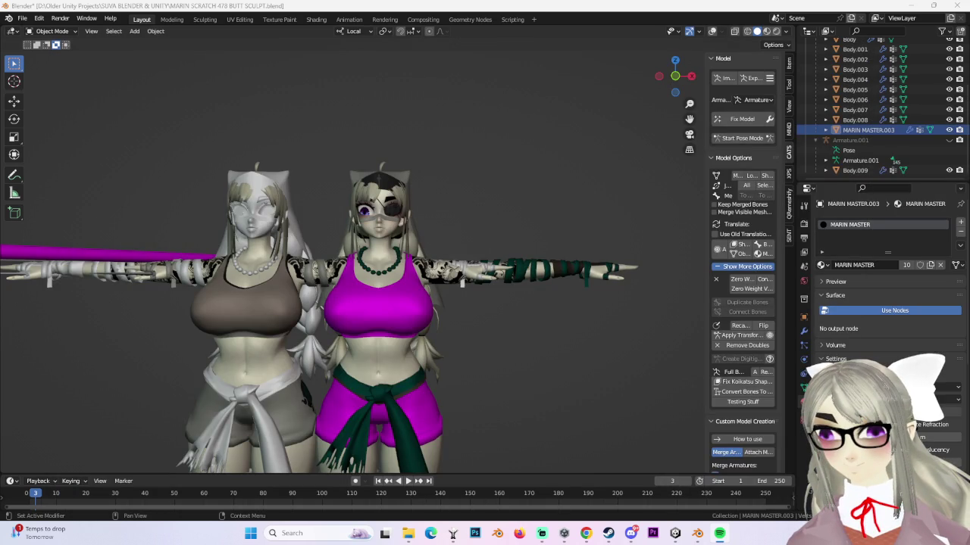
- In Unity, orbit the Scene view and scroll through the Body mesh's BlendShapes list
click(652, 534)
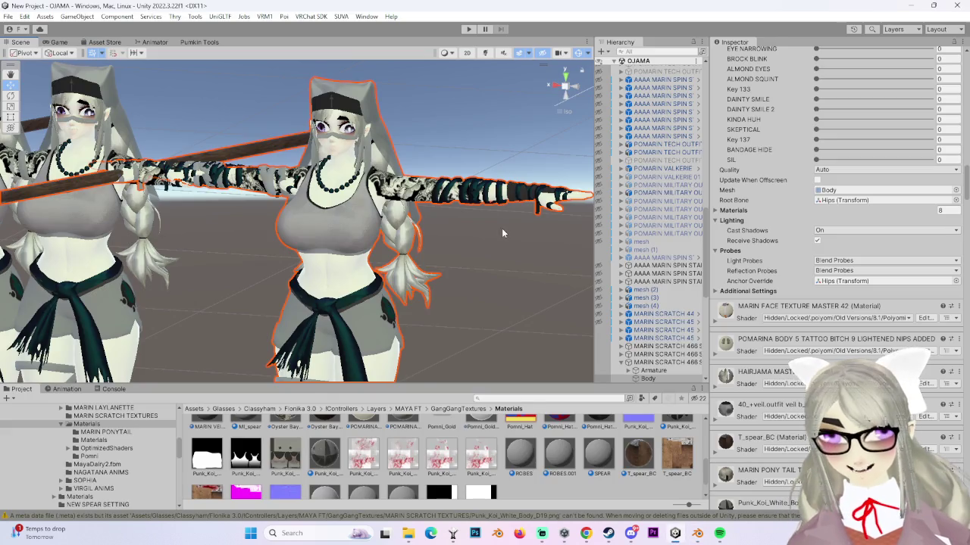
alt+drag(502, 233, 522, 286)
scroll(817, 213, up, 2)
scroll(833, 227, up, 5)
scroll(834, 227, up, 5)
scroll(833, 242, up, 5)
drag(817, 262, 891, 262)
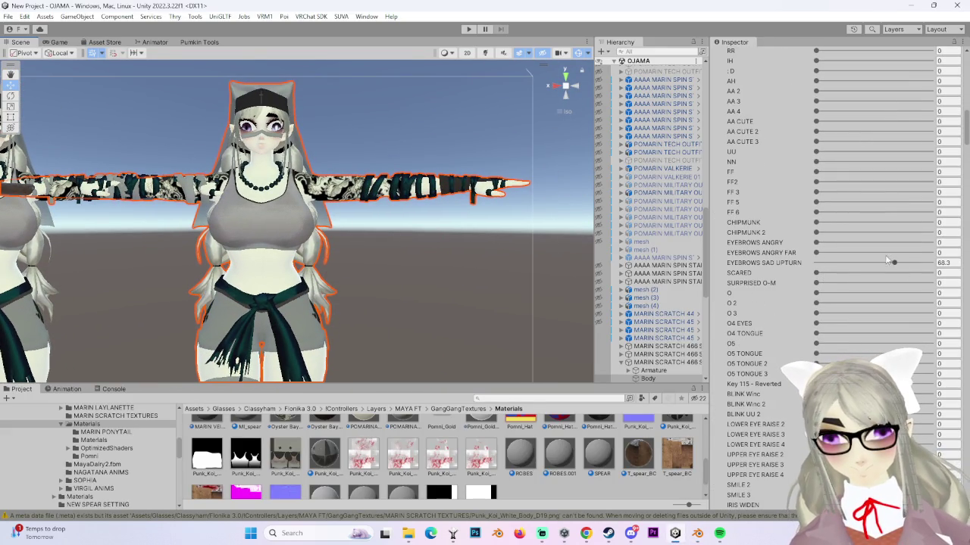
scroll(742, 270, up, 3)
scroll(743, 269, up, 3)
scroll(743, 270, up, 3)
scroll(718, 250, up, 4)
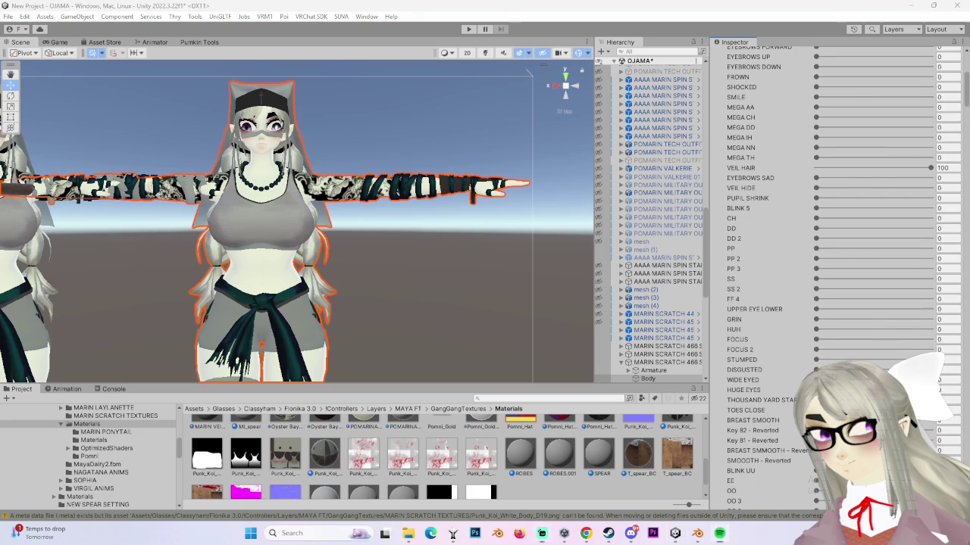
click(697, 534)
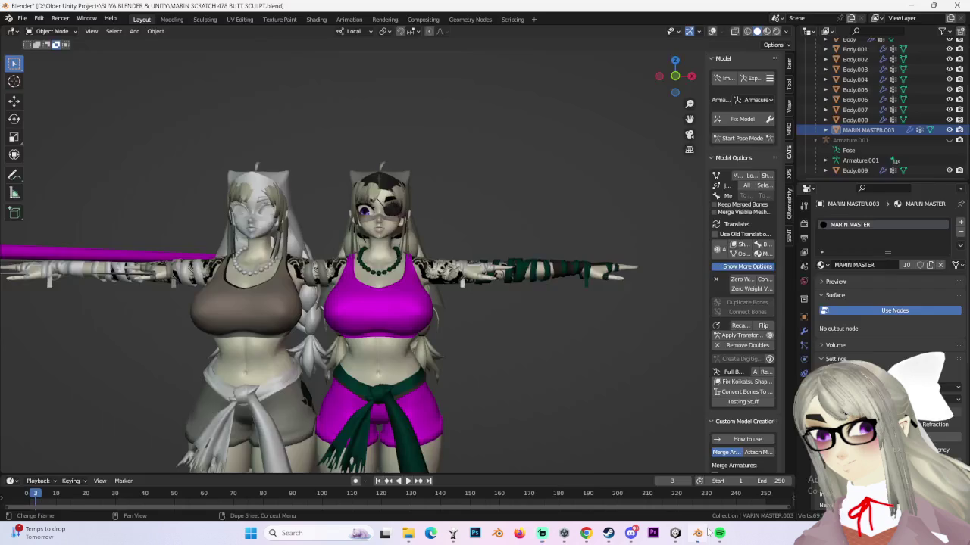
scroll(349, 265, up, 2)
click(674, 78)
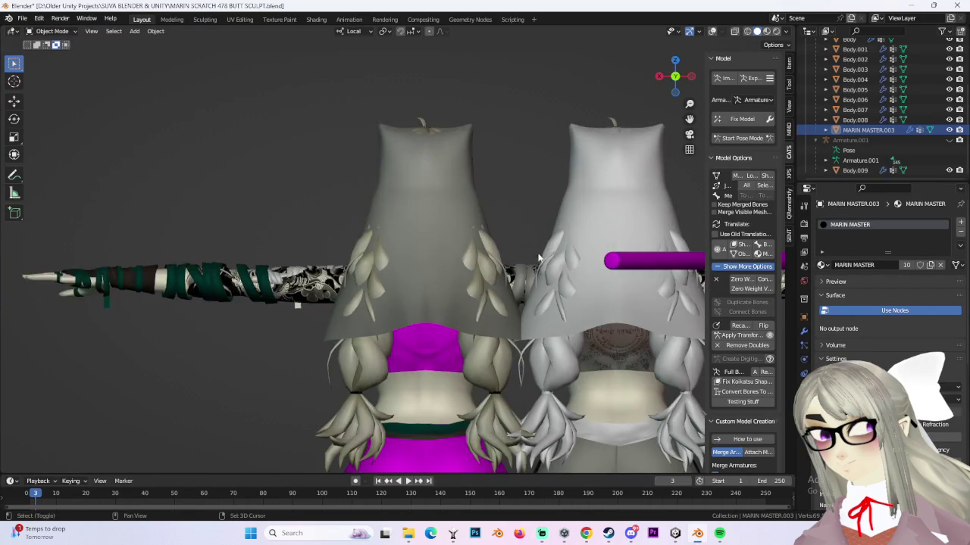
click(691, 76)
scroll(509, 273, down, 3)
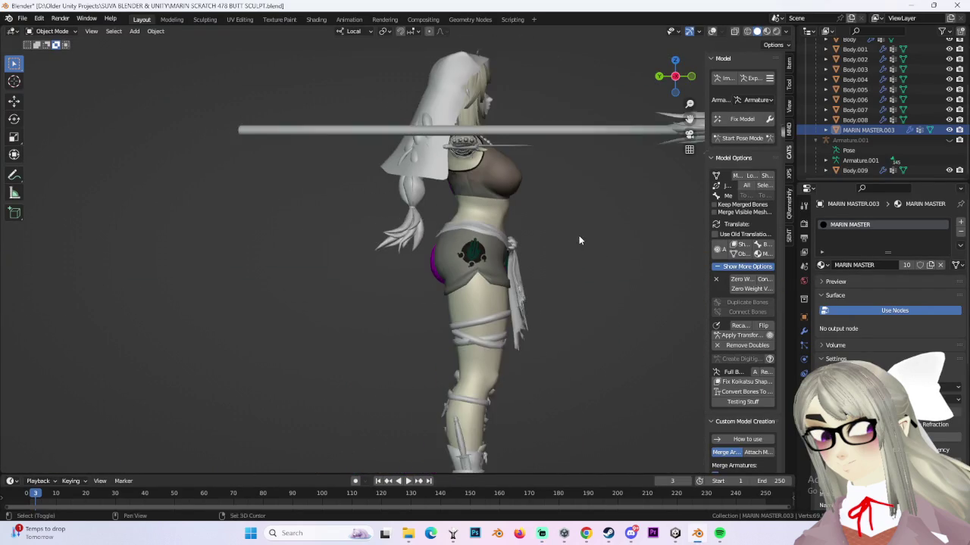
middle_drag(581, 242, 556, 303)
middle_drag(332, 300, 493, 272)
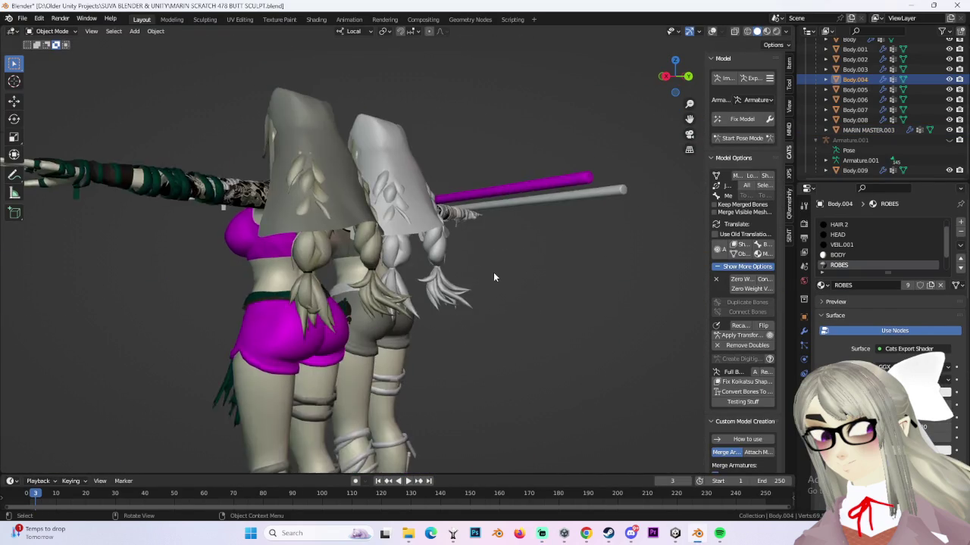
scroll(493, 272, up, 2)
click(355, 360)
click(359, 358)
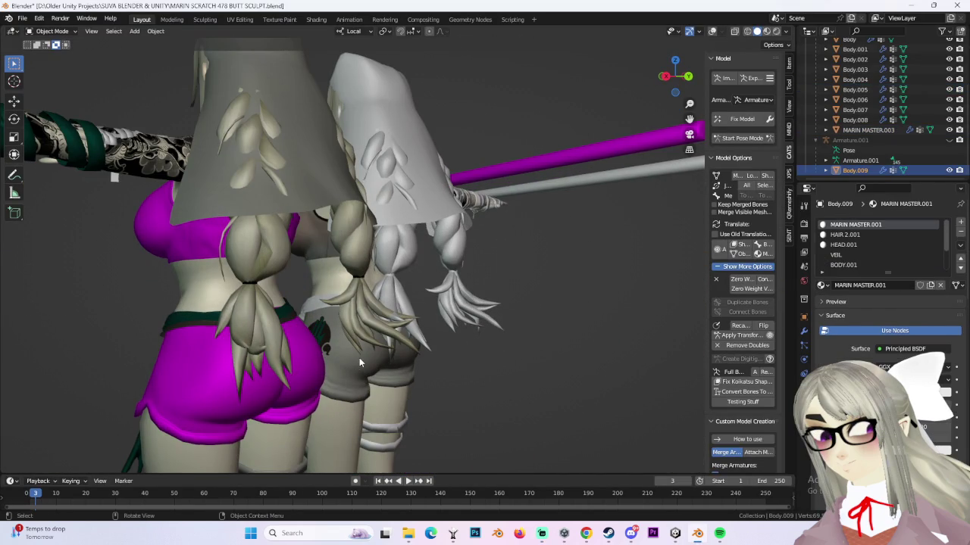
scroll(901, 257, down, 3)
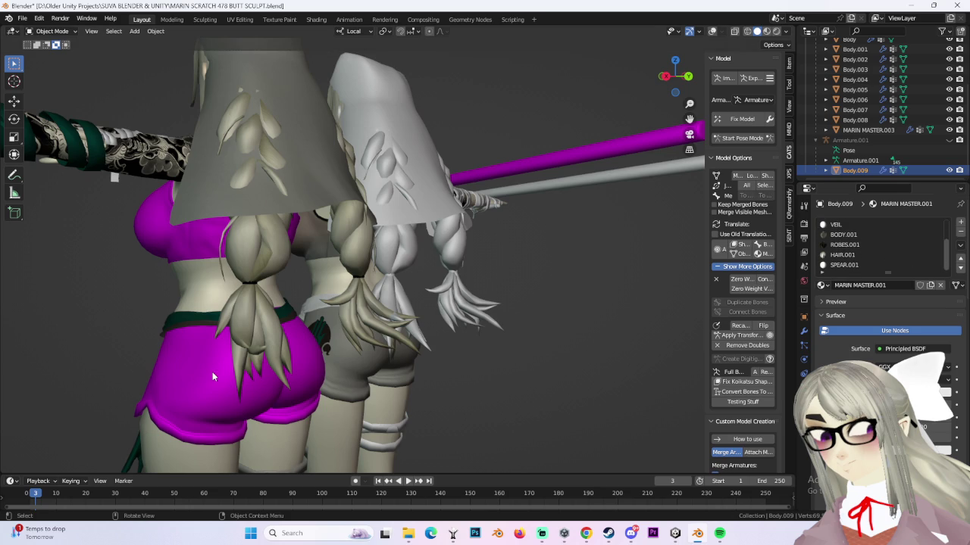
click(187, 380)
click(822, 284)
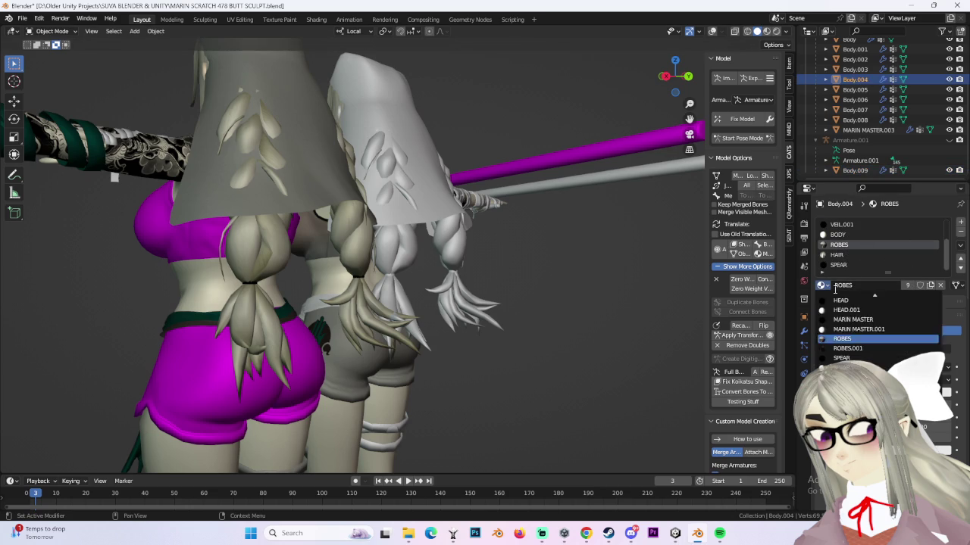
click(879, 347)
scroll(369, 315, down, 3)
click(370, 316)
scroll(300, 258, up, 3)
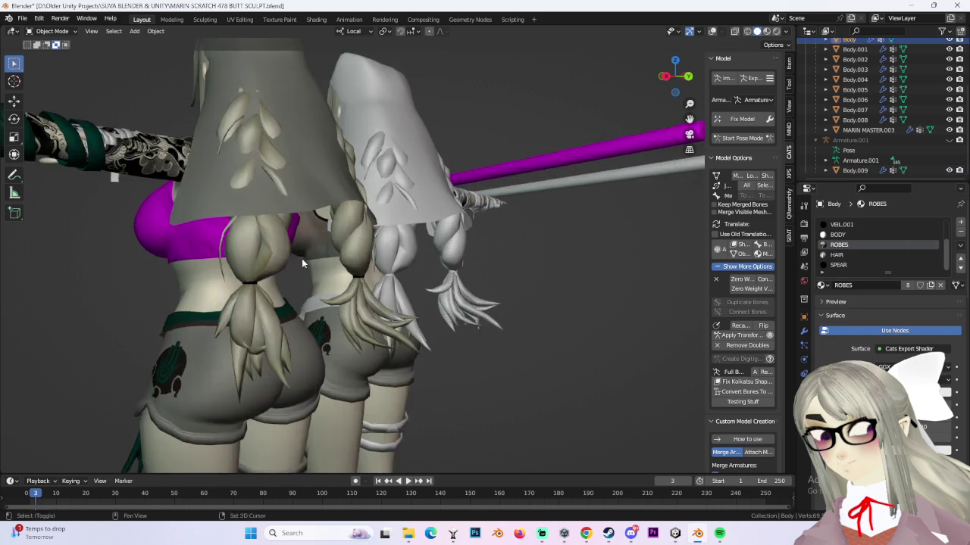
scroll(504, 303, up, 3)
click(428, 279)
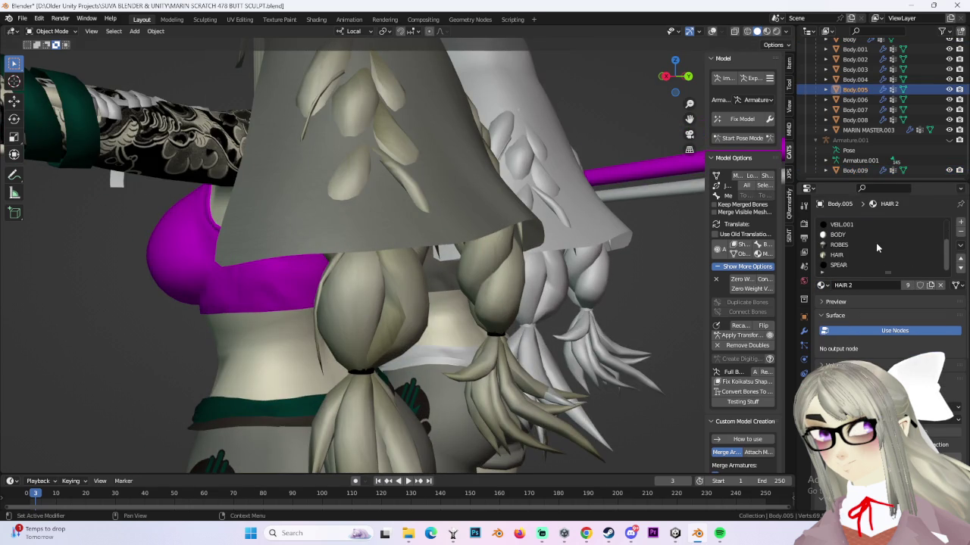
click(260, 265)
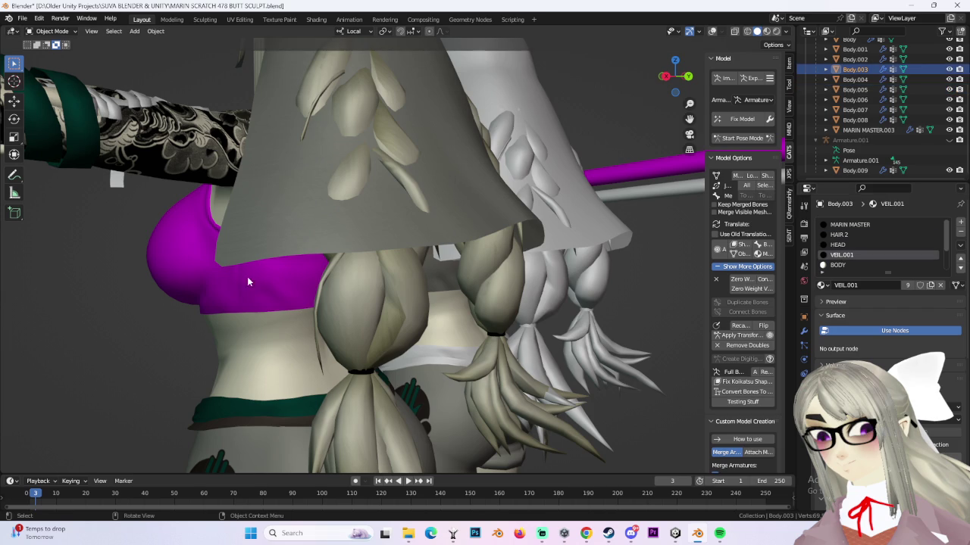
scroll(868, 249, down, 3)
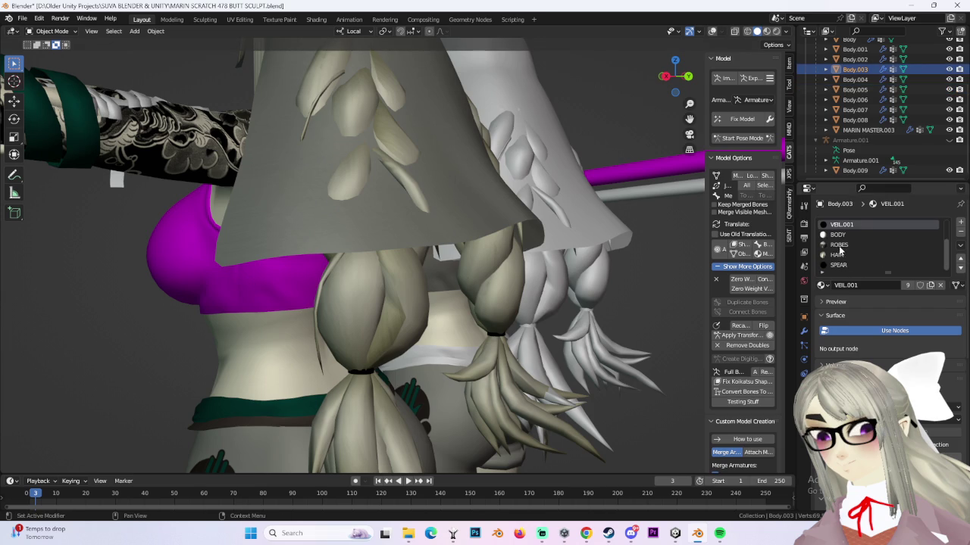
click(838, 246)
middle_drag(449, 337, 512, 263)
click(512, 263)
- Swap Body.001's ROBES material slot to ROBES.001
scroll(512, 263, up, 1)
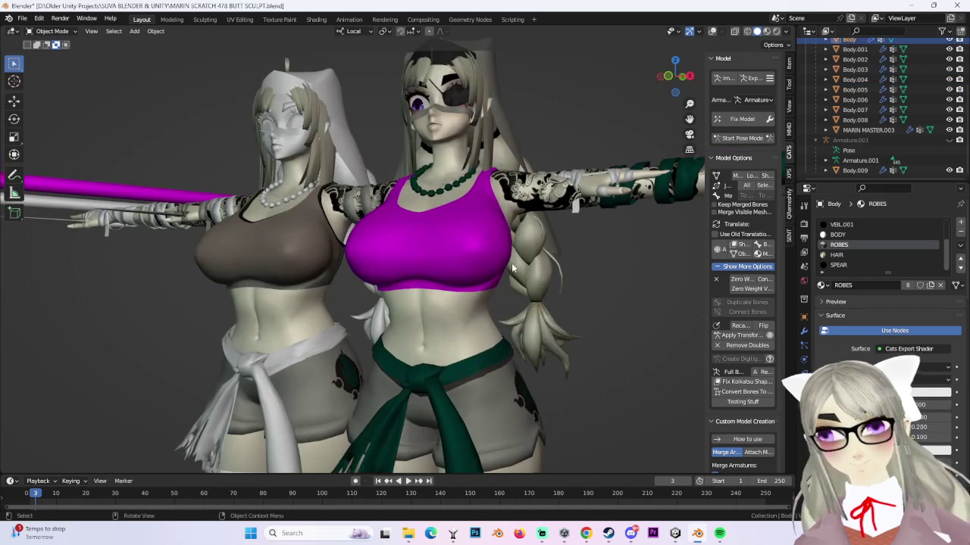
middle_drag(518, 281, 530, 280)
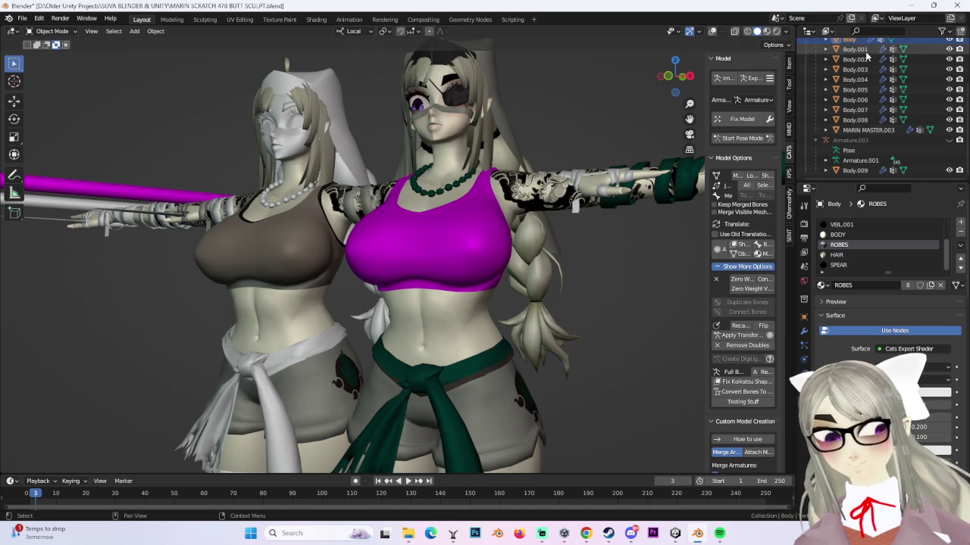
click(866, 51)
click(839, 245)
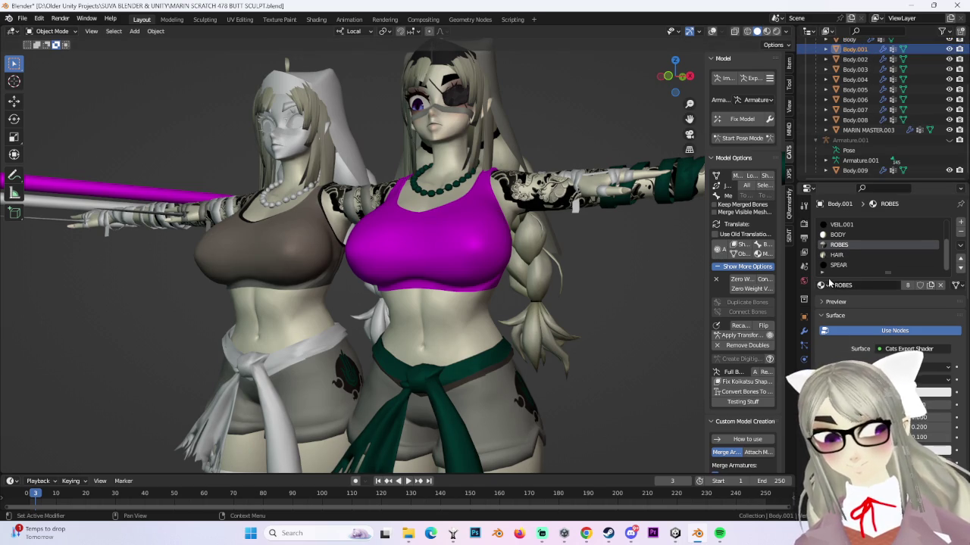
click(822, 285)
click(848, 348)
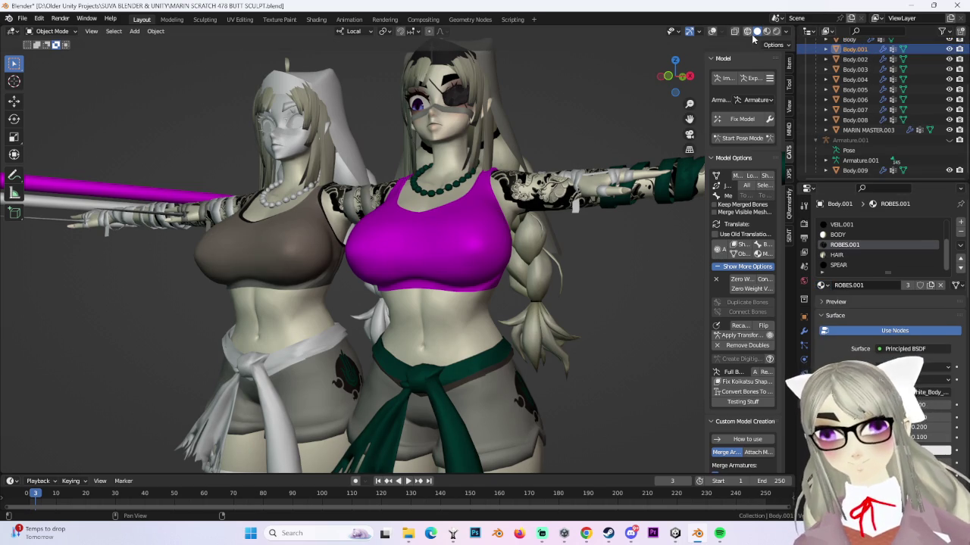
- Enable the wireframe overlay and toggle the right avatar's Body mesh into Edit Mode and back
click(712, 31)
click(452, 239)
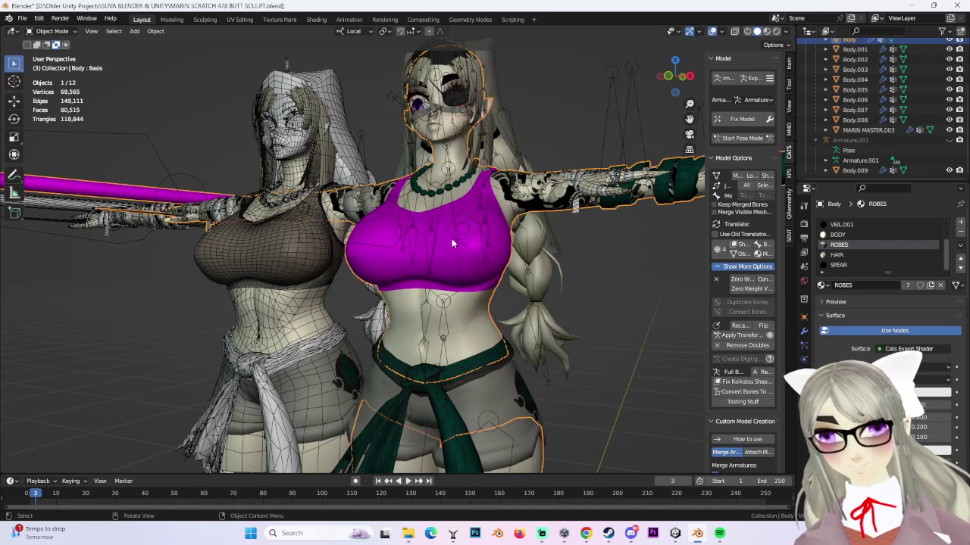
click(52, 31)
click(70, 56)
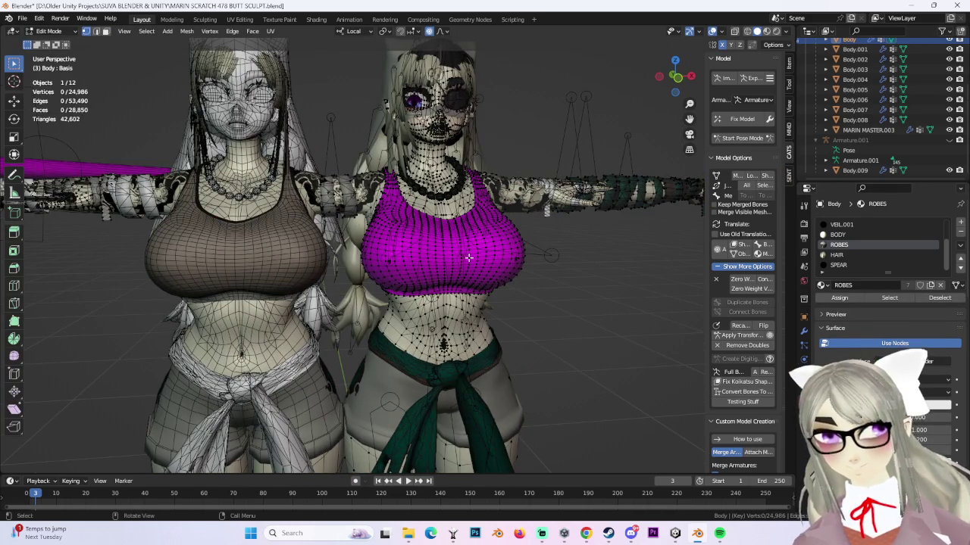
click(48, 29)
click(50, 44)
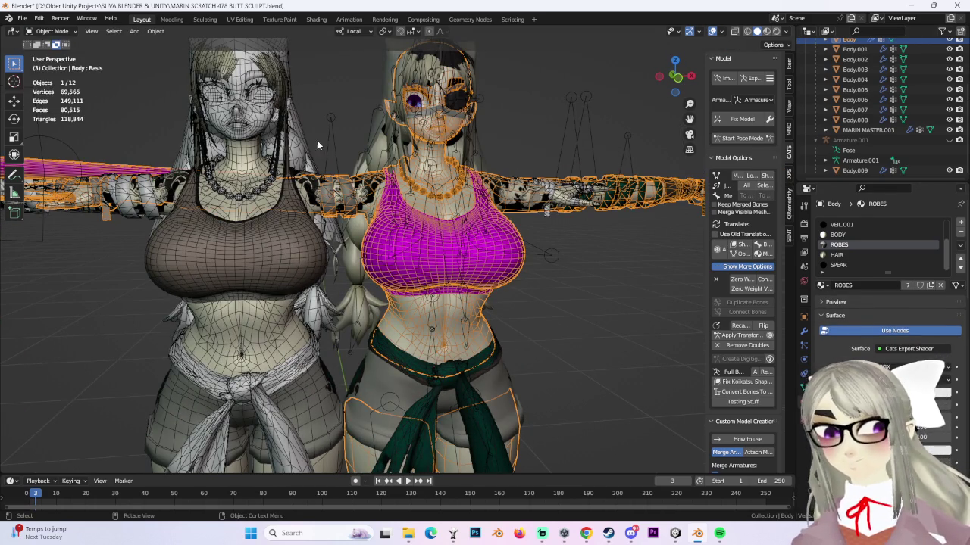
- Assign ROBES.001 to the Body mesh's ROBES slot, then select the left avatar's Body.009
click(824, 285)
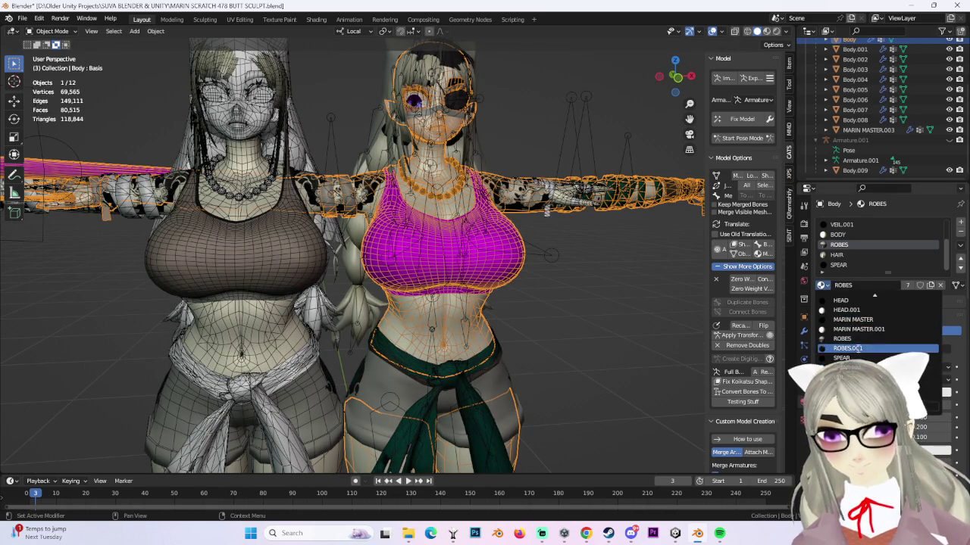
click(843, 350)
click(235, 239)
scroll(236, 239, down, 3)
middle_drag(236, 239, 405, 282)
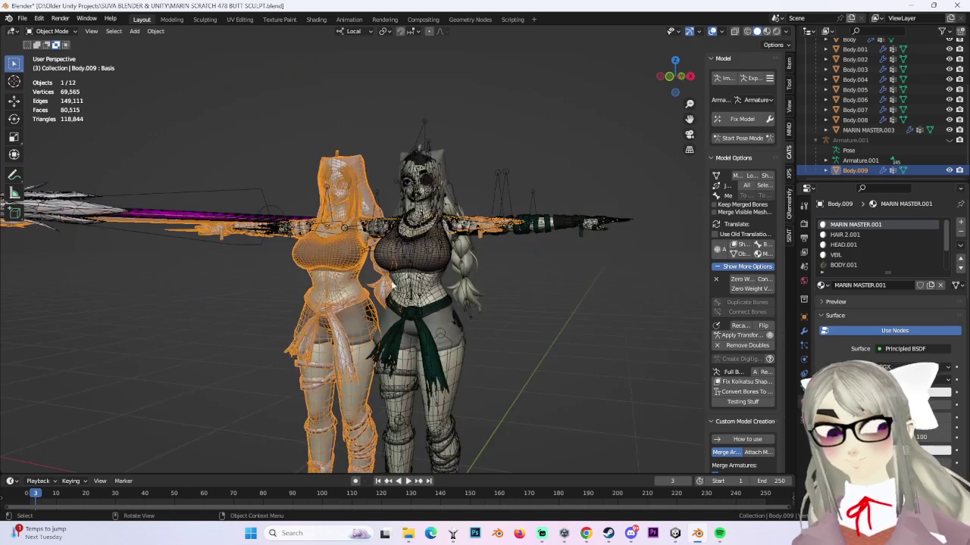
- Turn off the see-through wireframe display and snap to a side view of the avatar's hips and thighs
click(871, 140)
click(372, 280)
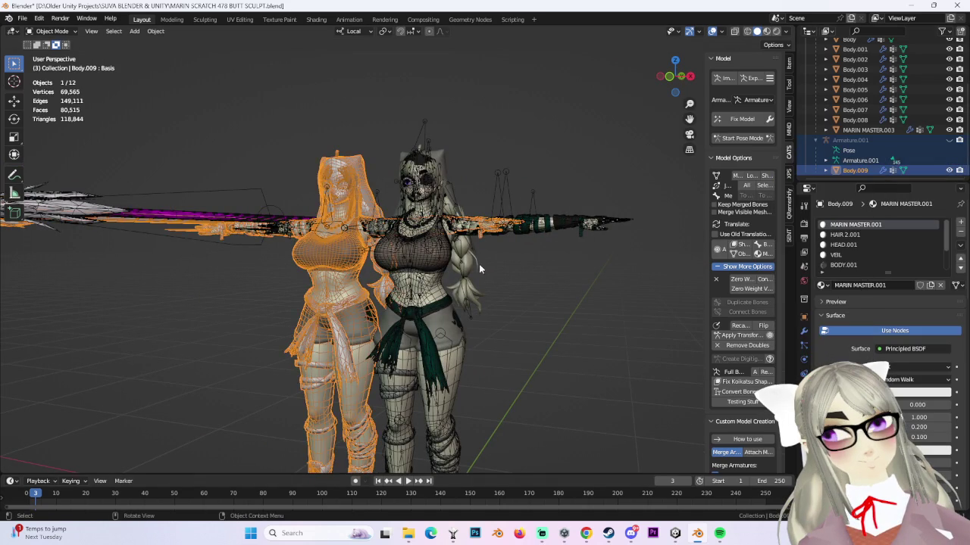
key(alt+a)
mouse_move(372, 280)
middle_down()
mouse_move(508, 300)
mouse_move(569, 295)
mouse_move(567, 247)
mouse_move(633, 270)
middle_up()
click(713, 32)
mouse_move(523, 189)
middle_down()
mouse_move(497, 202)
mouse_move(493, 223)
mouse_move(502, 234)
mouse_move(573, 238)
mouse_move(561, 247)
mouse_move(644, 121)
middle_up()
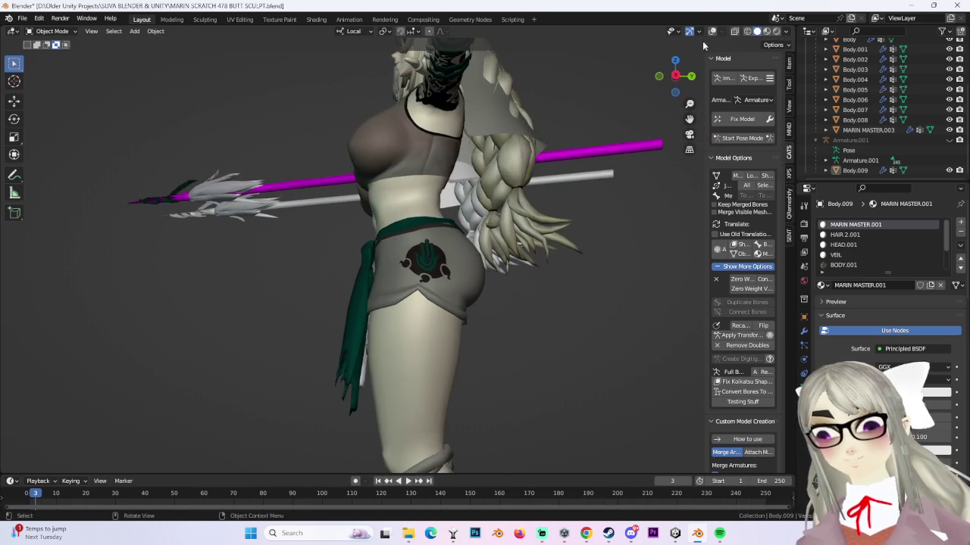
click(674, 78)
click(22, 19)
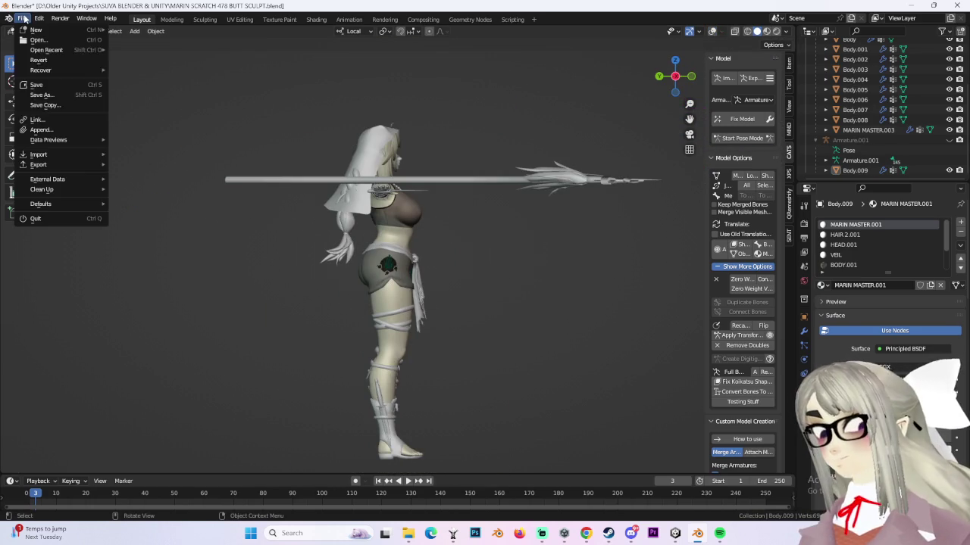
- Save the project as MARIN SCRATCH 479 BUTT SCULPT.blend
click(34, 97)
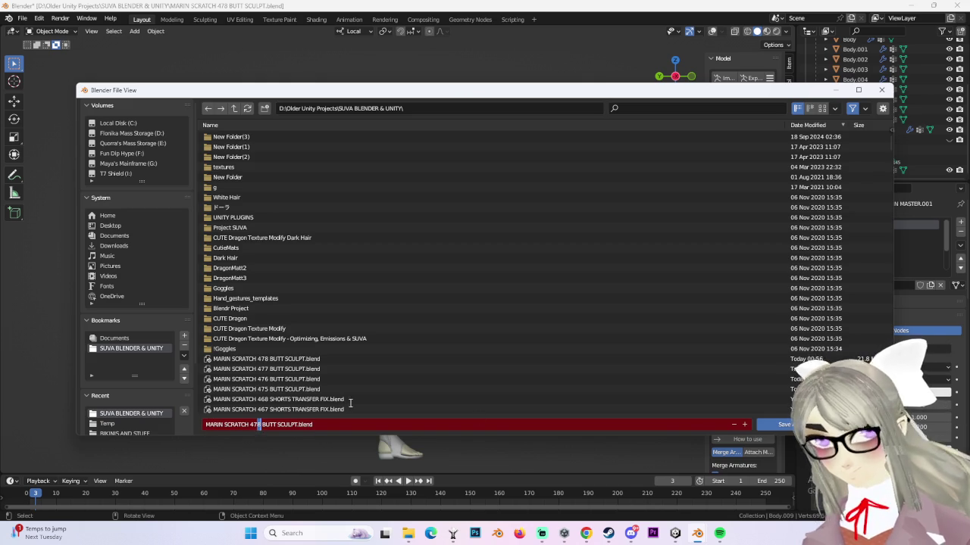
key(Return)
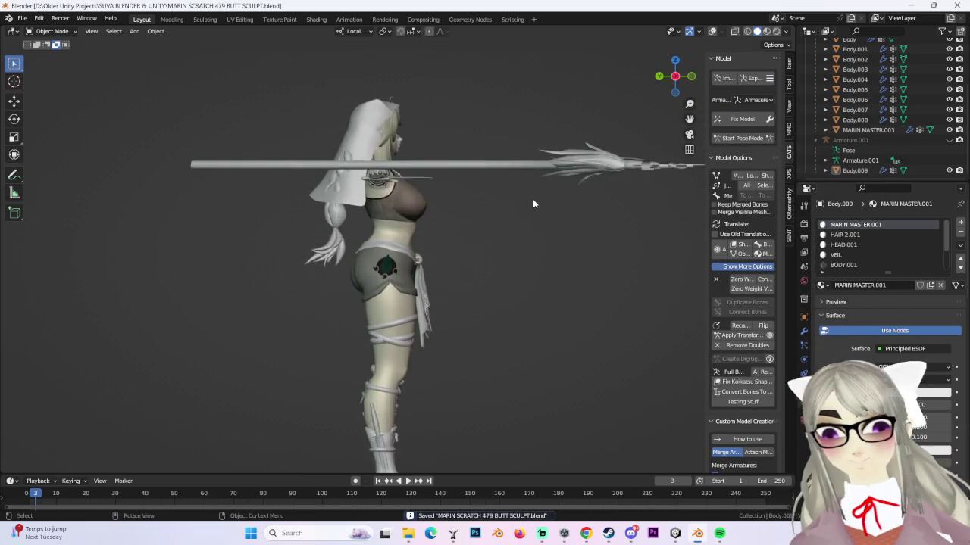
scroll(532, 198, up, 5)
- Delete the second avatar's Armature.001 hierarchy from the Outliner
click(912, 129)
click(872, 140)
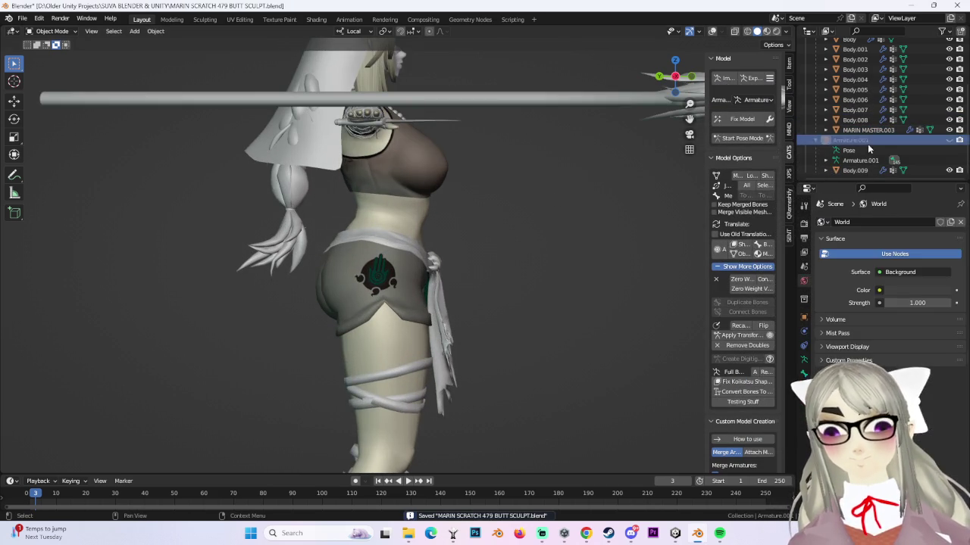
click(864, 161)
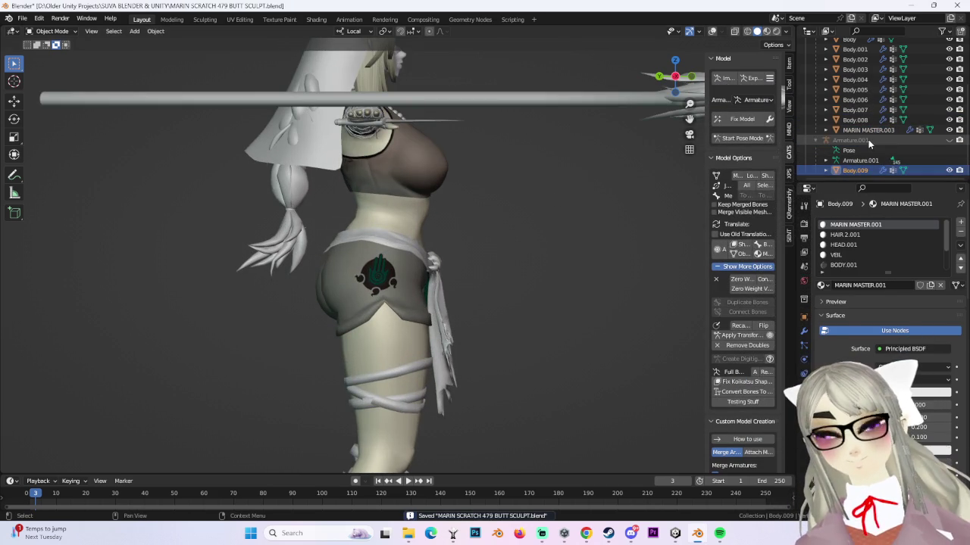
right_click(863, 166)
click(833, 196)
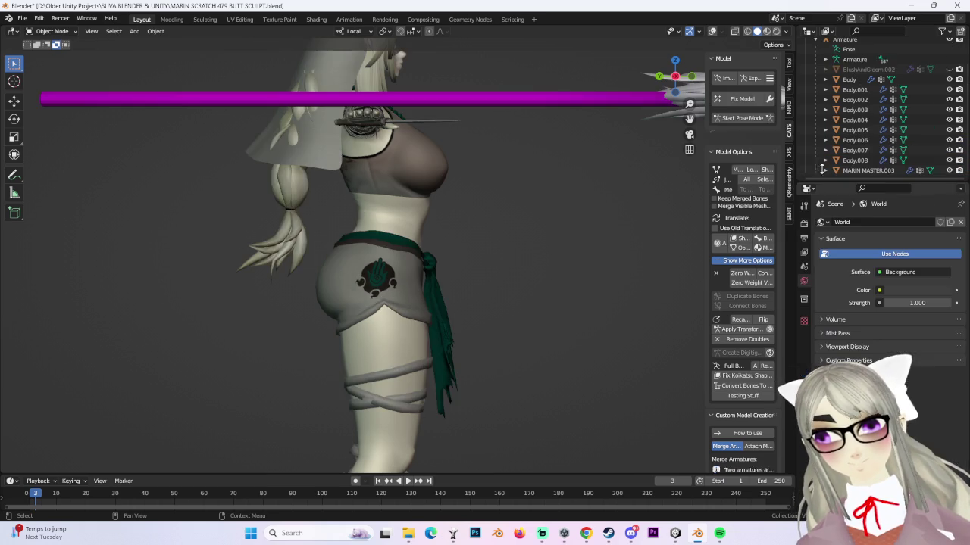
- Export the avatar with CATS as MARIN SCRATCH 479 BUTT SCULPT.fbx, ignoring the optimization warning
click(751, 78)
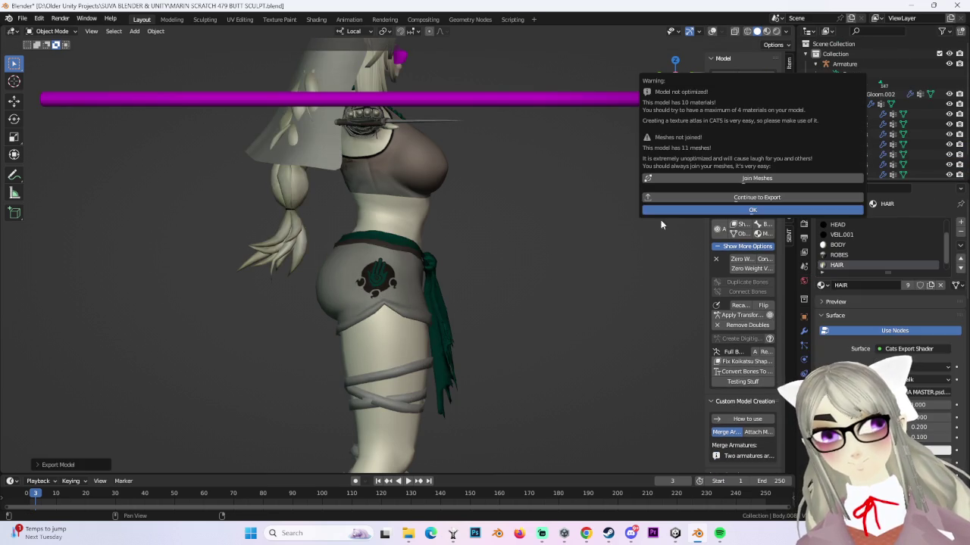
click(724, 196)
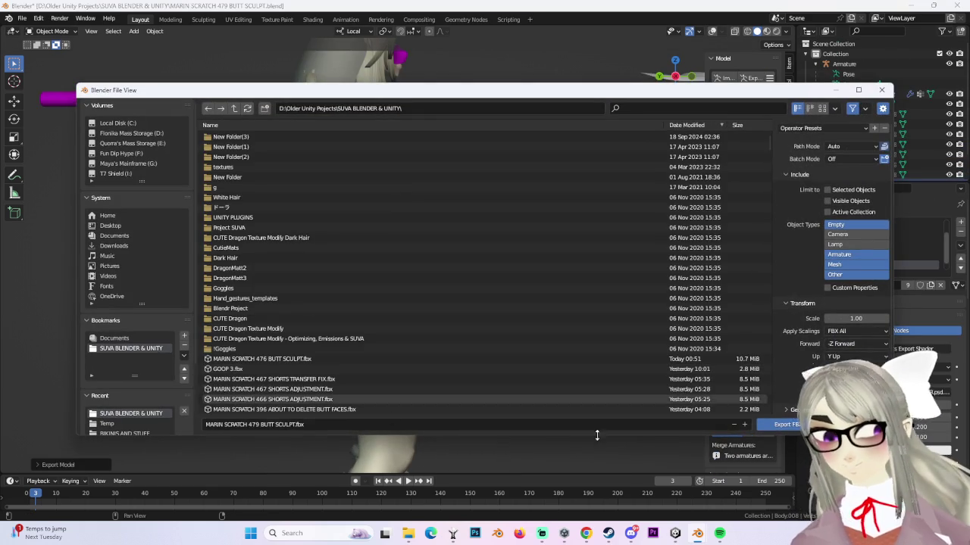
click(787, 424)
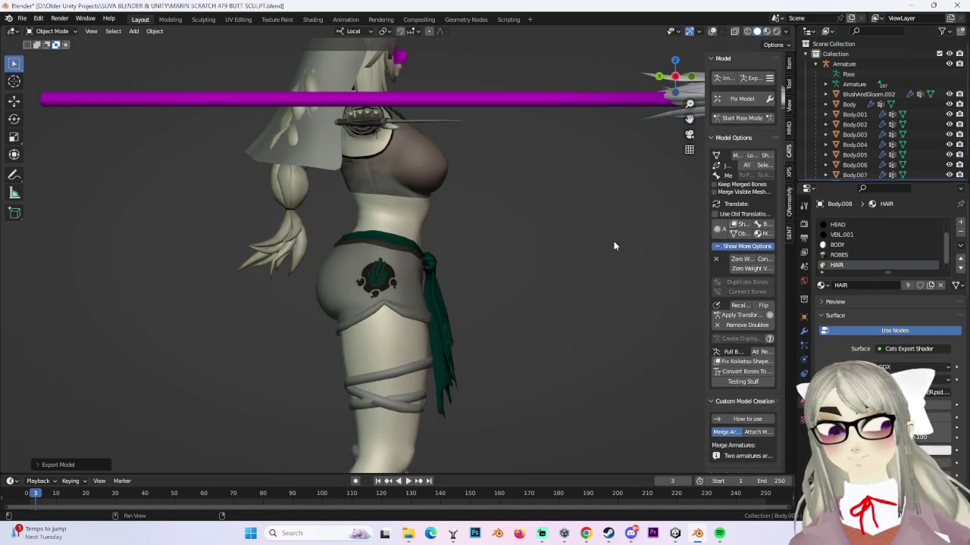
- Import MARIN SCRATCH 479 BUTT SCULPT.fbx back into the scene and view it from the front
click(727, 79)
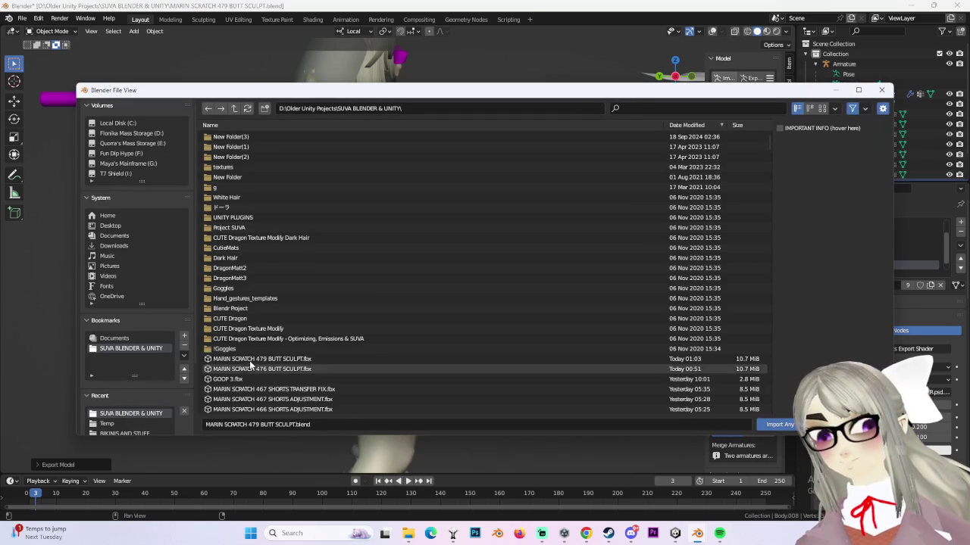
click(283, 359)
double_click(282, 360)
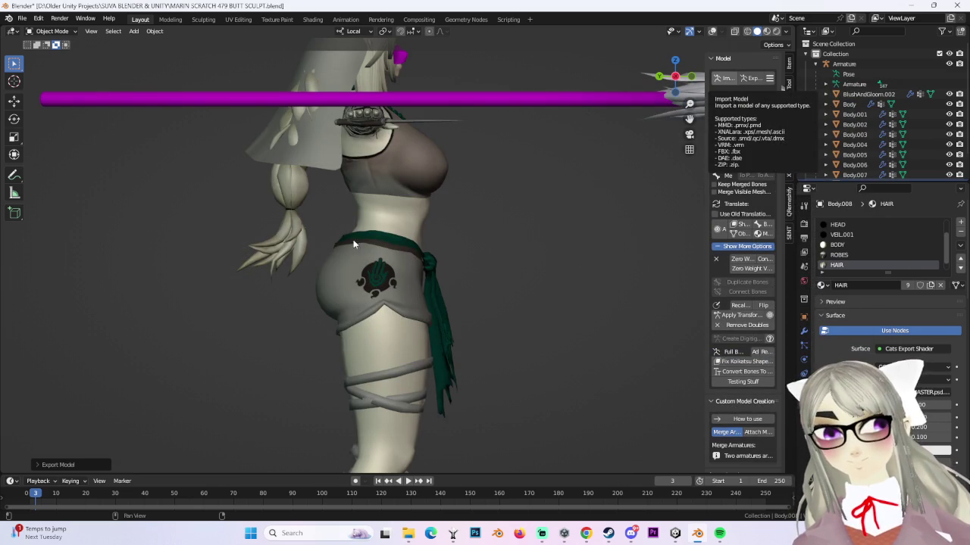
middle_drag(394, 244, 488, 243)
scroll(488, 244, down, 2)
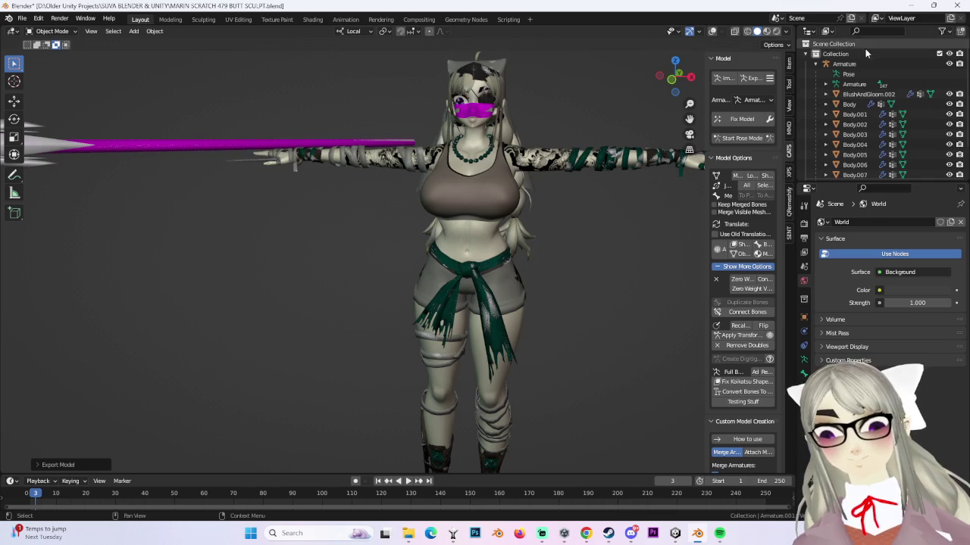
- Move the imported green-belt avatar beside the white one
click(843, 63)
key(g)
click(439, 226)
scroll(464, 223, up, 3)
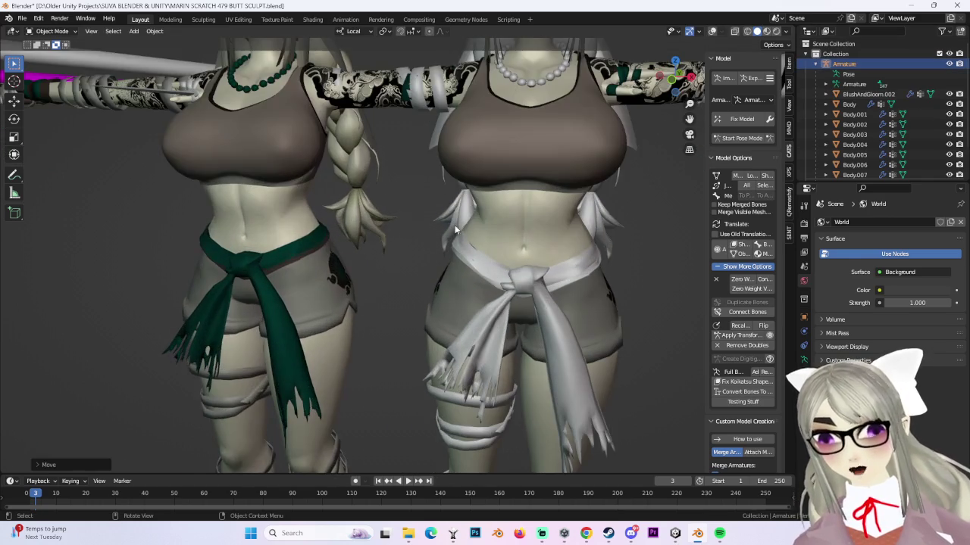
click(313, 194)
shift+scroll(436, 256, up, 4)
- Assign the HEAD material to Body.014's HEAD.002 slot
click(518, 172)
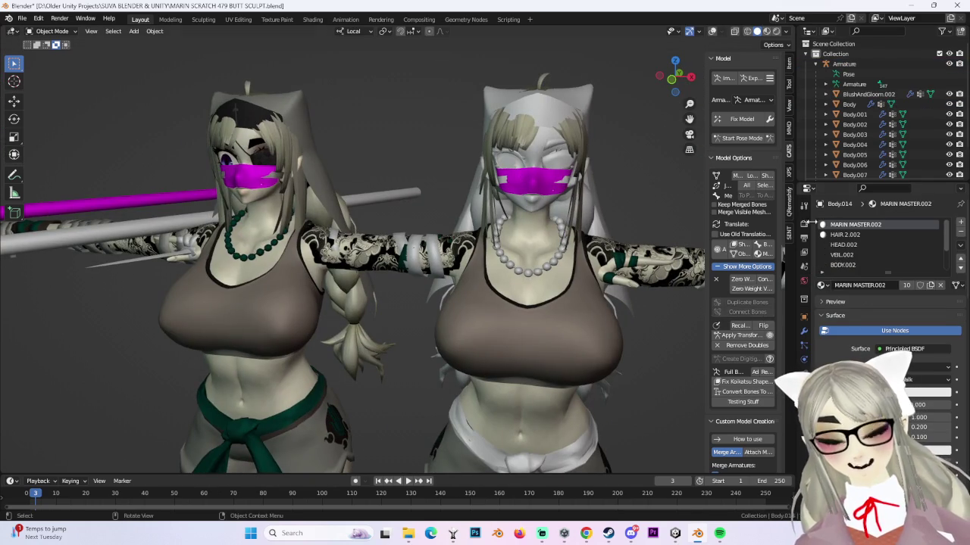
click(831, 245)
click(825, 285)
click(841, 333)
mouse_move(484, 250)
middle_down()
mouse_move(507, 266)
mouse_move(484, 258)
middle_up()
scroll(485, 257, up, 2)
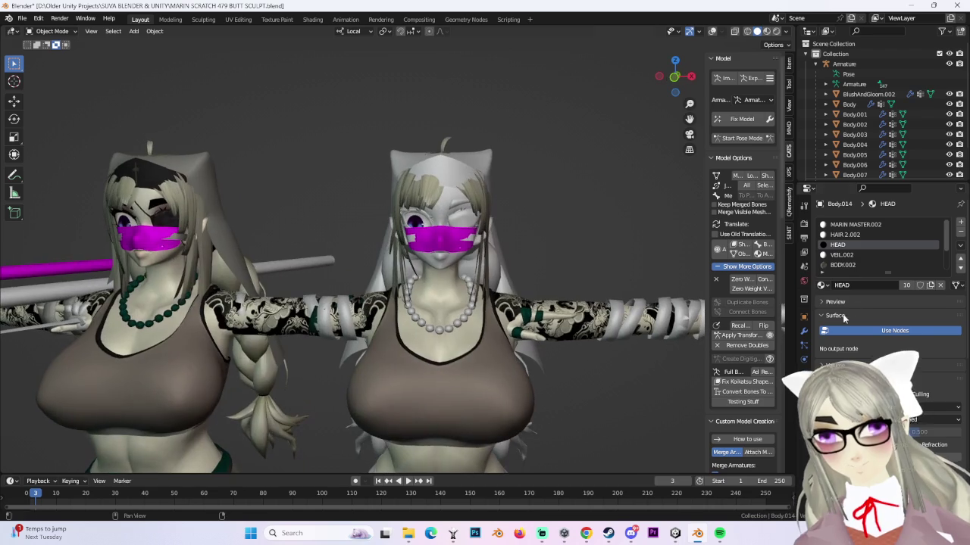
- Swap the MARIN MASTER.002 slot to MARIN MASTER, then to MARIN MASTER.001
click(849, 224)
click(823, 284)
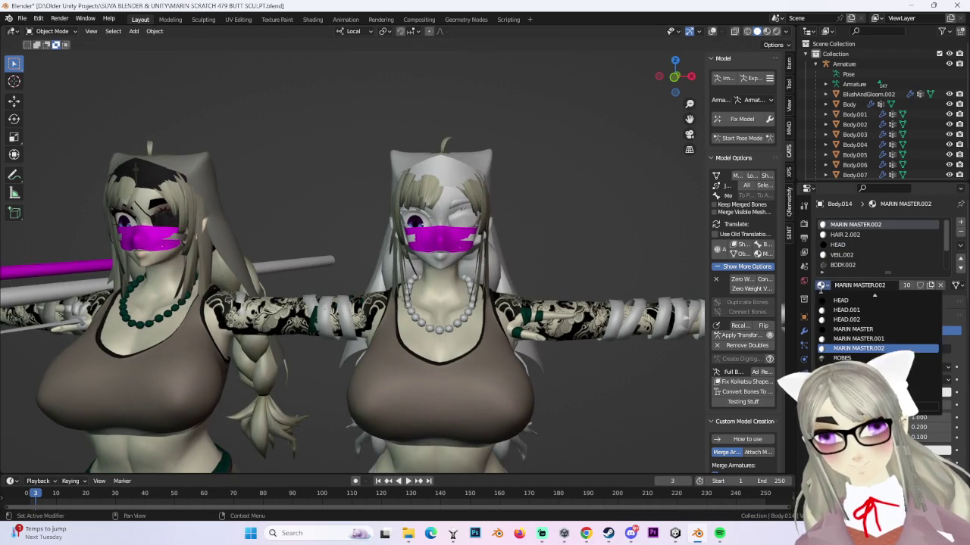
click(876, 331)
click(823, 285)
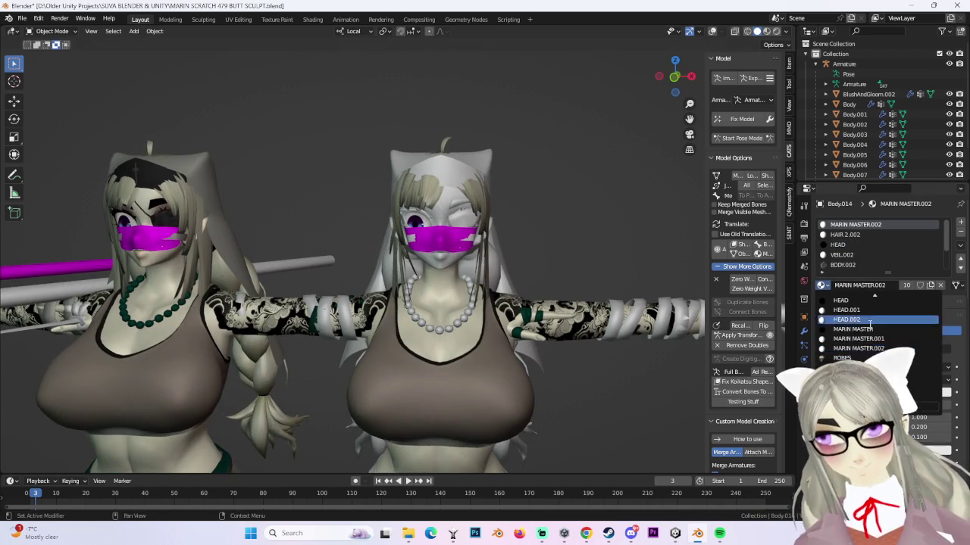
click(871, 342)
scroll(438, 269, down, 2)
- Assign the original MARIN MASTER material to Body.013's slot, then select Body.011
click(854, 164)
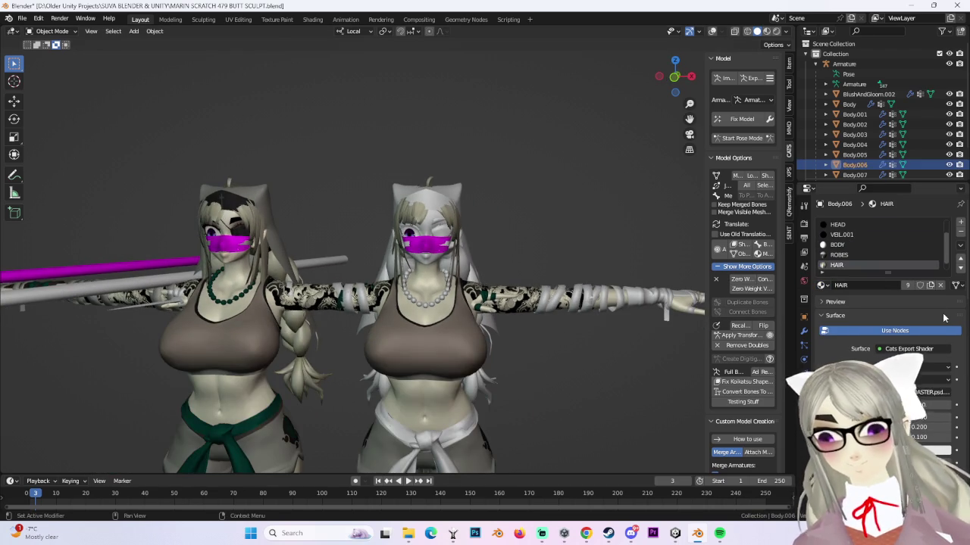
click(449, 229)
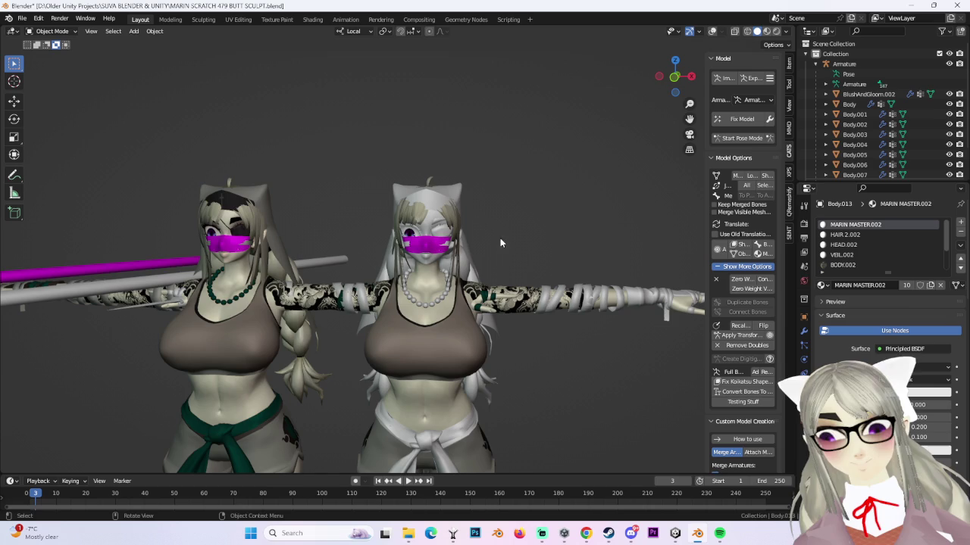
click(822, 285)
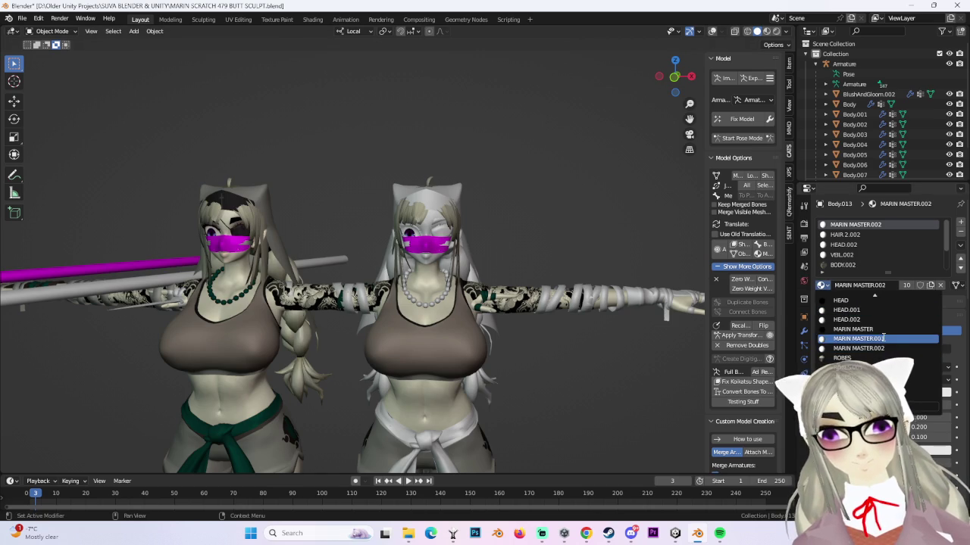
click(856, 330)
scroll(515, 237, up, 1)
scroll(515, 238, up, 2)
scroll(525, 254, down, 3)
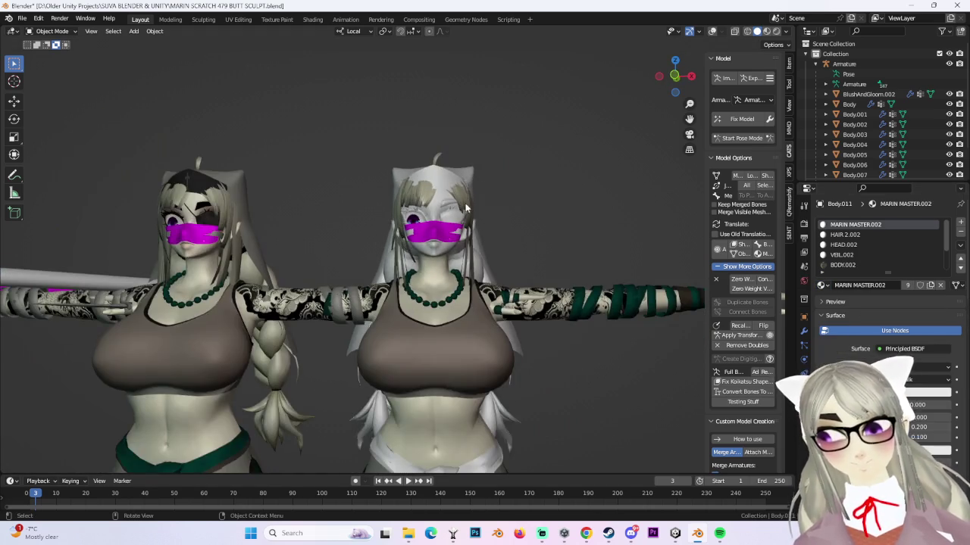
click(464, 203)
middle_drag(464, 203, 538, 210)
scroll(869, 122, down, 2)
scroll(870, 121, down, 2)
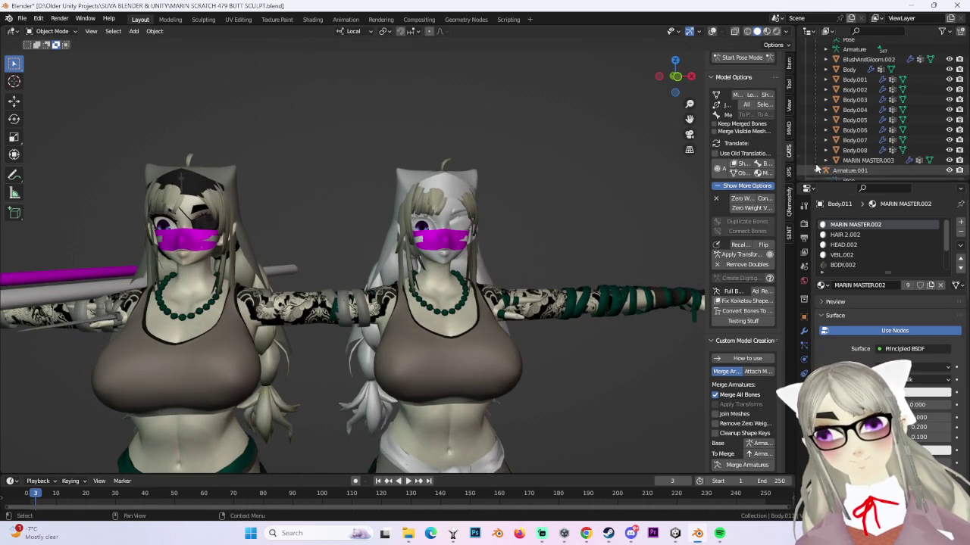
- Select BlushAndGloom.001 through Body.017 and join them into a single Body object
scroll(865, 151, down, 3)
click(867, 69)
scroll(866, 108, up, 3)
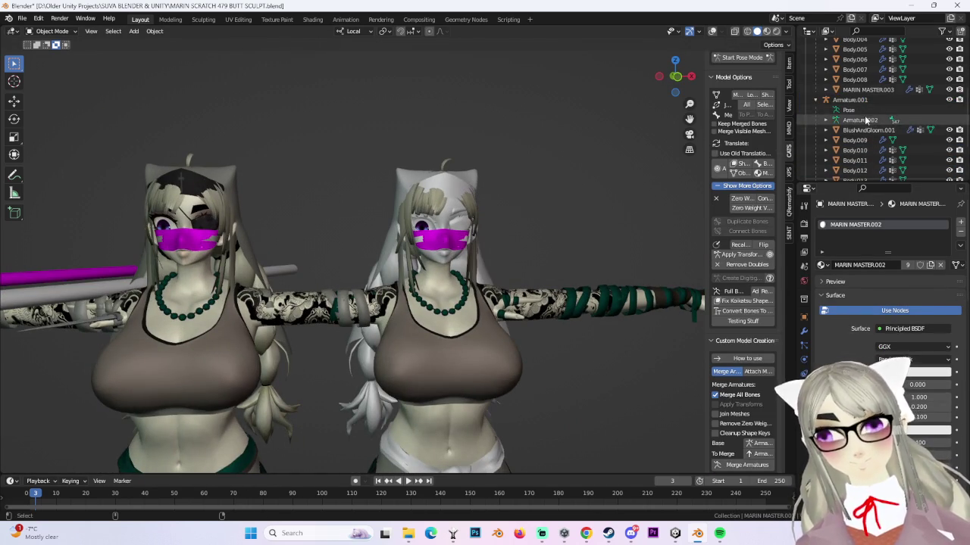
key(ctrl+j)
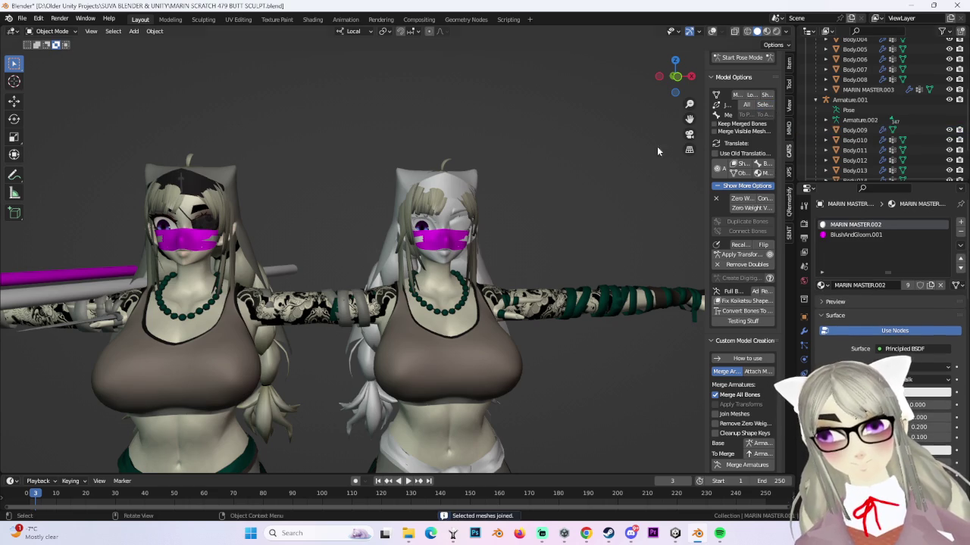
scroll(848, 139, down, 2)
key(ctrl+z)
scroll(866, 155, down, 2)
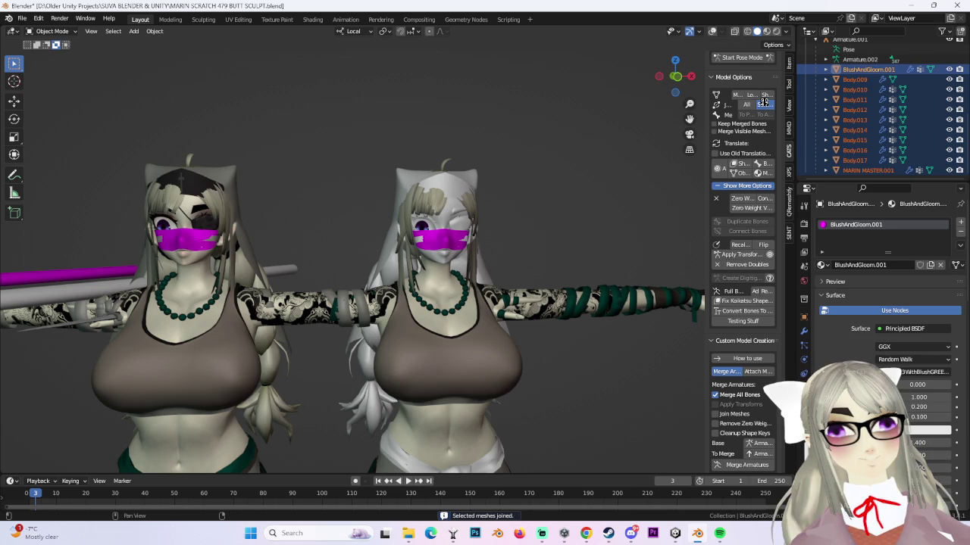
click(765, 105)
middle_drag(560, 87, 515, 98)
key(ctrl+z)
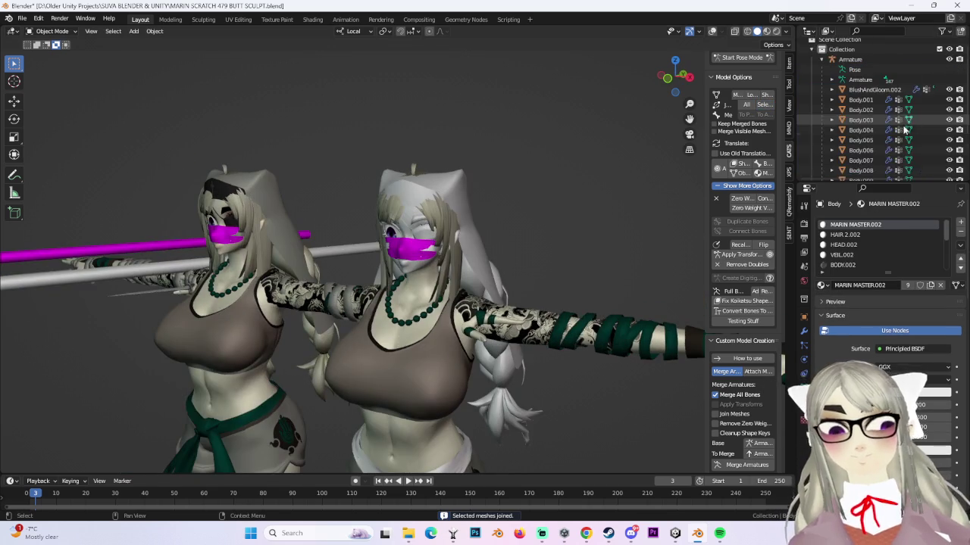
- Delete the left avatar's hierarchy and rename the remaining armatures to Armature
right_click(852, 64)
click(860, 72)
double_click(879, 84)
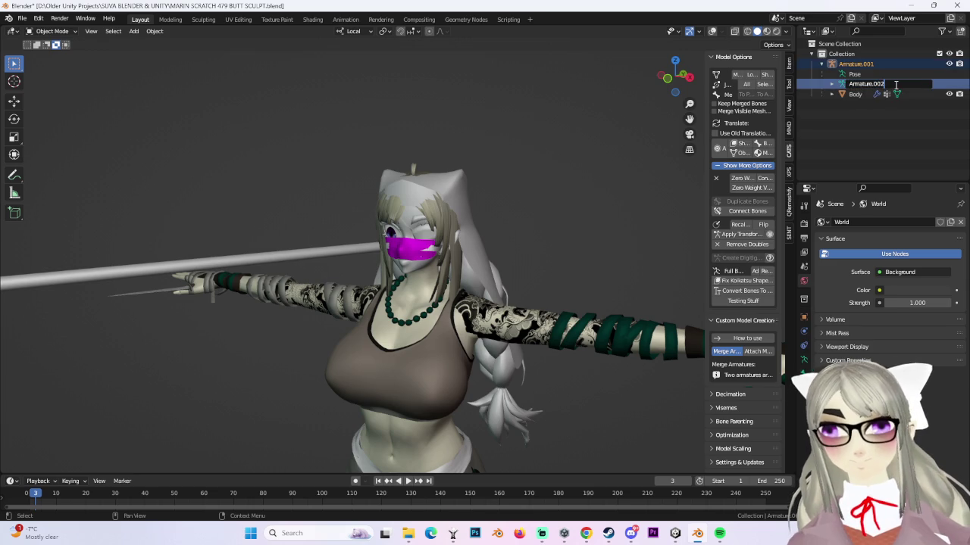
double_click(871, 64)
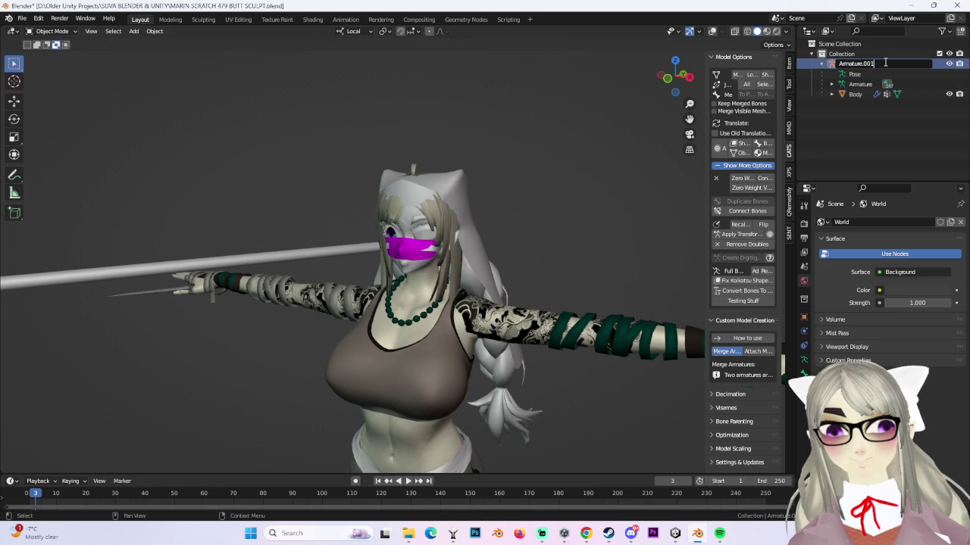
- On the joined Body, replace the MARIN MASTER.002 material with the original MARIN MASTER
middle_drag(389, 286, 437, 214)
click(529, 221)
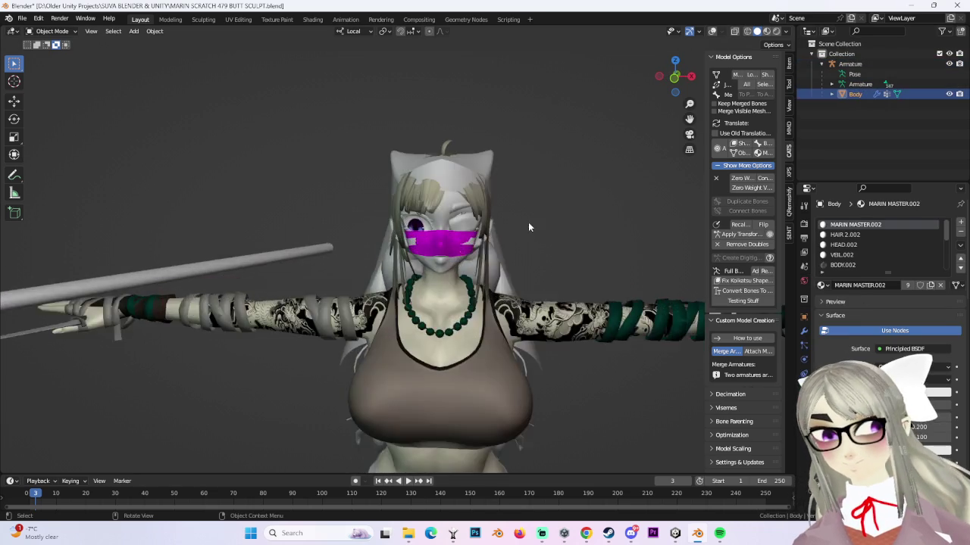
scroll(528, 222, up, 4)
click(673, 86)
scroll(642, 212, up, 3)
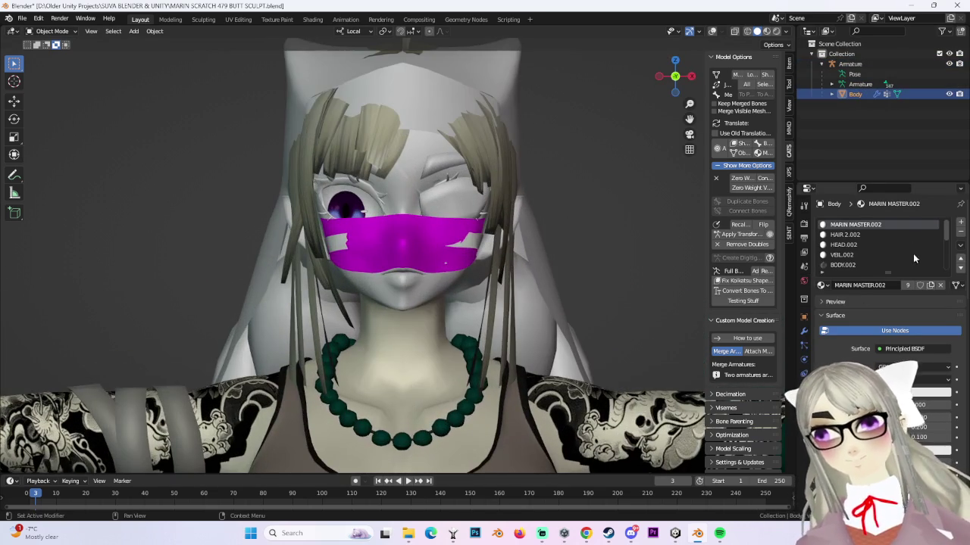
click(847, 247)
scroll(854, 261, up, 2)
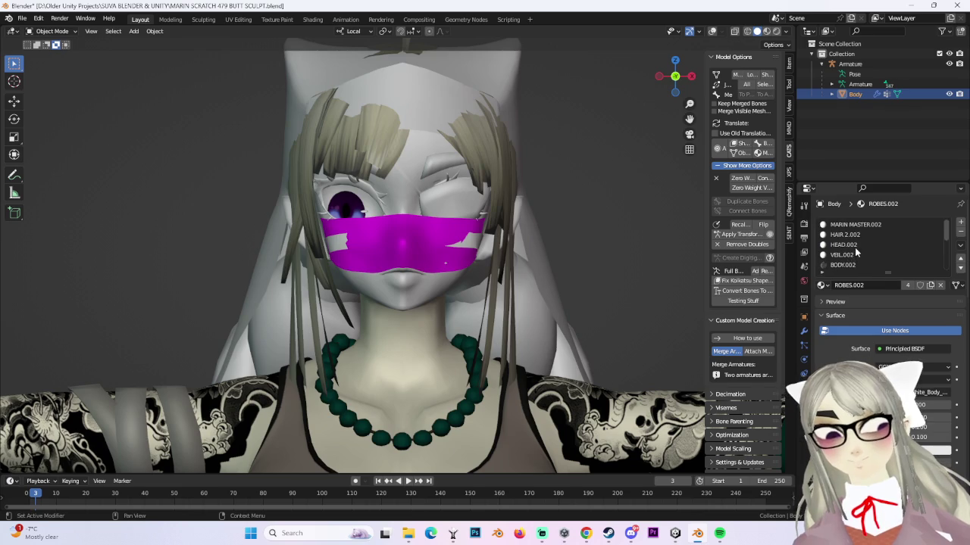
click(821, 285)
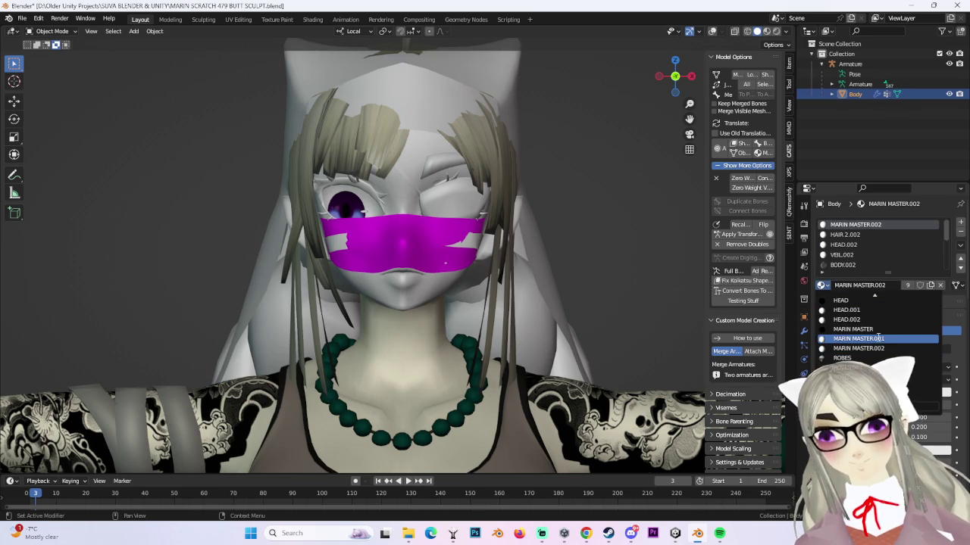
click(854, 328)
- Swap the HAIR 2.002 and HAIR.002 slots to the original HAIR 2 and HAIR materials
scroll(614, 227, down, 1)
click(851, 236)
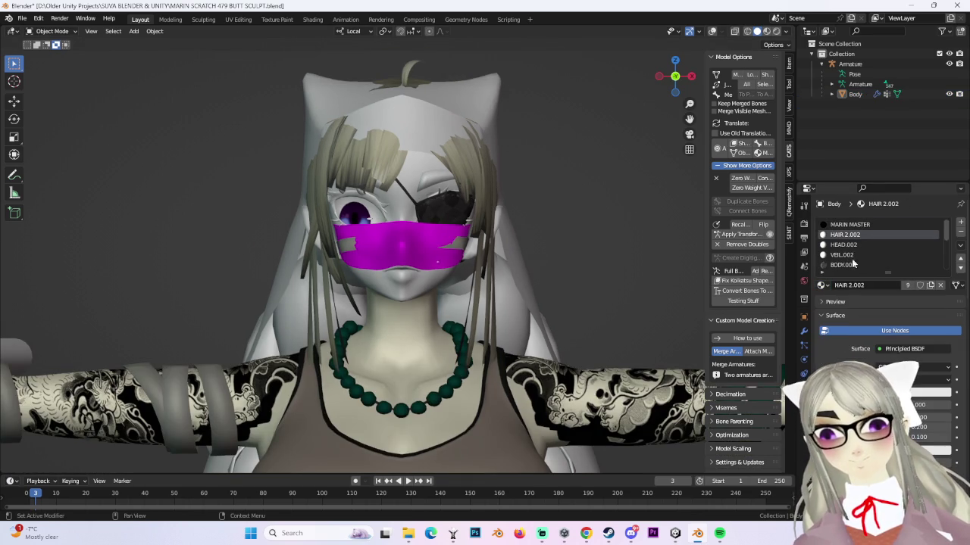
click(822, 286)
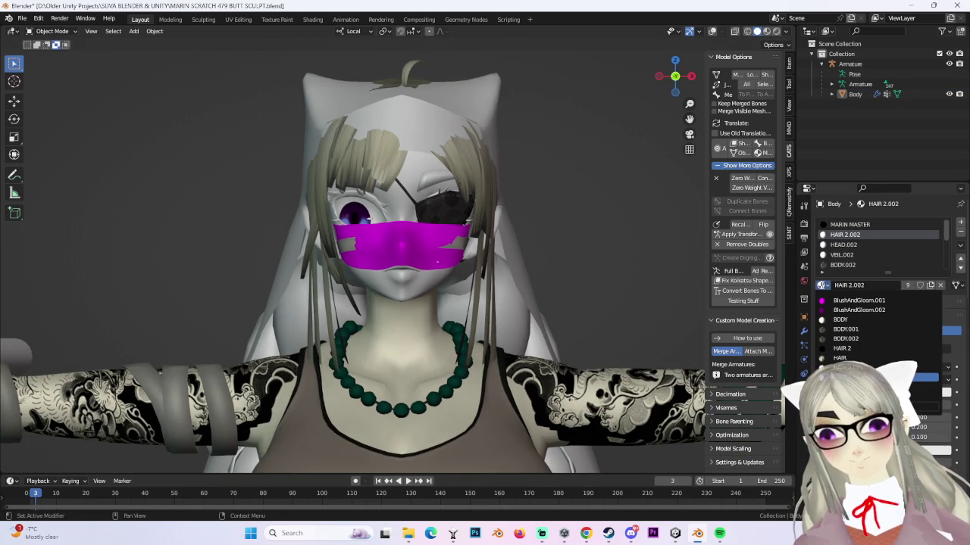
click(860, 349)
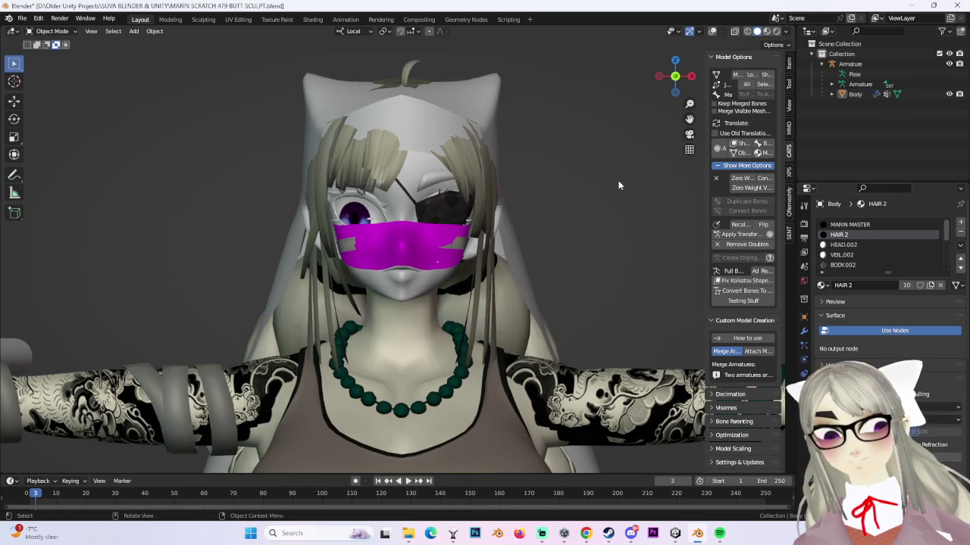
click(846, 244)
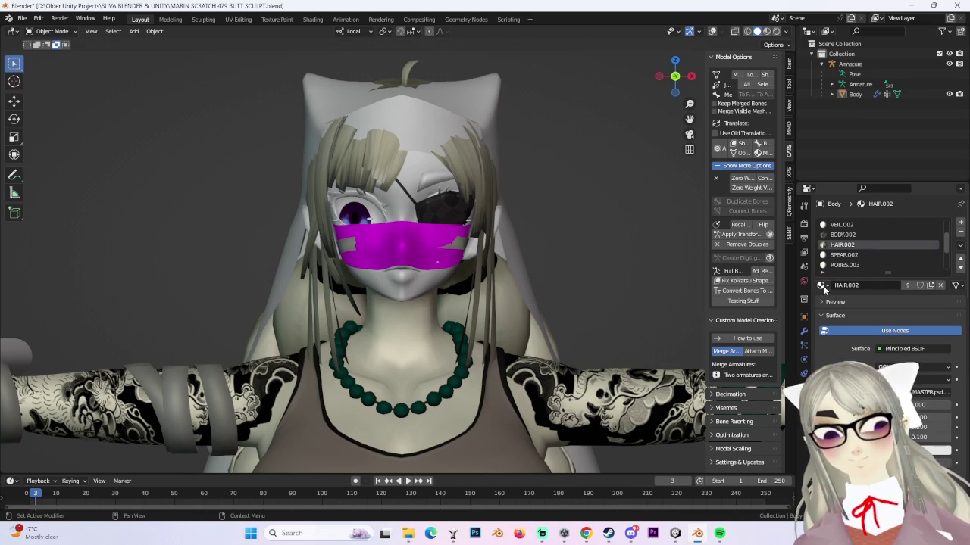
click(821, 286)
click(841, 310)
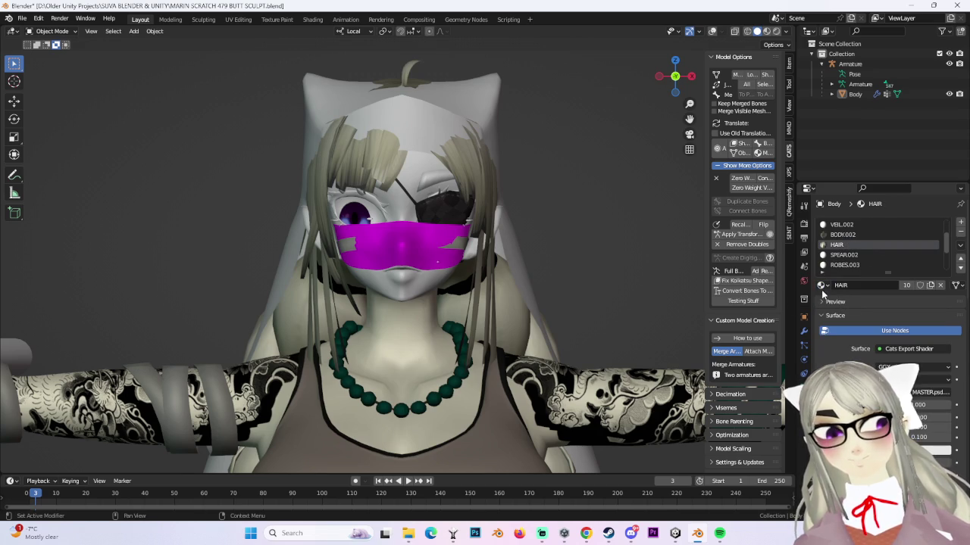
- Set the VEIL.002 slot to use the VEIL.001 material
scroll(568, 248, down, 3)
middle_drag(568, 248, 541, 234)
scroll(841, 254, up, 3)
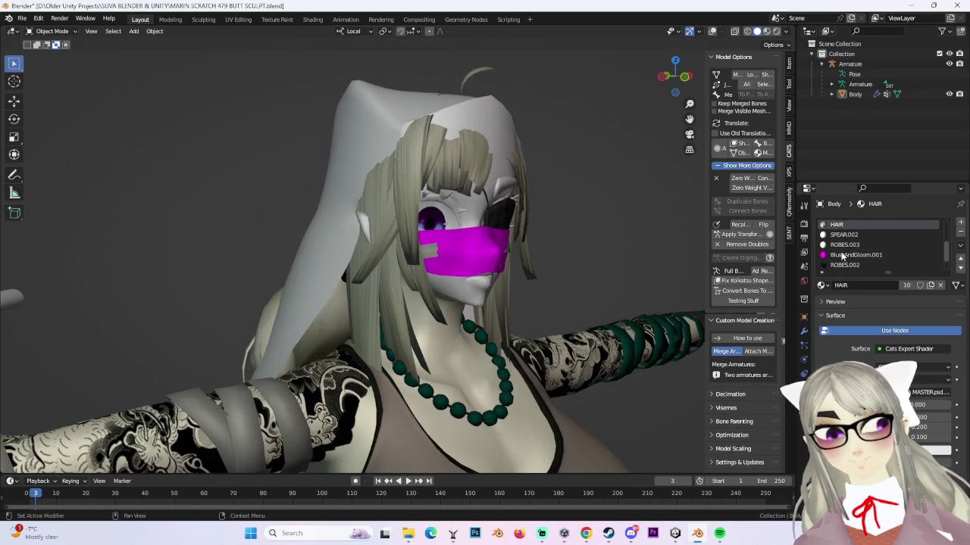
scroll(841, 258, up, 3)
scroll(848, 269, down, 5)
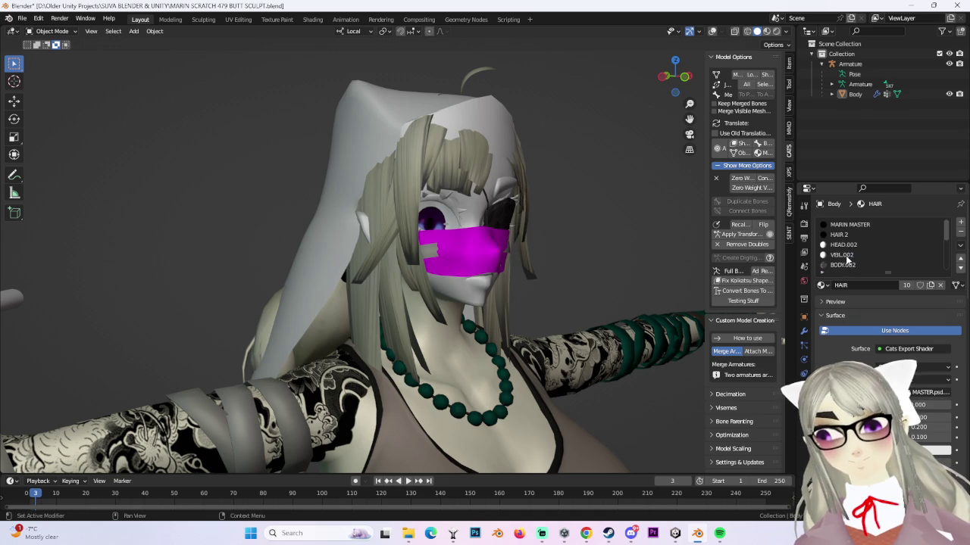
click(821, 286)
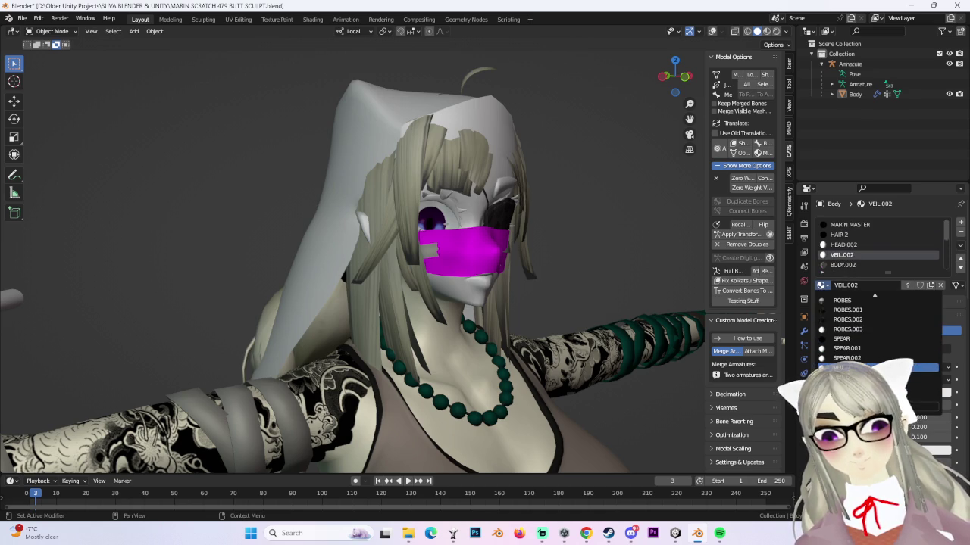
click(837, 368)
click(822, 286)
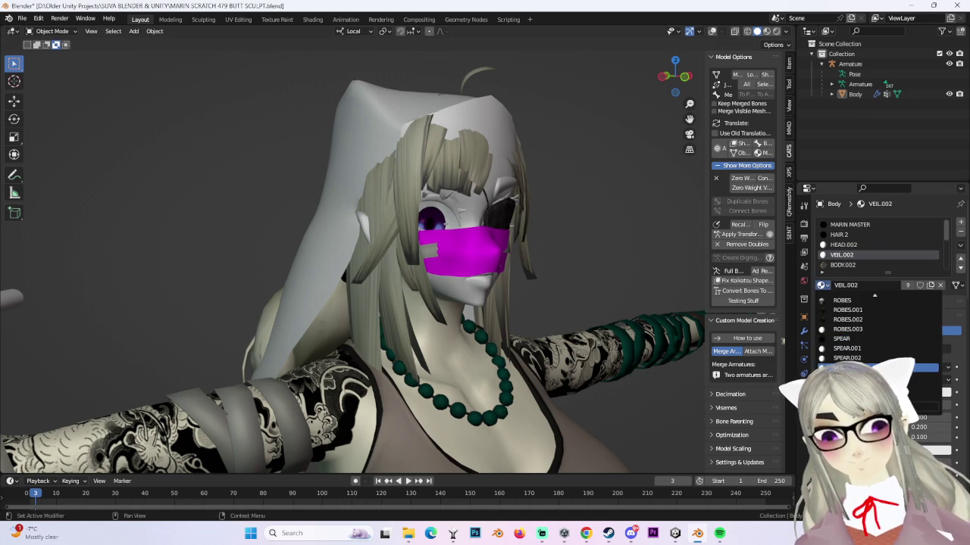
click(810, 355)
- Replace the HEAD.002 slot with the original HEAD material
mouse_move(651, 288)
middle_down()
mouse_move(506, 221)
mouse_move(553, 236)
middle_up()
scroll(553, 236, up, 3)
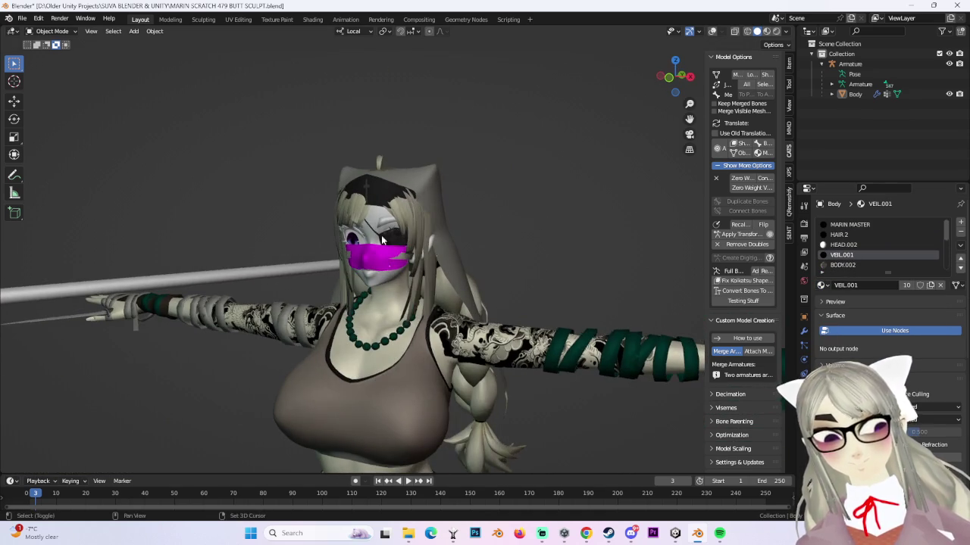
click(854, 94)
click(847, 246)
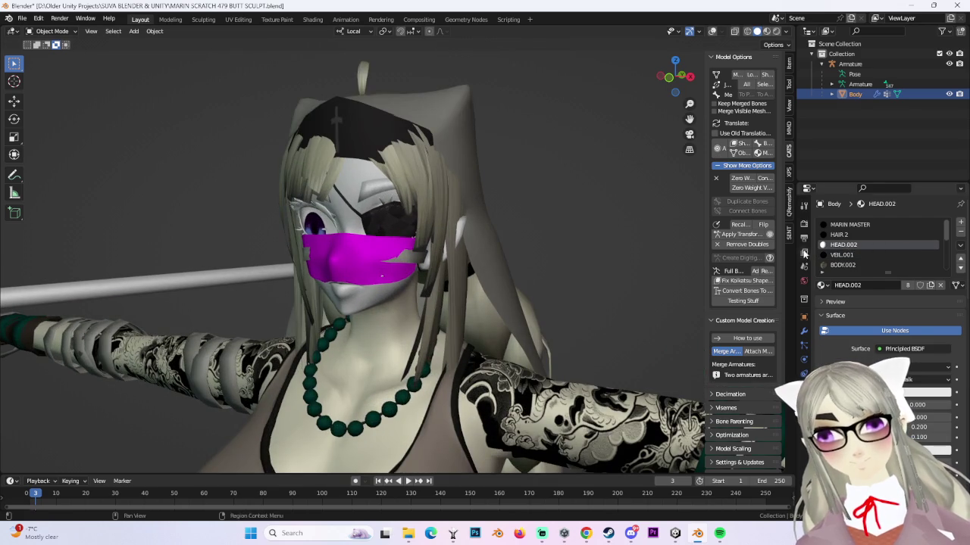
click(822, 285)
click(864, 338)
scroll(508, 223, down, 3)
mouse_move(507, 224)
middle_down()
mouse_move(576, 241)
mouse_move(614, 230)
middle_up()
scroll(568, 234, down, 3)
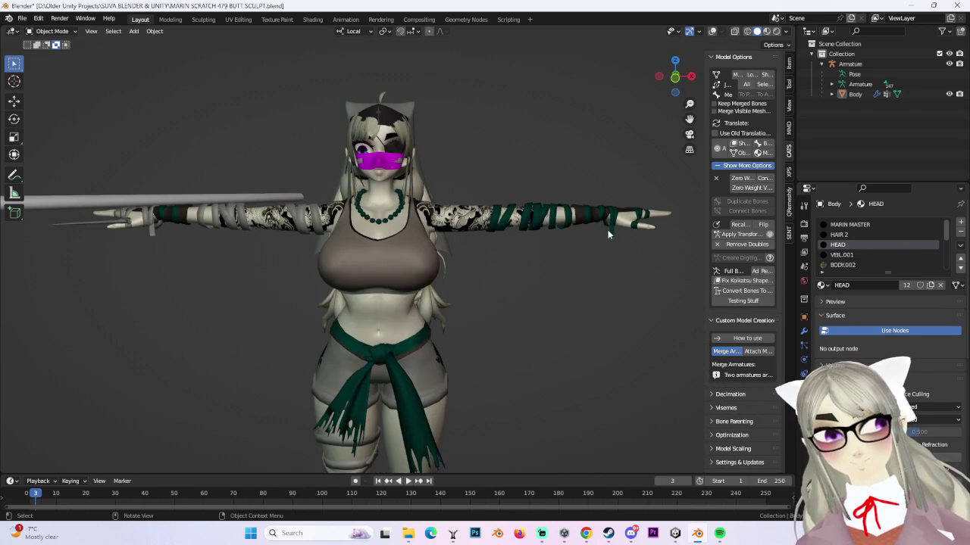
click(19, 21)
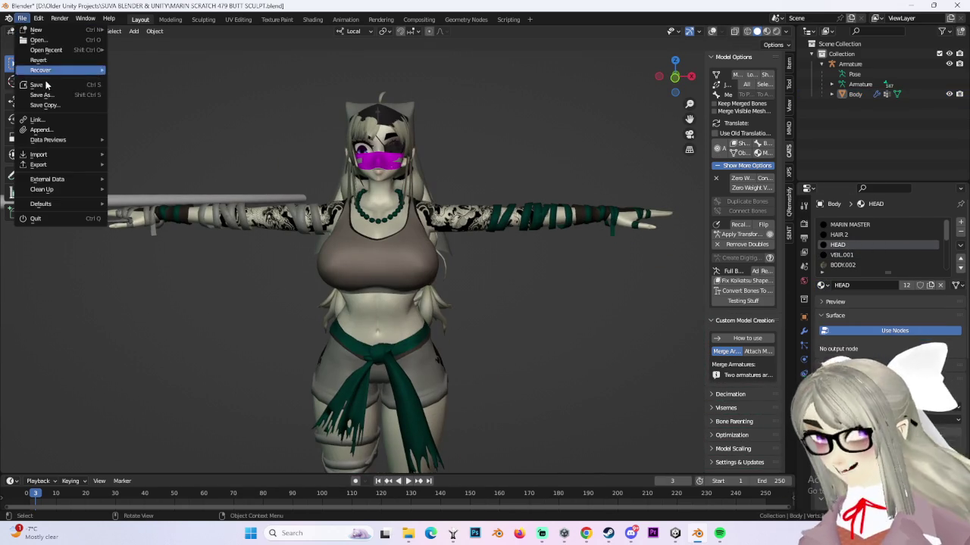
- Save the file as a new version, MARIN SCRATCH 480 BUTT SCULPT.blend
click(42, 79)
click(255, 424)
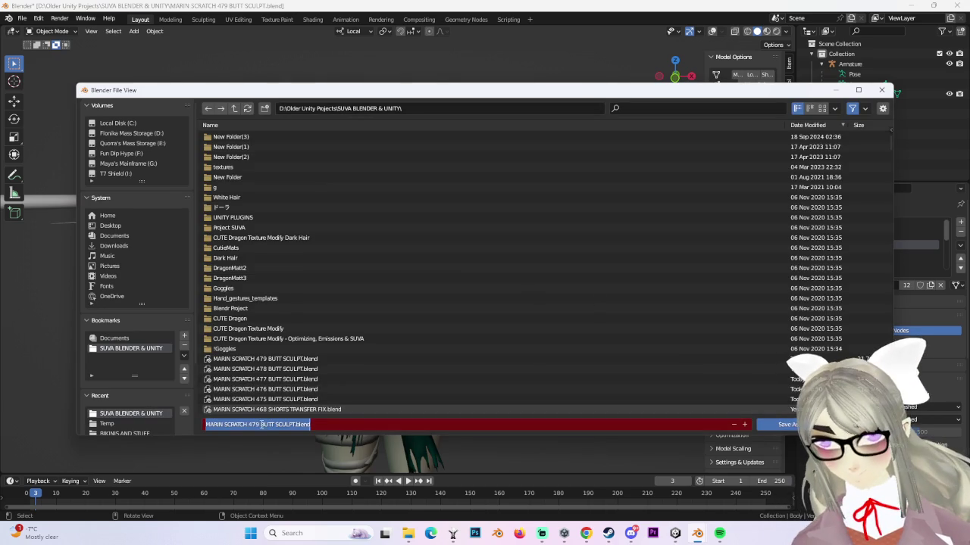
double_click(255, 425)
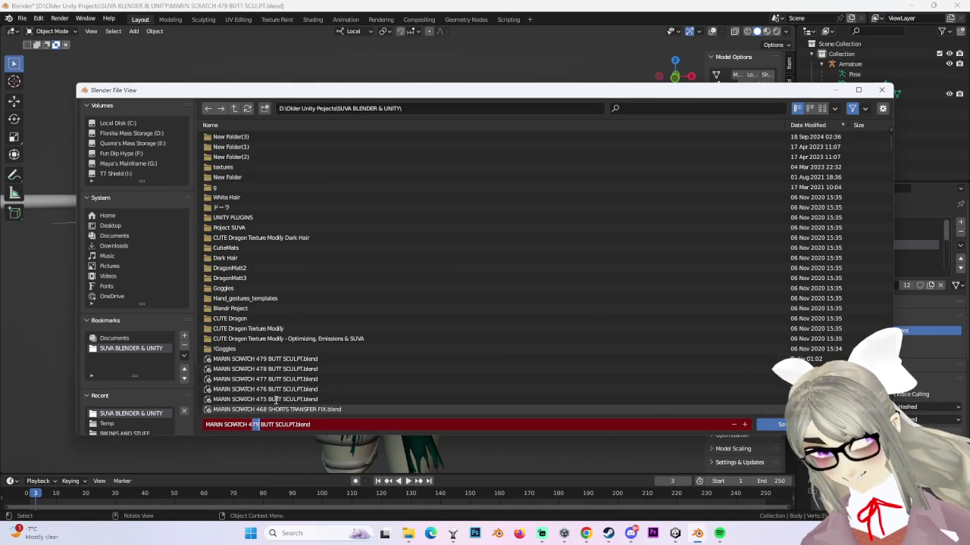
text(480)
key(Return)
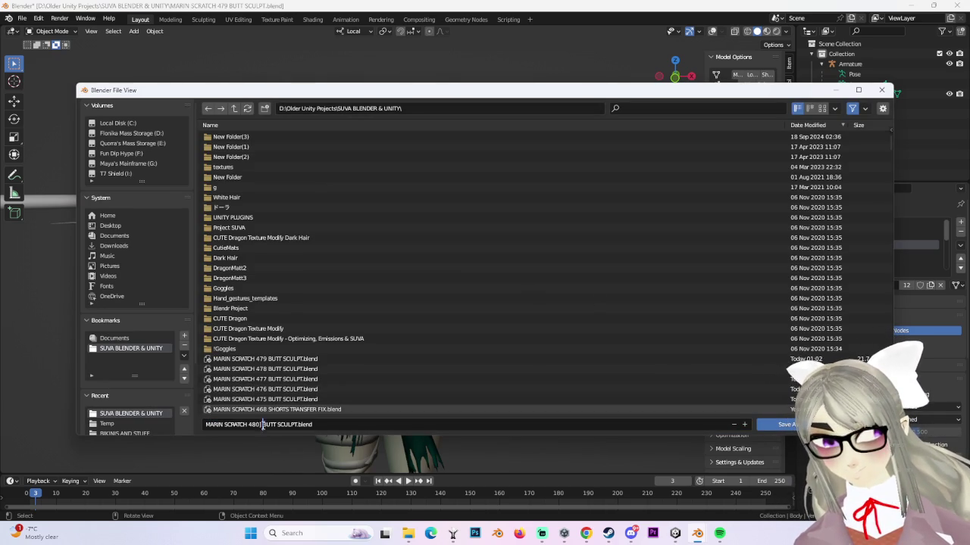
click(788, 425)
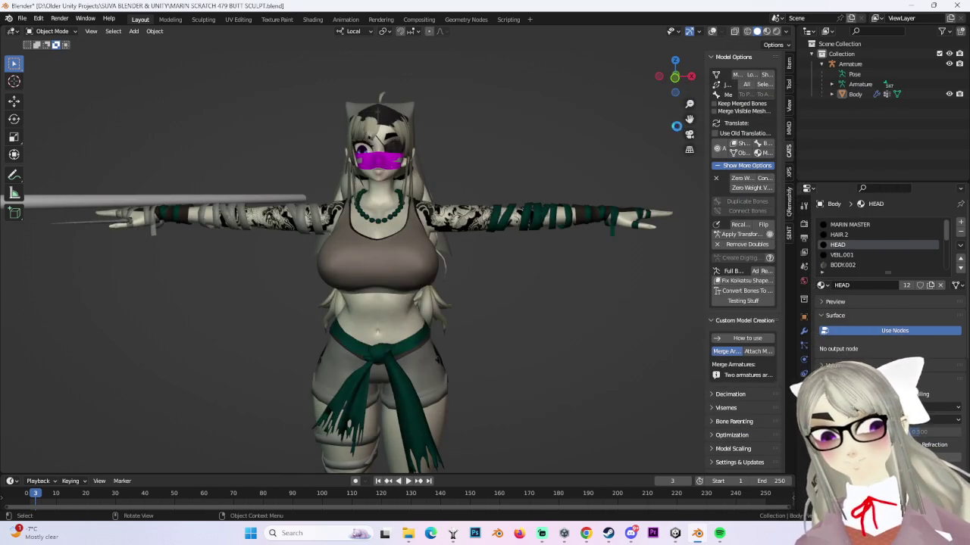
- Snap to a side view zoomed in on the avatar's hips
click(691, 77)
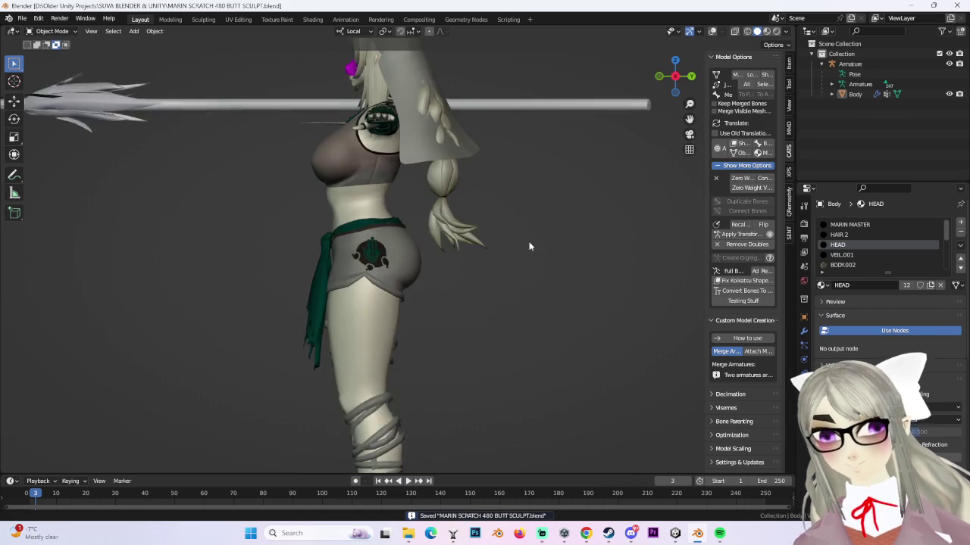
click(375, 214)
scroll(375, 215, up, 4)
click(52, 31)
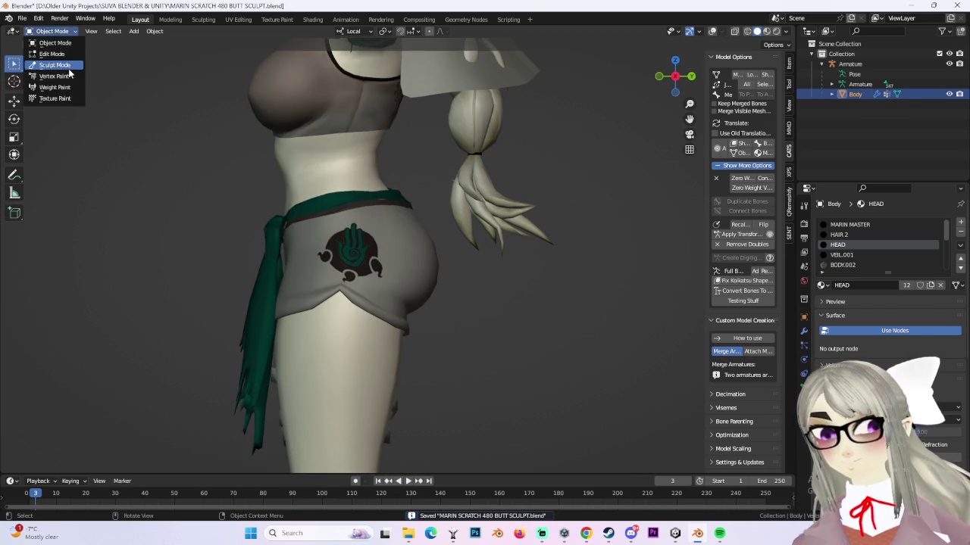
- In Sculpt Mode, use the Grab brush to pull the buttock down and reshape the hip curve
click(45, 65)
drag(407, 303, 400, 368)
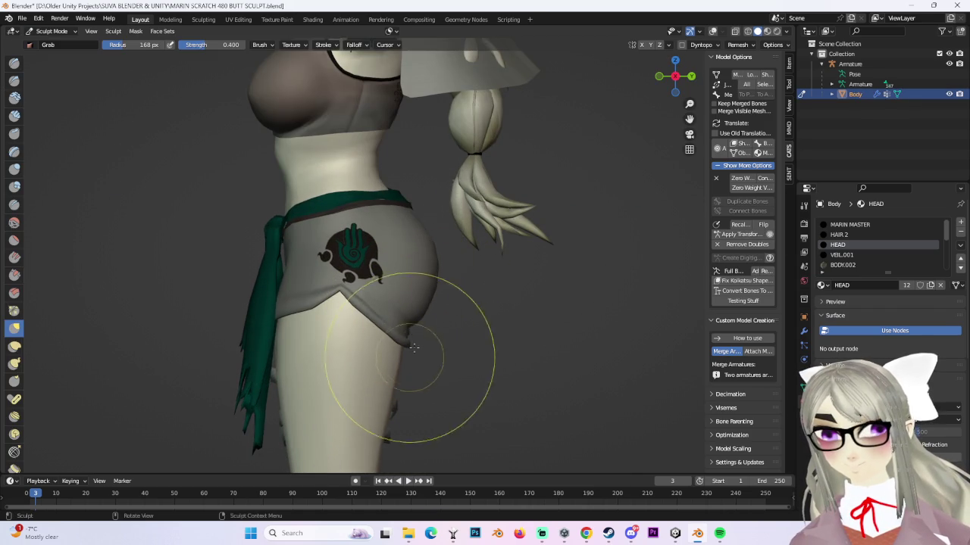
middle_drag(400, 368, 411, 347)
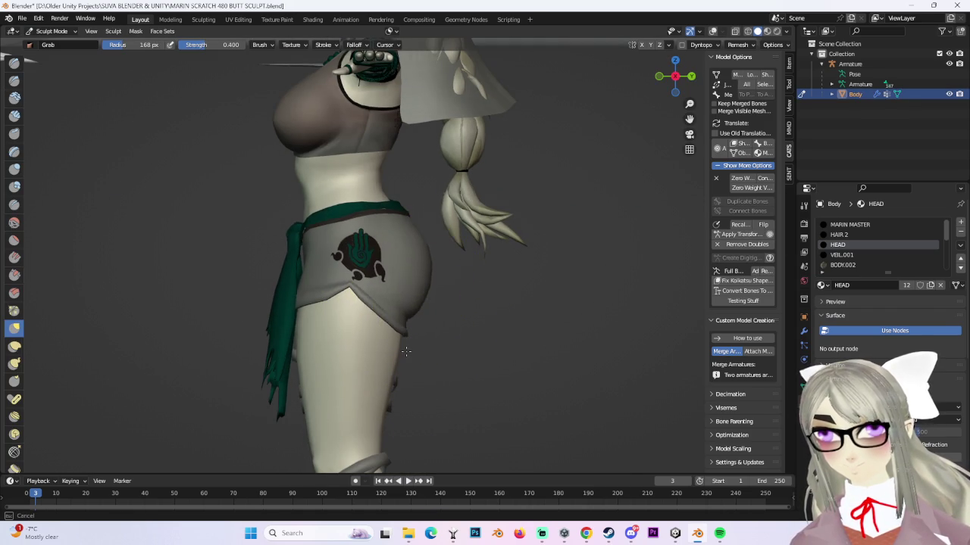
scroll(475, 305, down, 5)
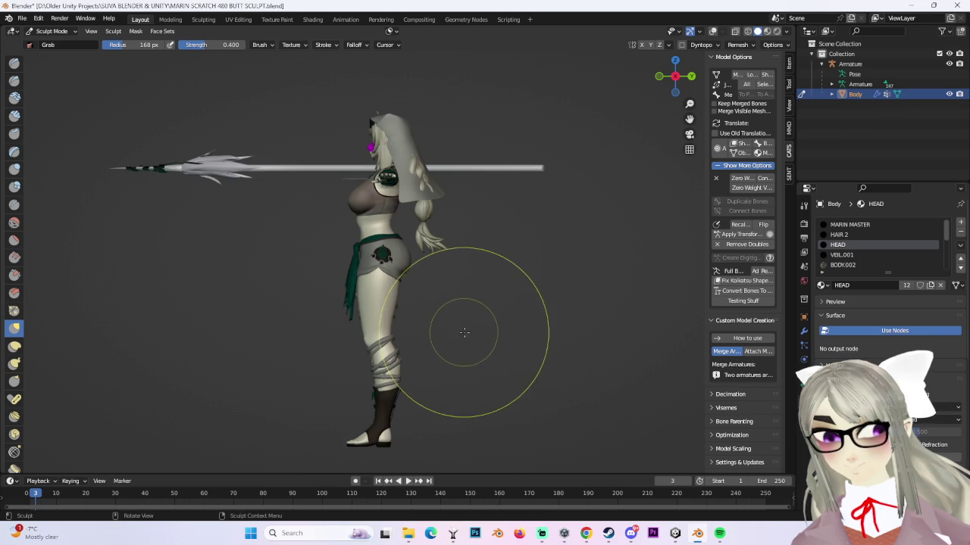
scroll(485, 344, up, 2)
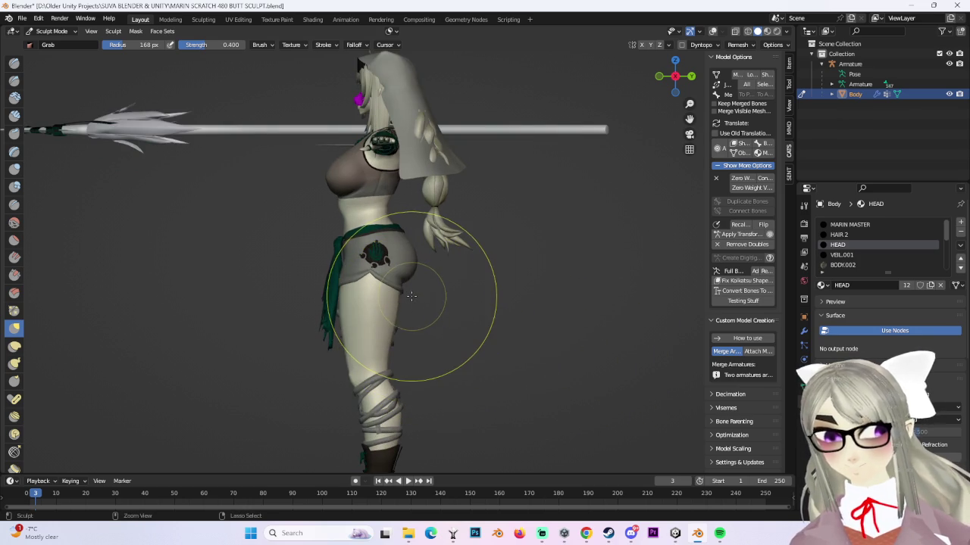
scroll(401, 314, up, 2)
- Check the hips from behind and from the side, then return to Object Mode
middle_drag(401, 314, 452, 322)
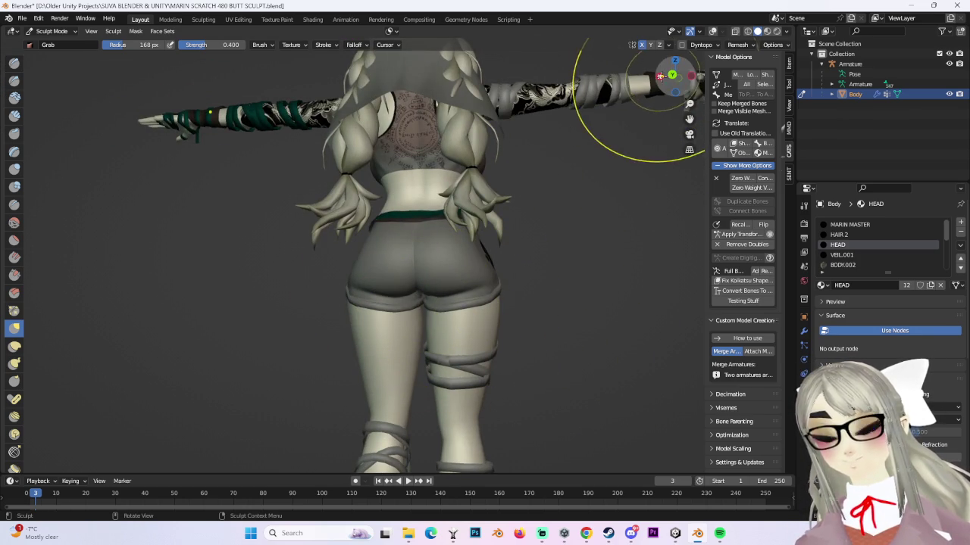
click(660, 77)
middle_drag(404, 294, 548, 306)
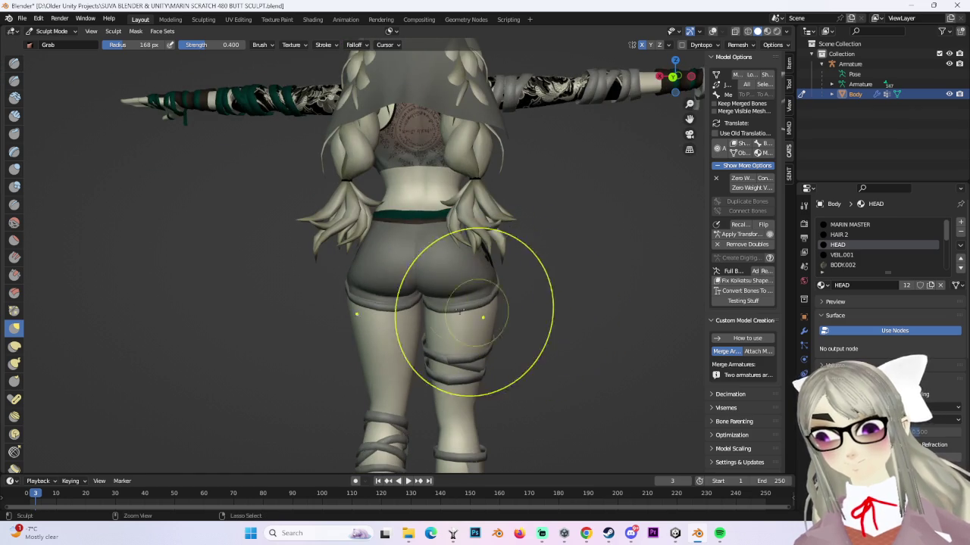
middle_drag(465, 292, 600, 309)
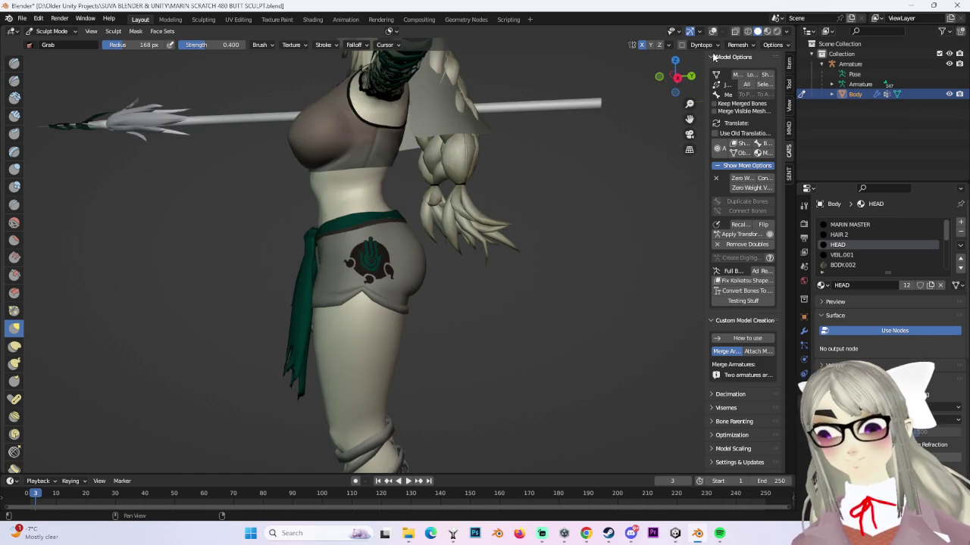
click(675, 78)
click(52, 32)
click(53, 44)
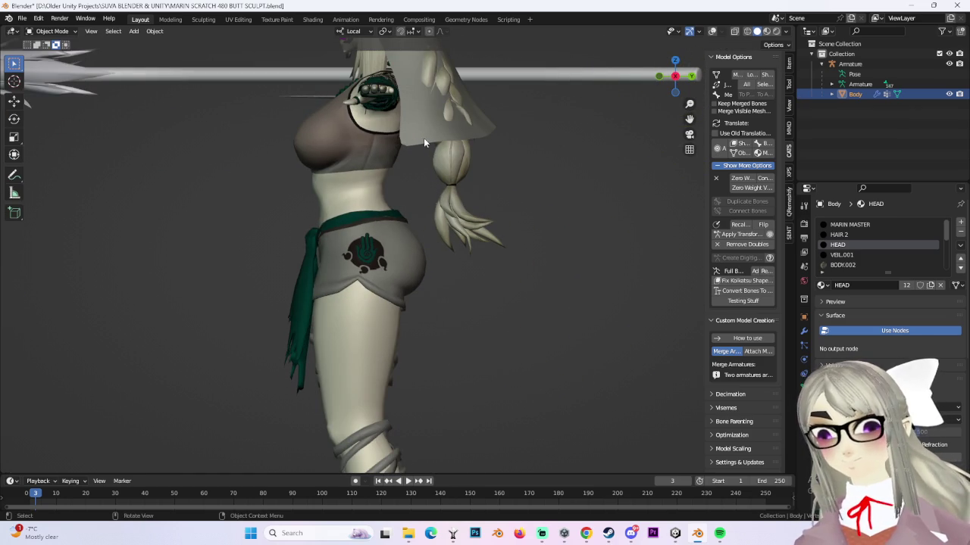
click(52, 31)
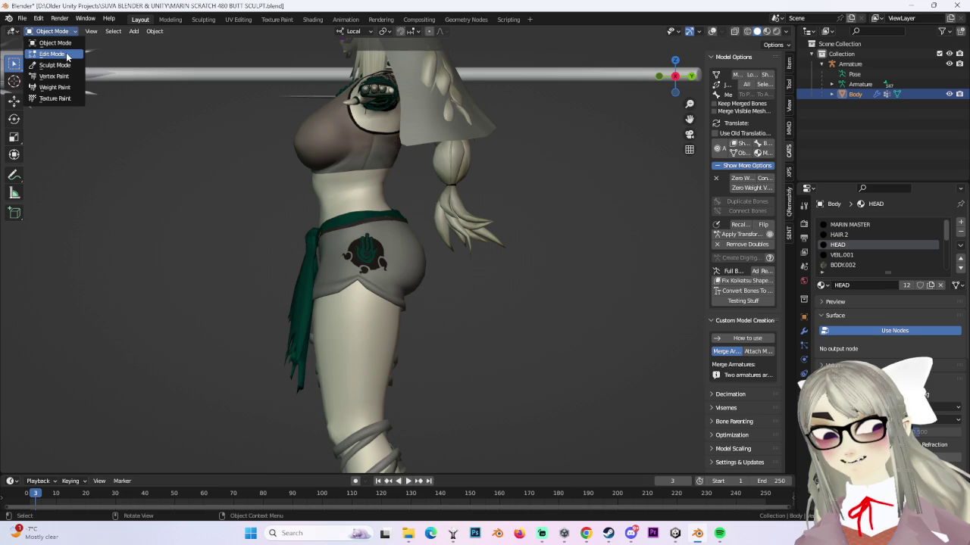
- In Edit Mode, select the HAIR 2 material's geometry and separate it into its own object
key(Return)
click(848, 235)
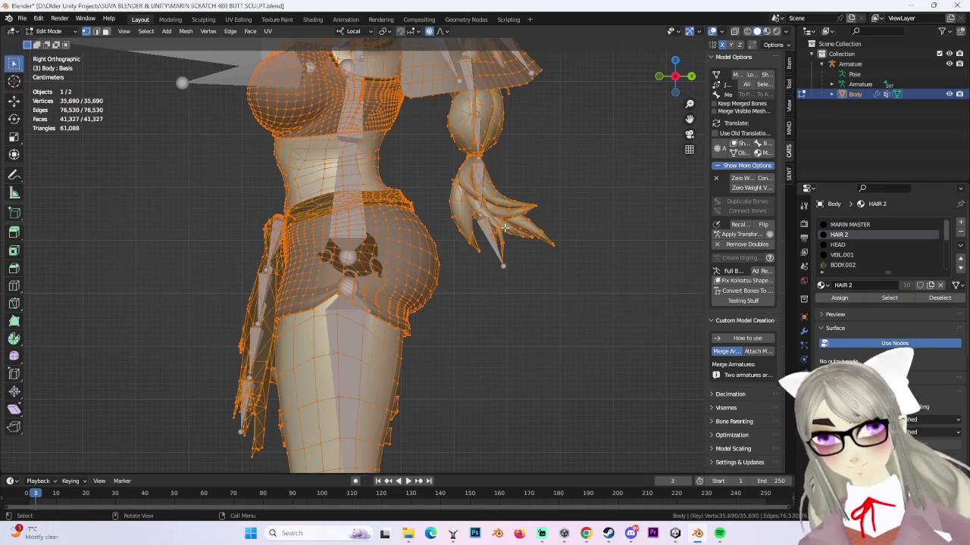
key(alt+a)
click(881, 299)
scroll(541, 293, up, 2)
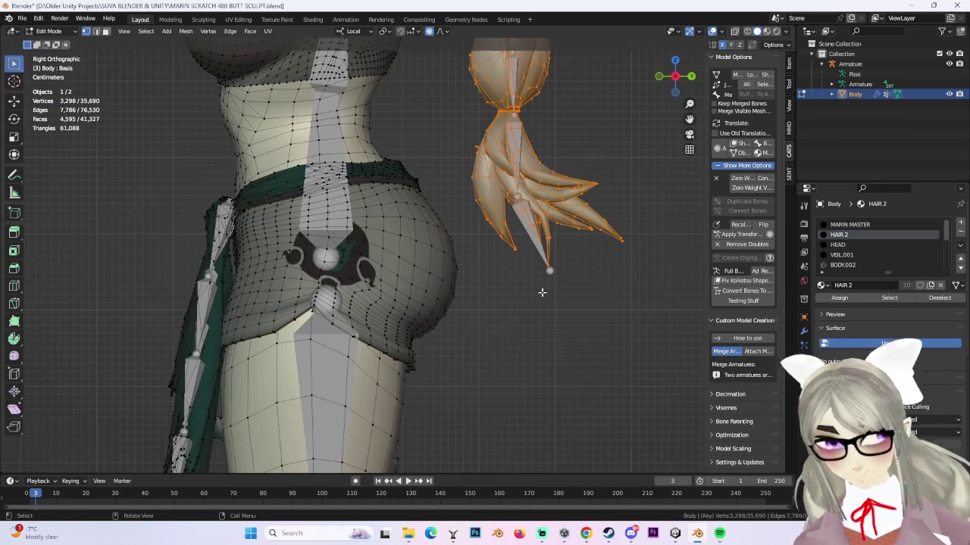
key(p)
click(559, 290)
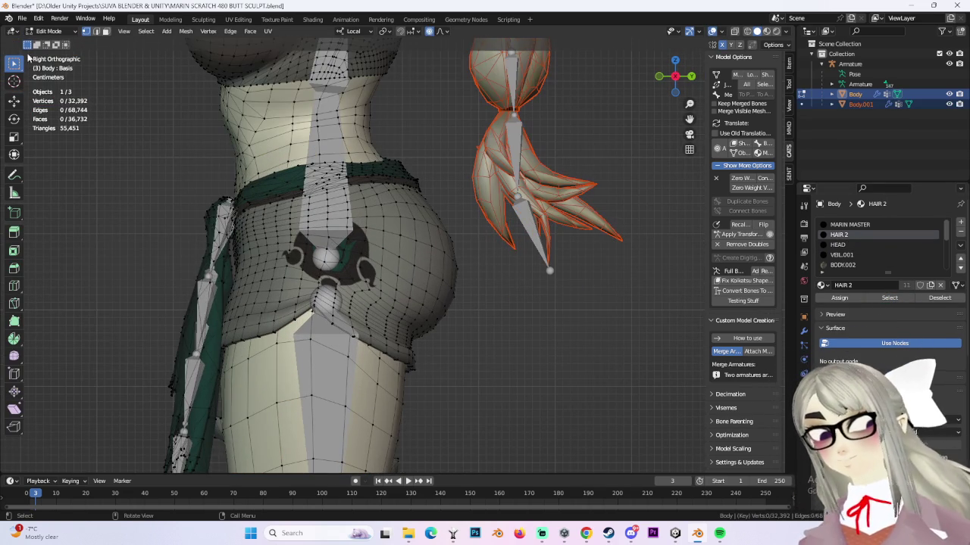
- Back in Object Mode, hide Body.001 and put Body into Sculpt Mode
click(53, 31)
click(49, 39)
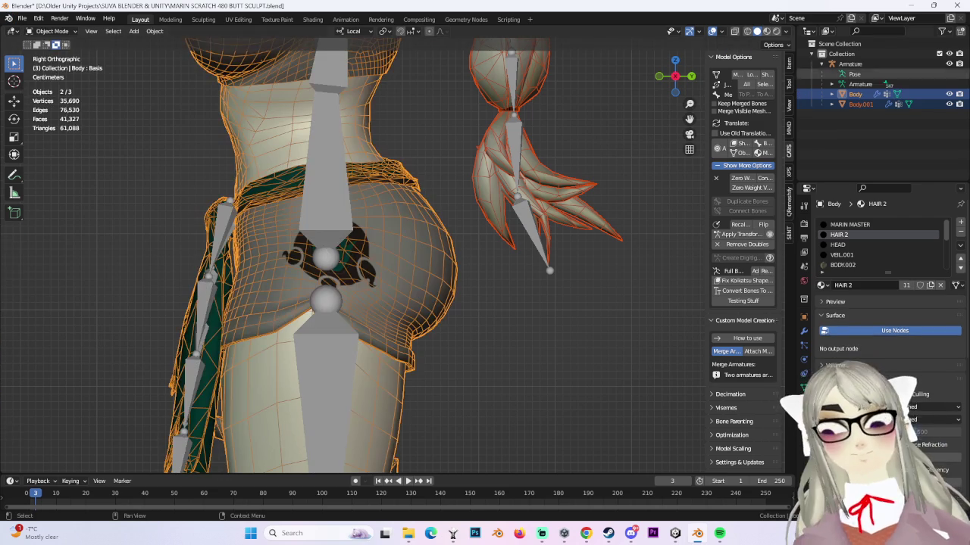
click(949, 104)
scroll(403, 301, down, 2)
click(53, 31)
click(49, 66)
scroll(394, 285, down, 5)
scroll(398, 288, up, 2)
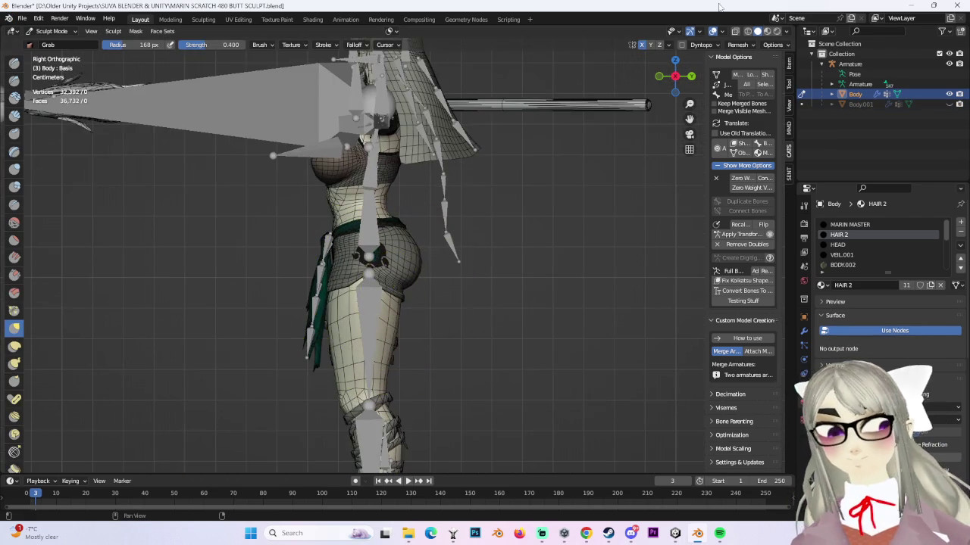
- Orbit and zoom around the hips to inspect them from the side, front and rear
scroll(443, 345, up, 1)
scroll(404, 296, up, 2)
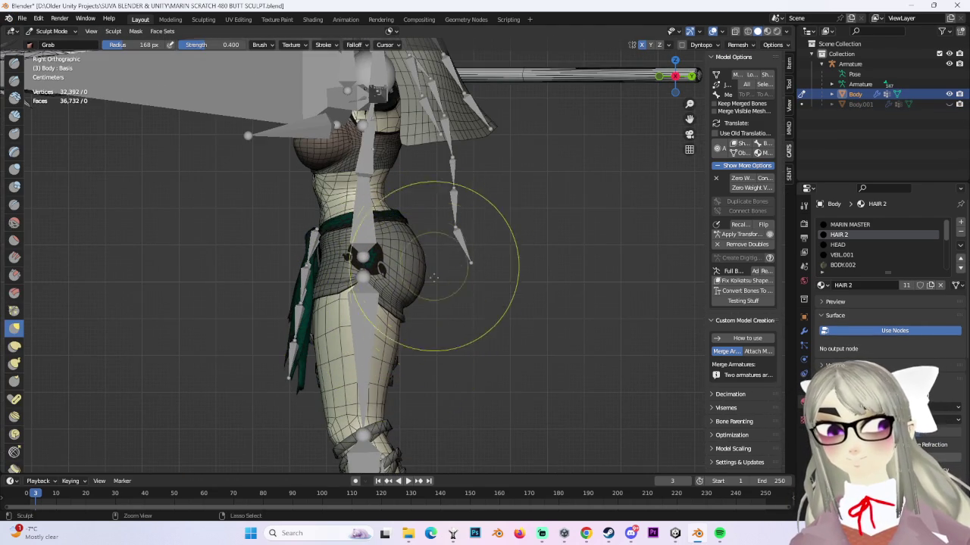
shift+scroll(408, 221, down, 3)
scroll(407, 221, down, 1)
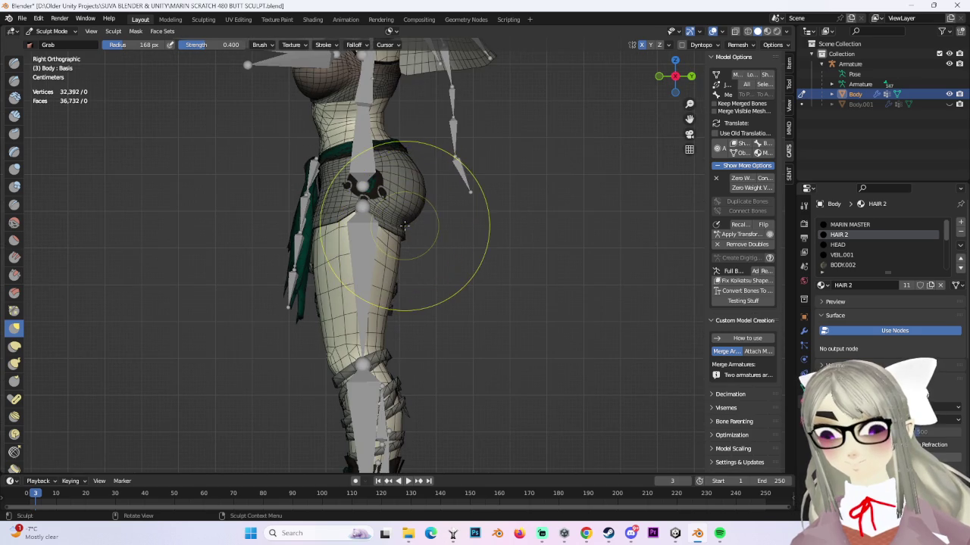
mouse_move(428, 269)
middle_down()
mouse_move(443, 216)
mouse_move(444, 281)
mouse_move(596, 227)
middle_up()
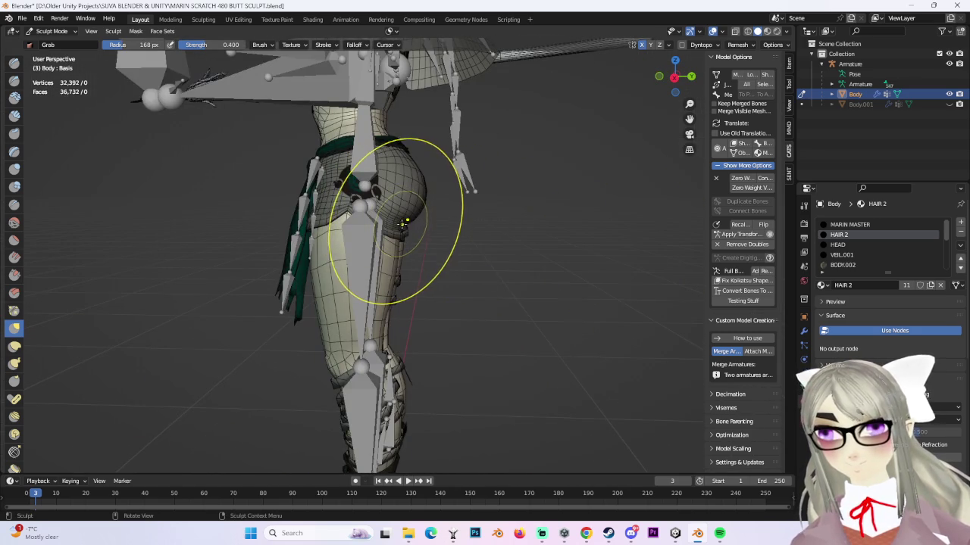
alt+middle_drag(644, 80, 399, 215)
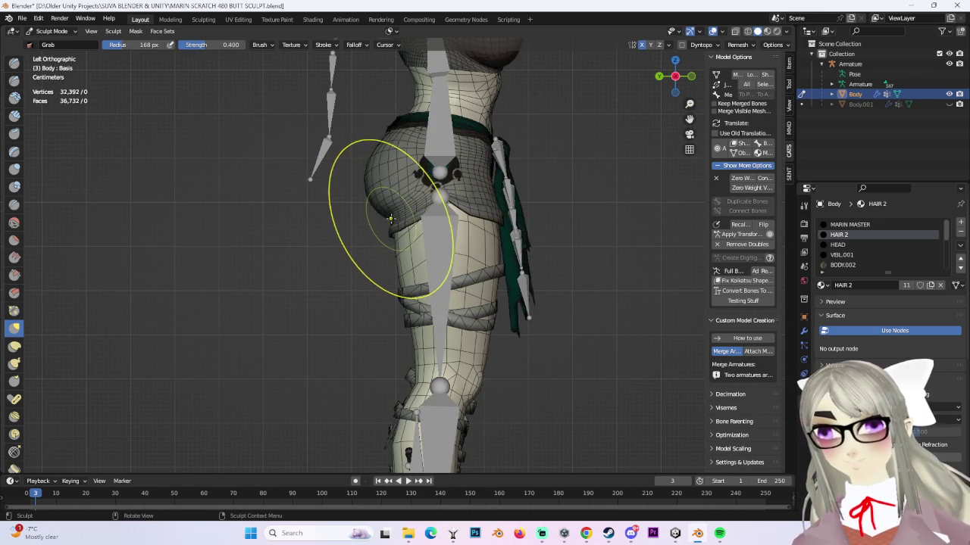
mouse_move(390, 260)
alt+middle_down()
mouse_move(493, 234)
mouse_move(394, 227)
mouse_move(389, 216)
alt+middle_up()
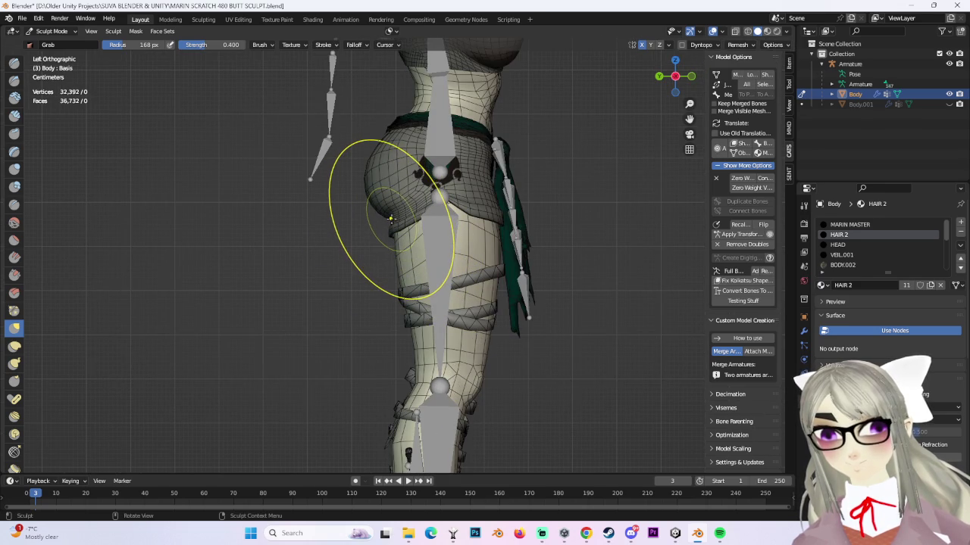
scroll(485, 215, down, 3)
mouse_move(382, 246)
ctrl+middle_down()
mouse_move(412, 217)
mouse_move(511, 227)
mouse_move(498, 210)
mouse_move(649, 45)
ctrl+middle_up()
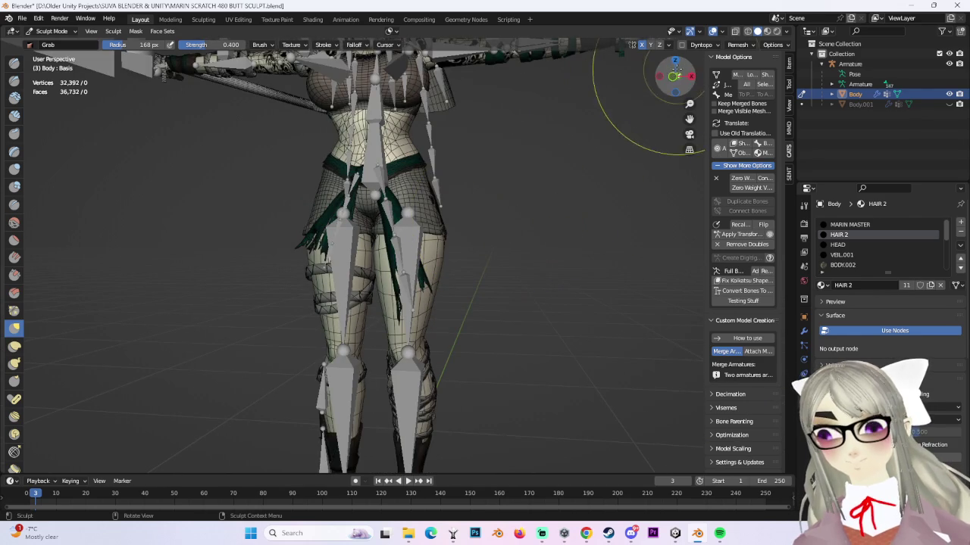
click(674, 79)
mouse_move(509, 249)
ctrl+middle_down()
mouse_move(411, 277)
mouse_move(370, 259)
ctrl+middle_up()
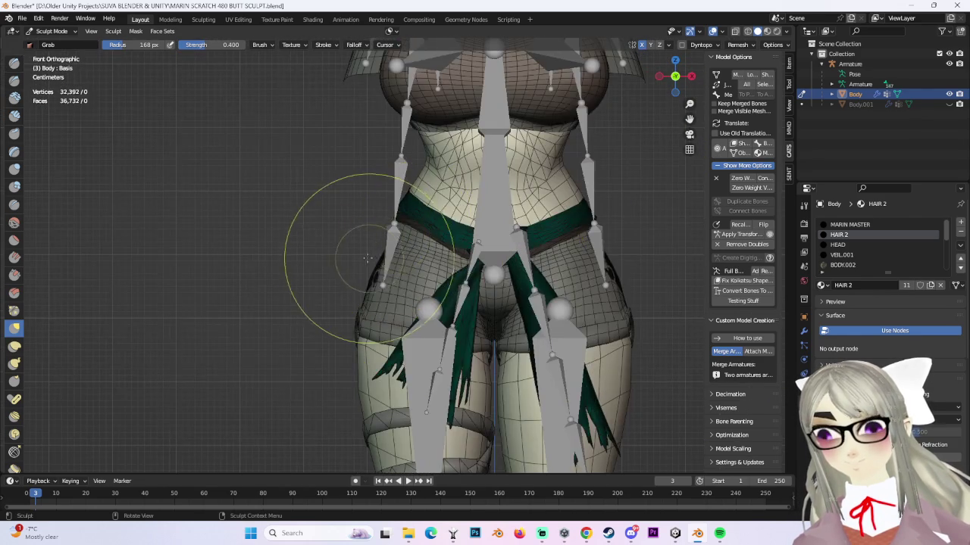
middle_drag(530, 206, 432, 285)
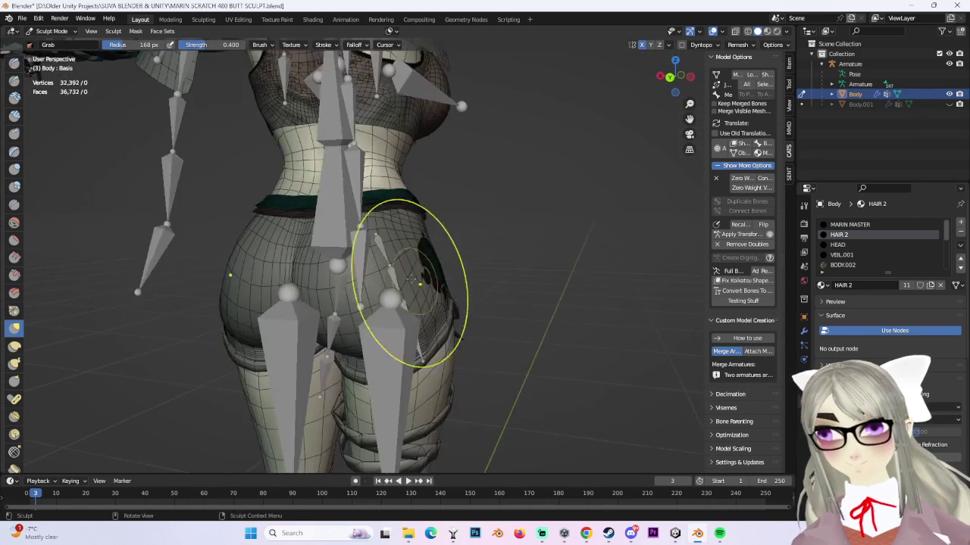
mouse_move(515, 243)
middle_down()
mouse_move(509, 303)
mouse_move(530, 228)
mouse_move(613, 201)
middle_up()
click(675, 76)
- Hide the armature bones and settle on a straight left side view of the buttocks
click(949, 64)
scroll(387, 290, up, 3)
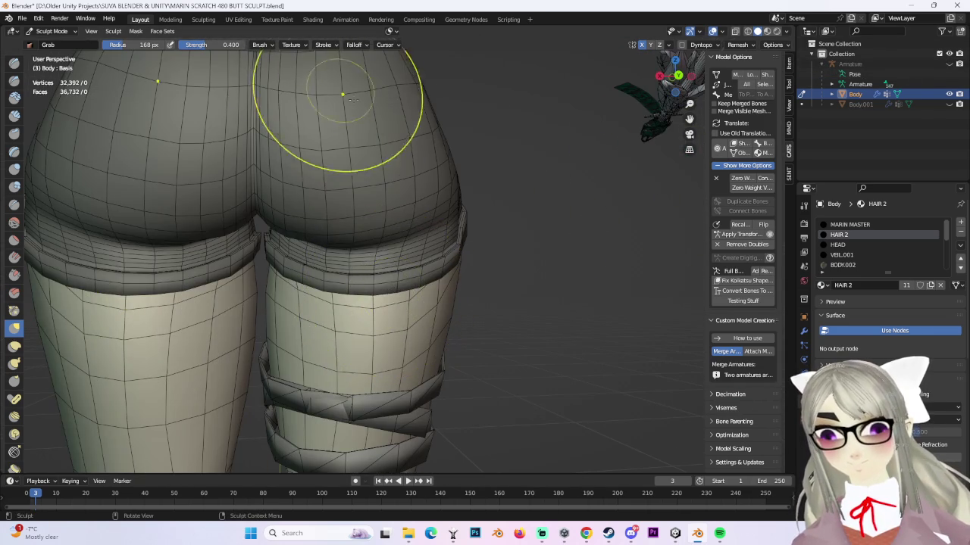
scroll(322, 70, down, 2)
mouse_move(346, 136)
middle_down()
mouse_move(530, 114)
mouse_move(628, 87)
middle_up()
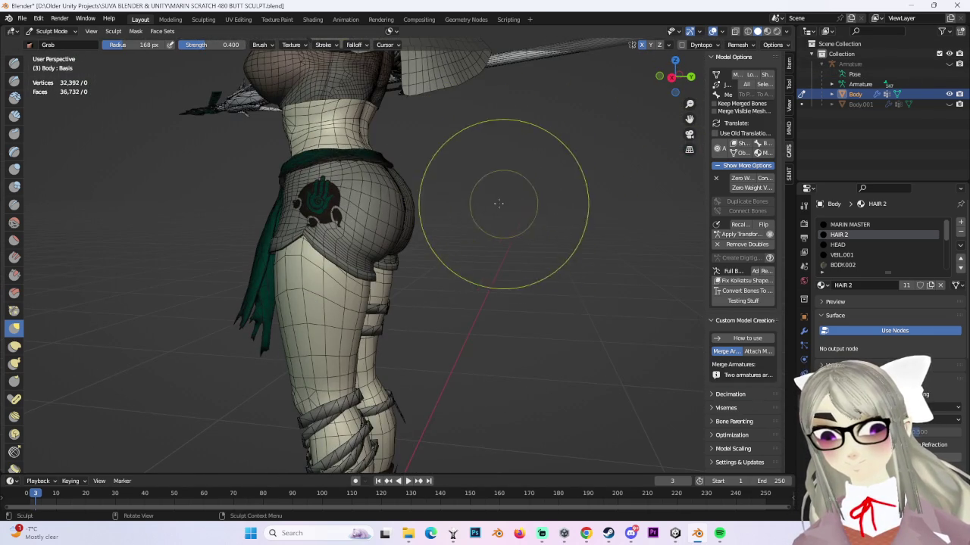
middle_drag(505, 203, 461, 277)
scroll(422, 177, up, 4)
scroll(449, 187, down, 3)
scroll(599, 184, down, 2)
middle_drag(599, 184, 580, 212)
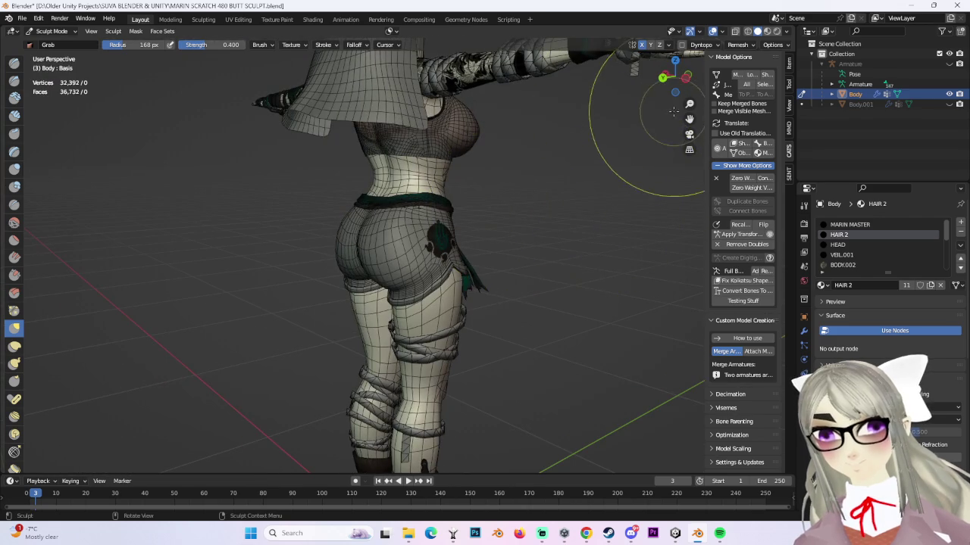
click(685, 77)
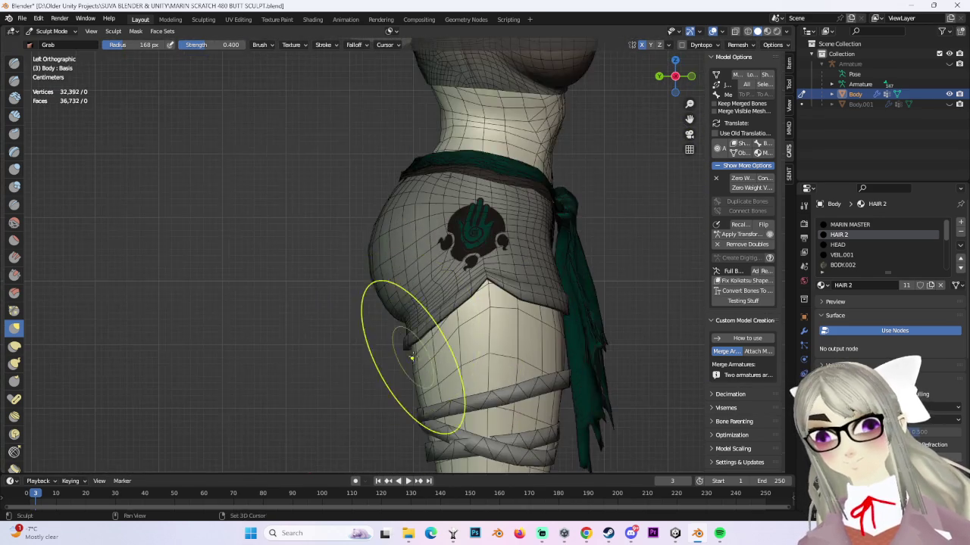
scroll(411, 357, up, 4)
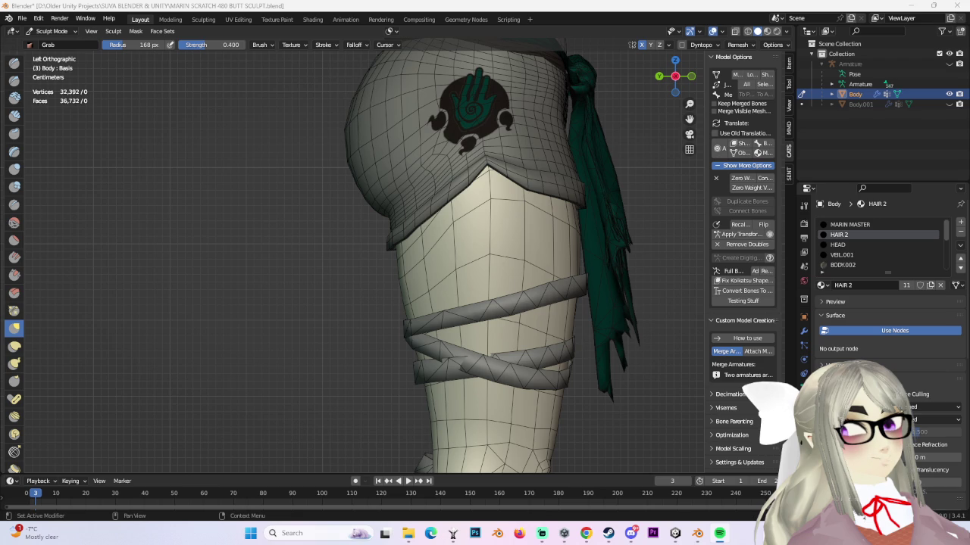
key(alt+Tab)
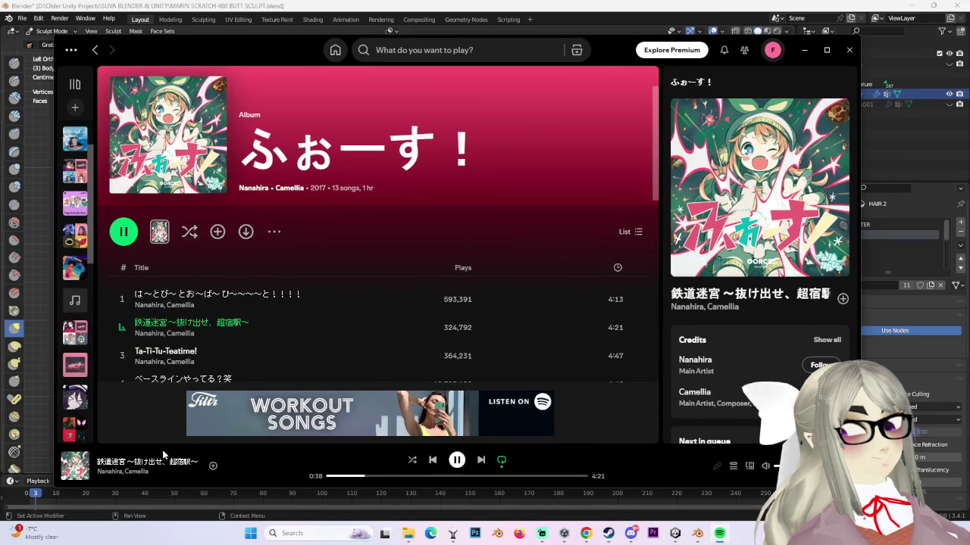
- Browse Spotify's home feed and start playing the GANBARIYO!! album
click(335, 50)
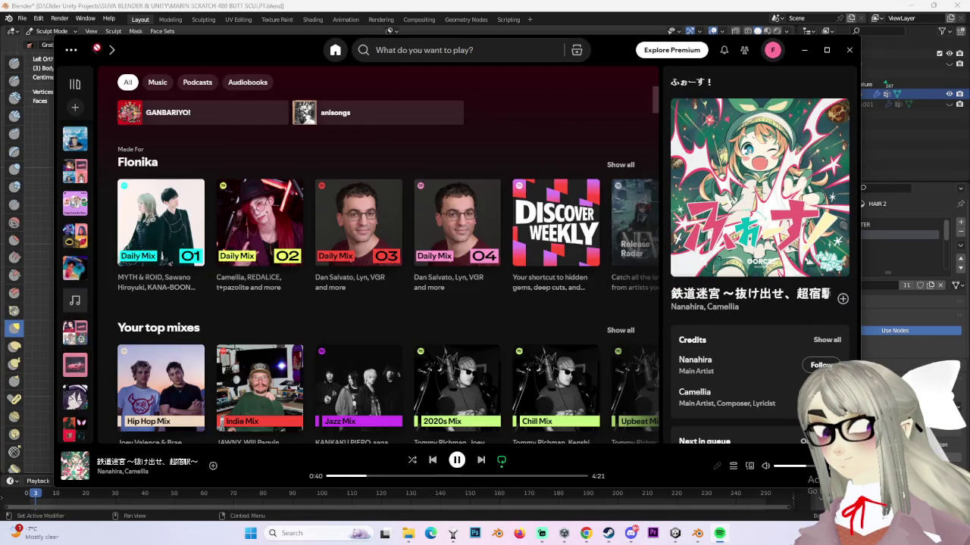
scroll(329, 365, down, 3)
scroll(331, 364, down, 3)
scroll(454, 303, down, 2)
scroll(606, 228, up, 1)
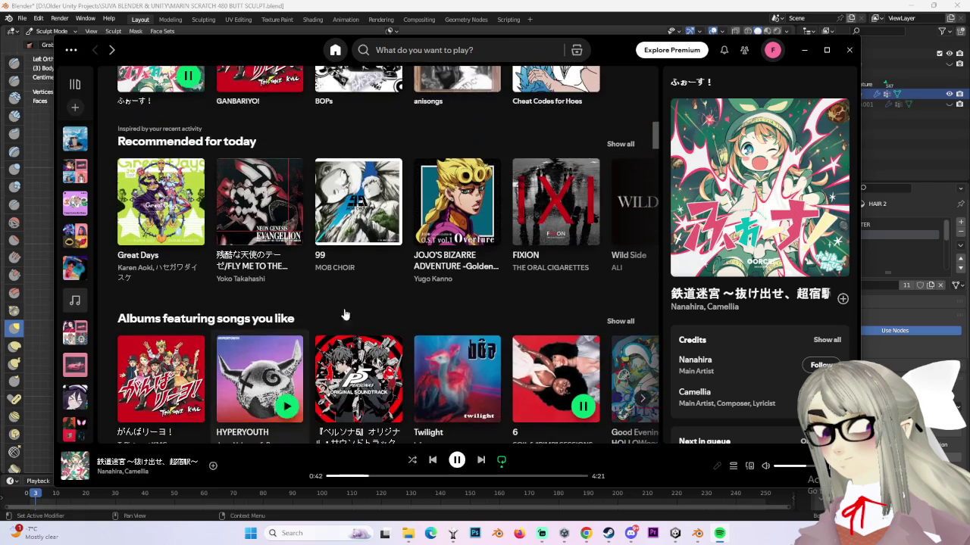
scroll(454, 303, down, 2)
scroll(263, 331, down, 2)
scroll(262, 332, down, 2)
scroll(273, 322, down, 4)
scroll(278, 318, down, 3)
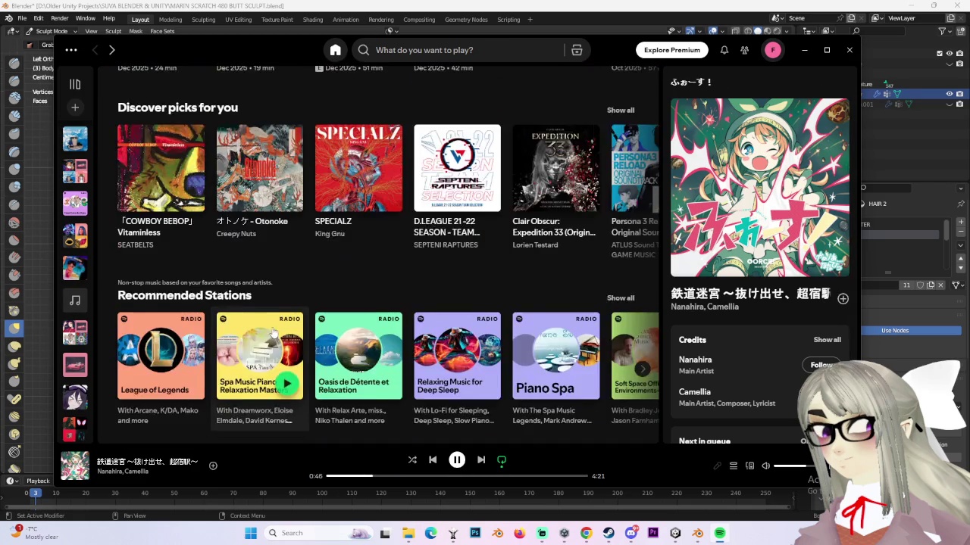
scroll(267, 325, down, 2)
scroll(267, 322, up, 4)
scroll(268, 318, up, 4)
scroll(267, 312, up, 3)
scroll(268, 312, up, 2)
scroll(266, 320, up, 4)
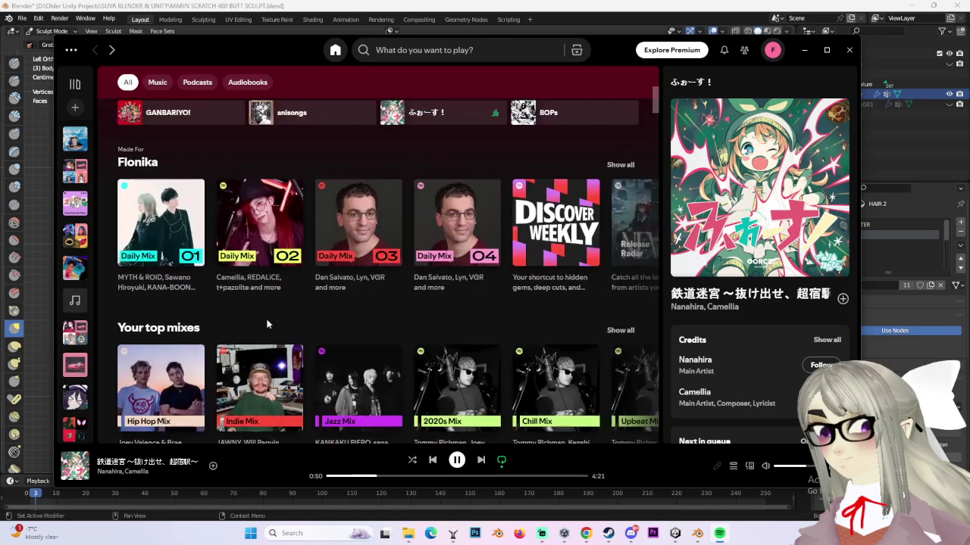
scroll(267, 324, down, 3)
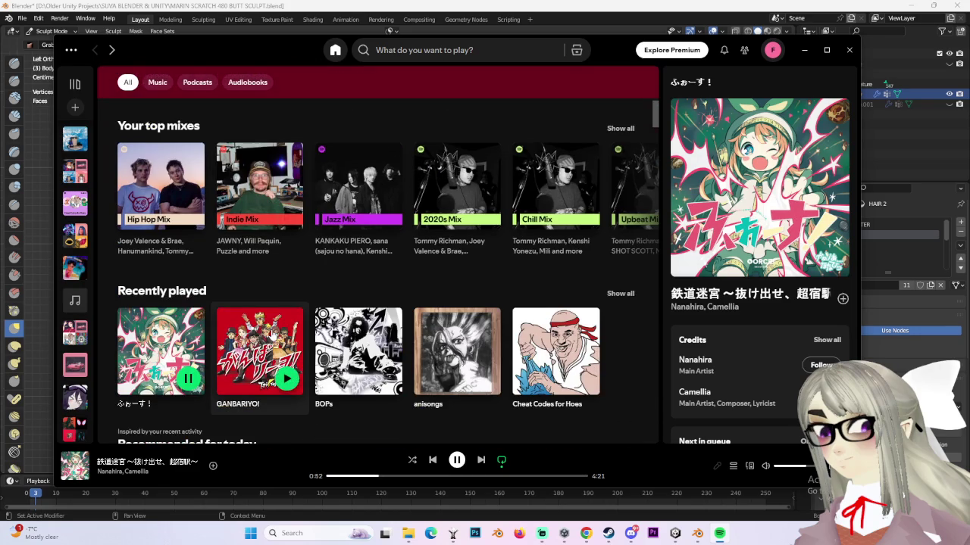
scroll(272, 334, down, 4)
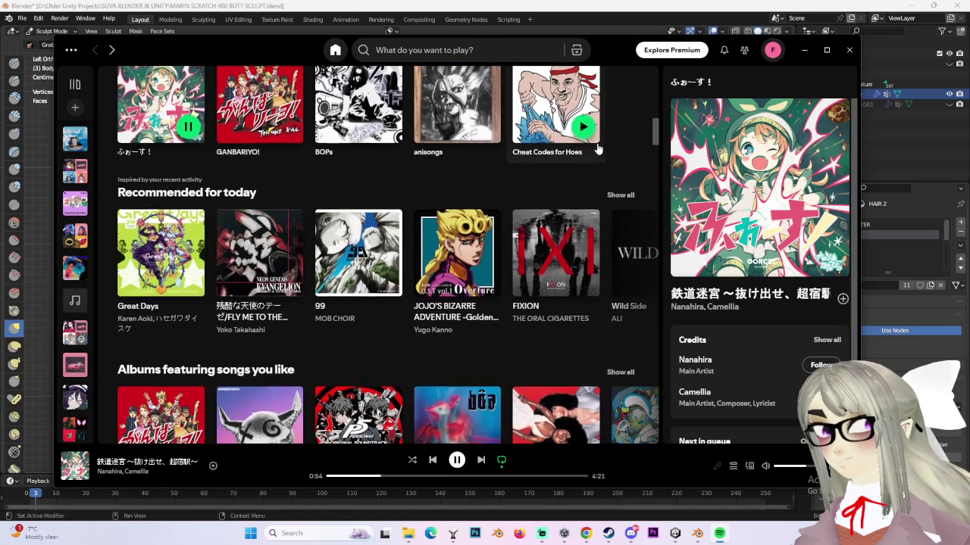
scroll(599, 150, up, 2)
click(287, 227)
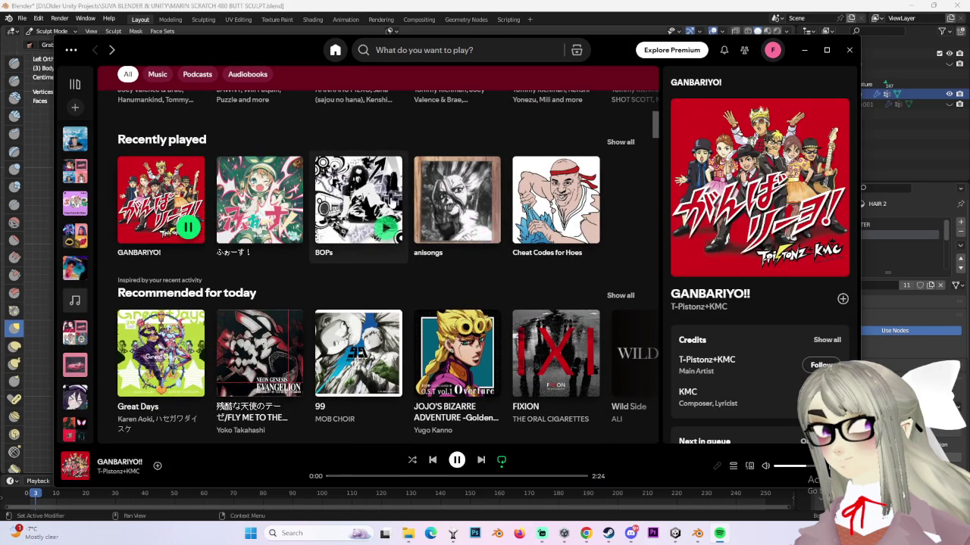
mouse_move(758, 82)
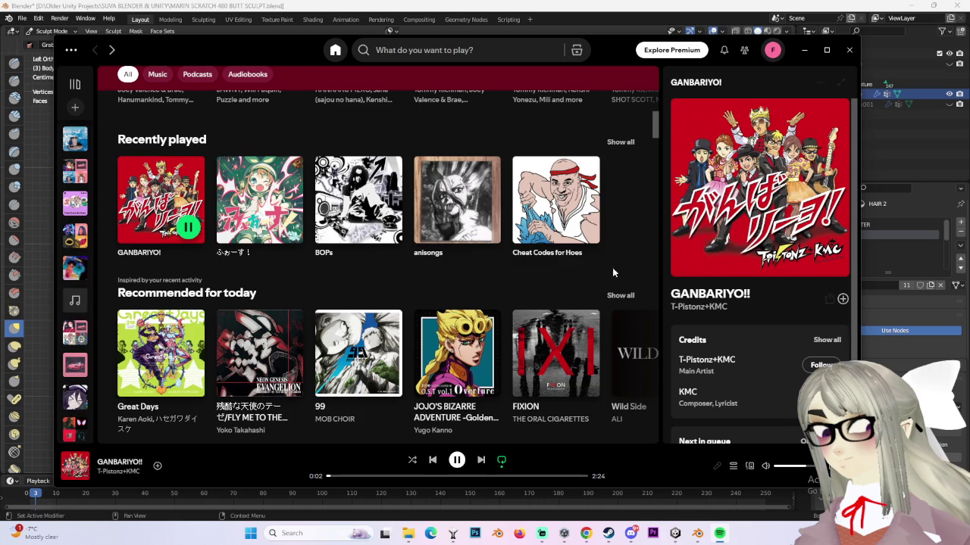
- Play MAJI DE KANSHA! from the anisongs playlist and minimize Spotify
click(621, 142)
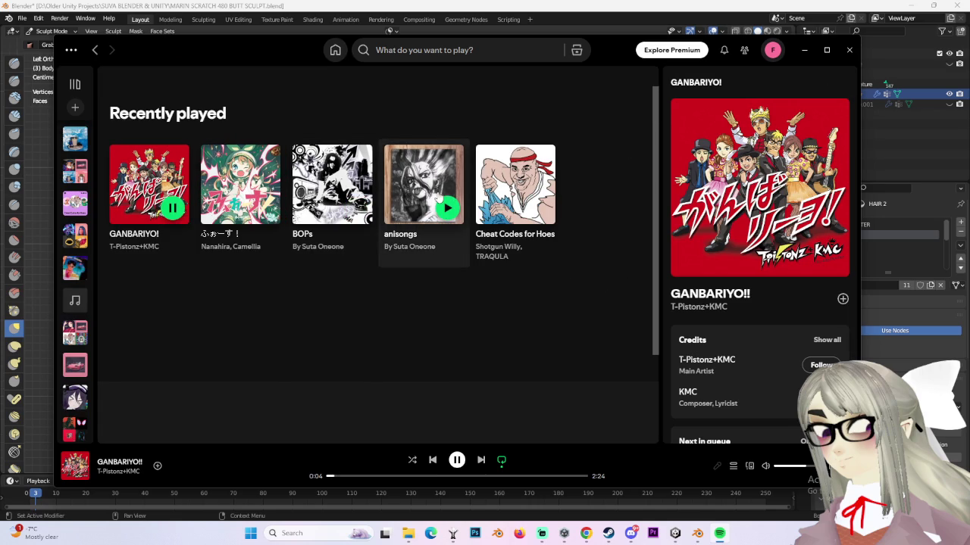
click(411, 203)
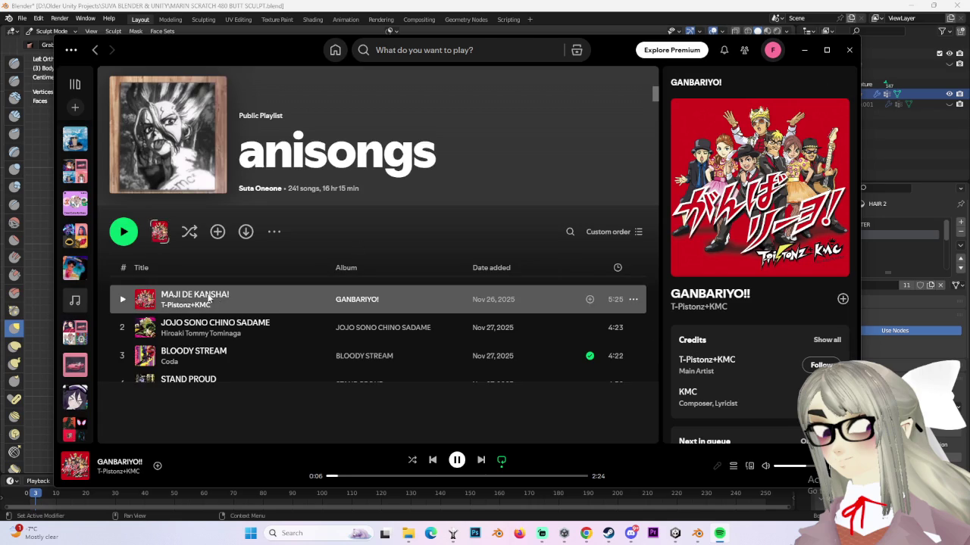
double_click(238, 294)
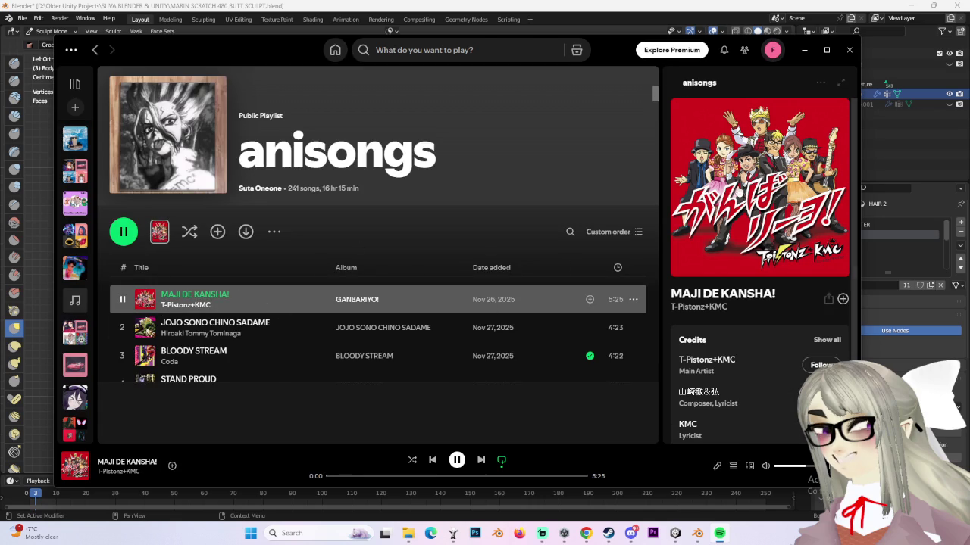
click(804, 49)
scroll(530, 181, down, 3)
scroll(484, 184, down, 2)
scroll(424, 212, up, 2)
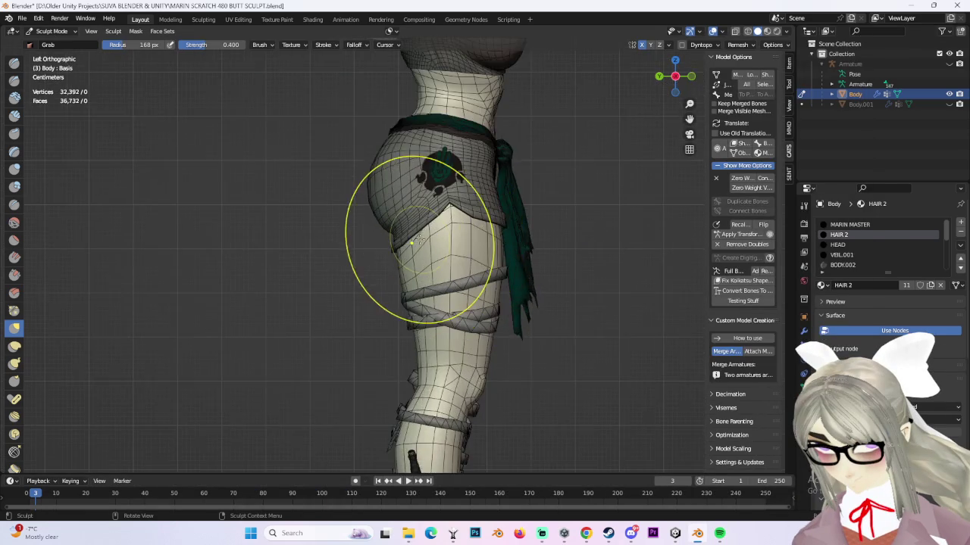
scroll(409, 272, up, 1)
scroll(400, 333, up, 5)
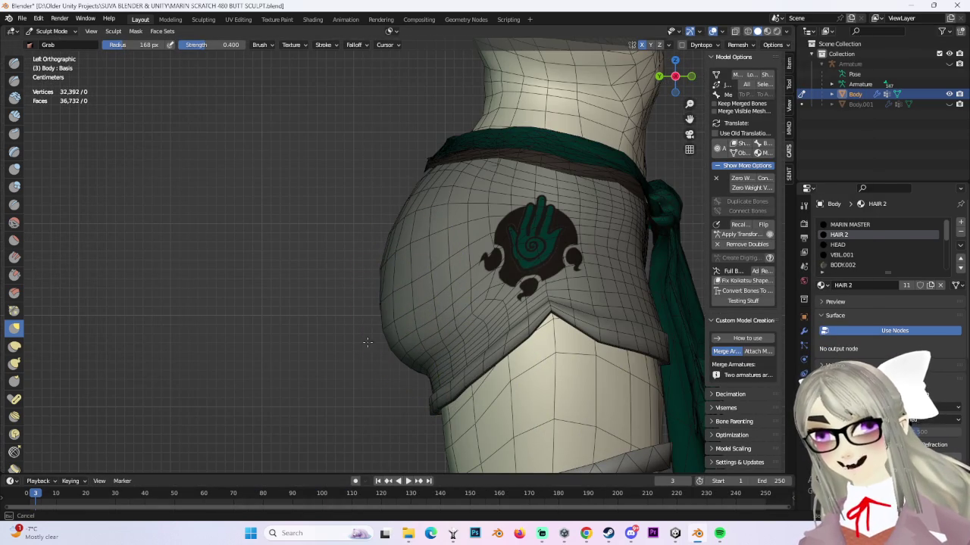
mouse_move(428, 281)
middle_down()
mouse_move(515, 331)
mouse_move(394, 325)
mouse_move(356, 356)
mouse_move(425, 325)
middle_up()
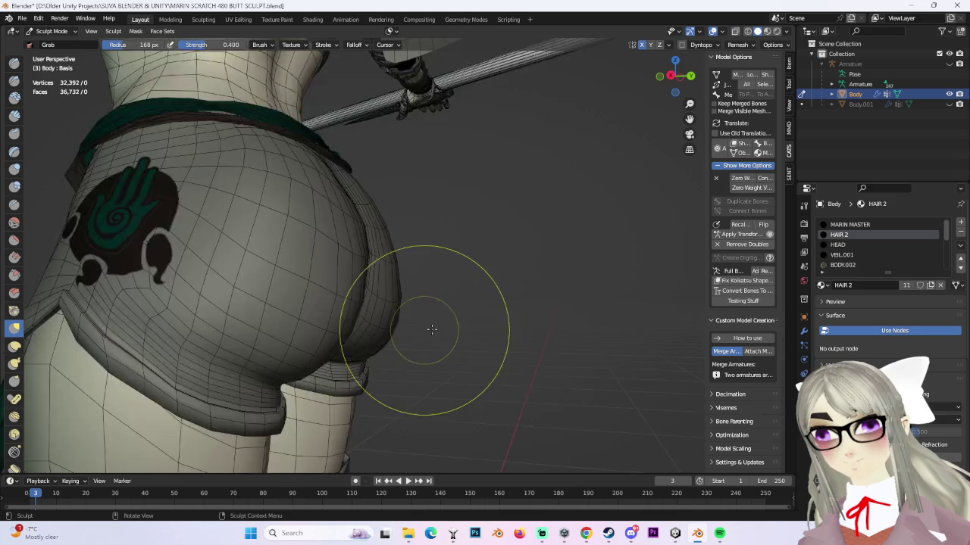
scroll(424, 324, down, 3)
mouse_move(574, 260)
middle_down()
mouse_move(485, 303)
mouse_move(391, 297)
mouse_move(402, 301)
middle_up()
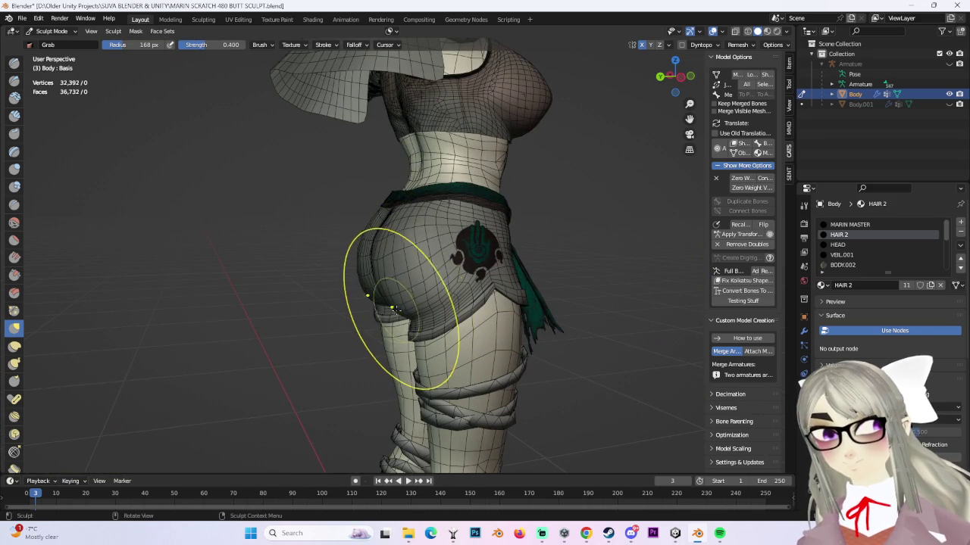
scroll(368, 309, down, 2)
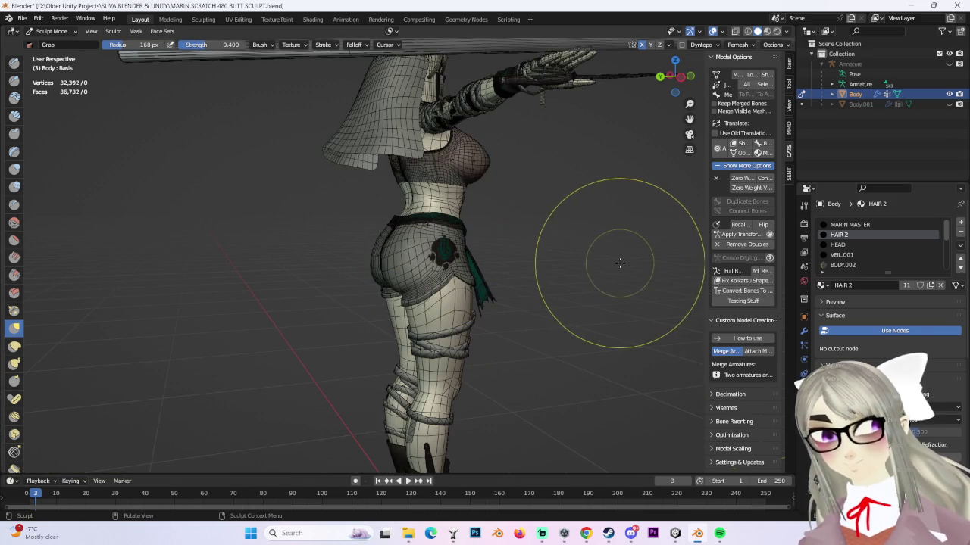
click(680, 77)
scroll(411, 227, up, 1)
scroll(443, 244, up, 1)
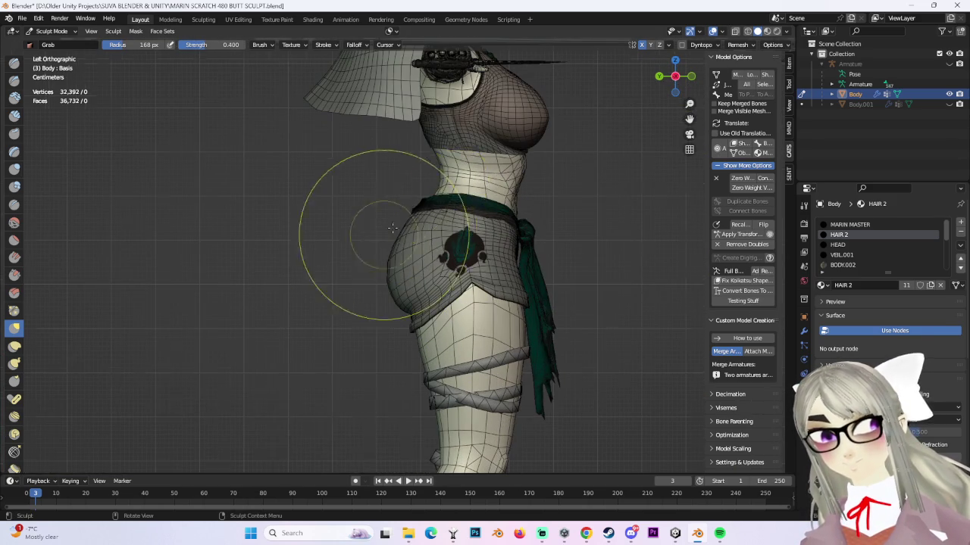
scroll(435, 195, up, 1)
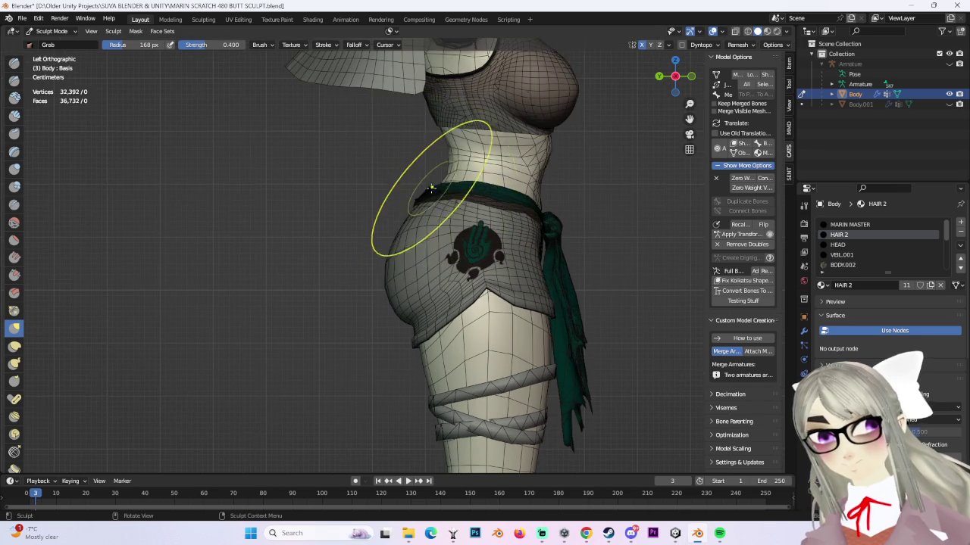
scroll(430, 185, up, 1)
scroll(426, 176, up, 1)
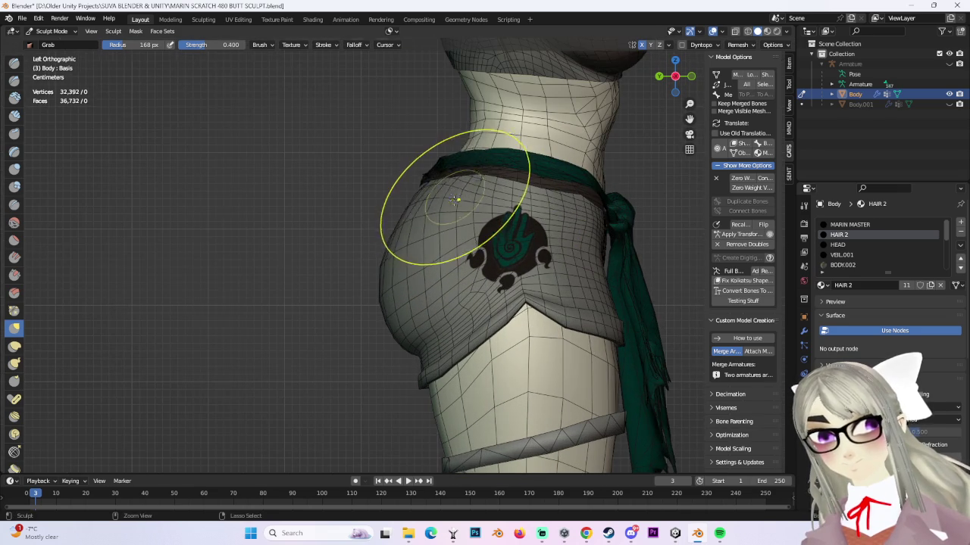
scroll(424, 199, down, 1)
middle_drag(464, 199, 422, 188)
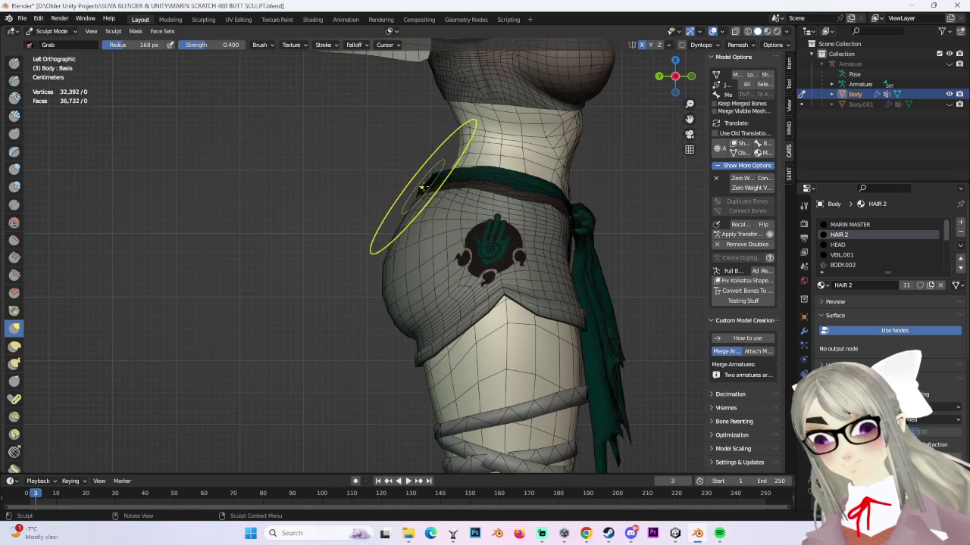
scroll(546, 195, down, 4)
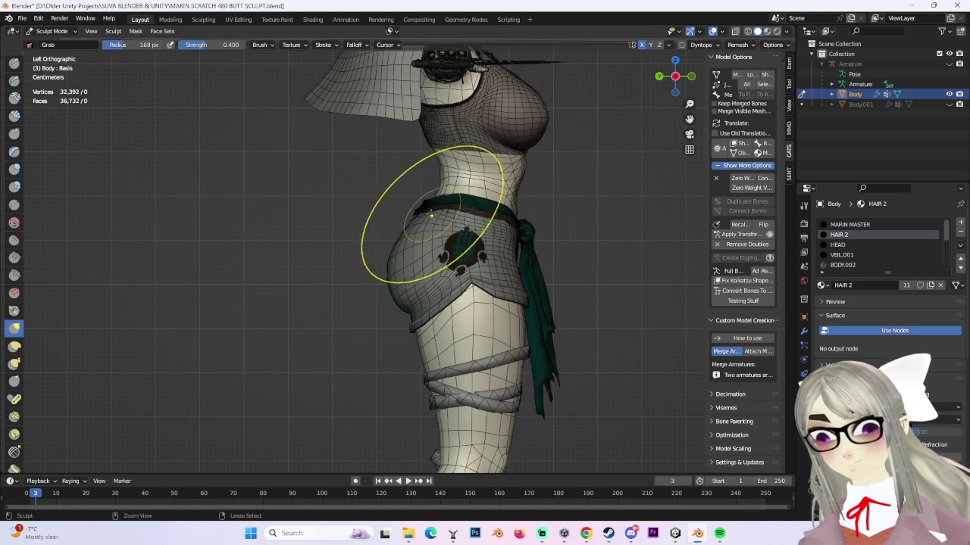
scroll(432, 205, up, 2)
scroll(424, 185, up, 3)
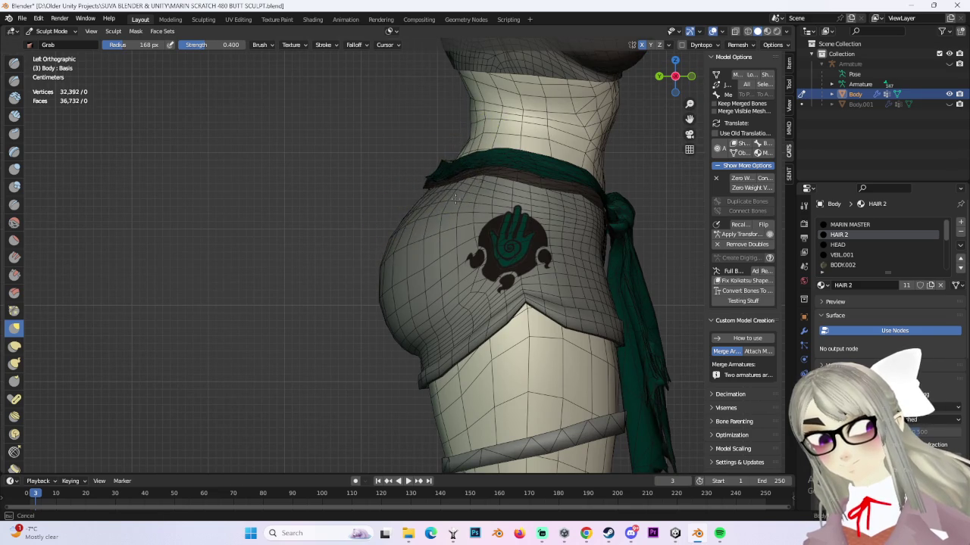
mouse_move(423, 176)
middle_down()
mouse_move(498, 184)
mouse_move(299, 184)
mouse_move(324, 181)
mouse_move(316, 182)
middle_up()
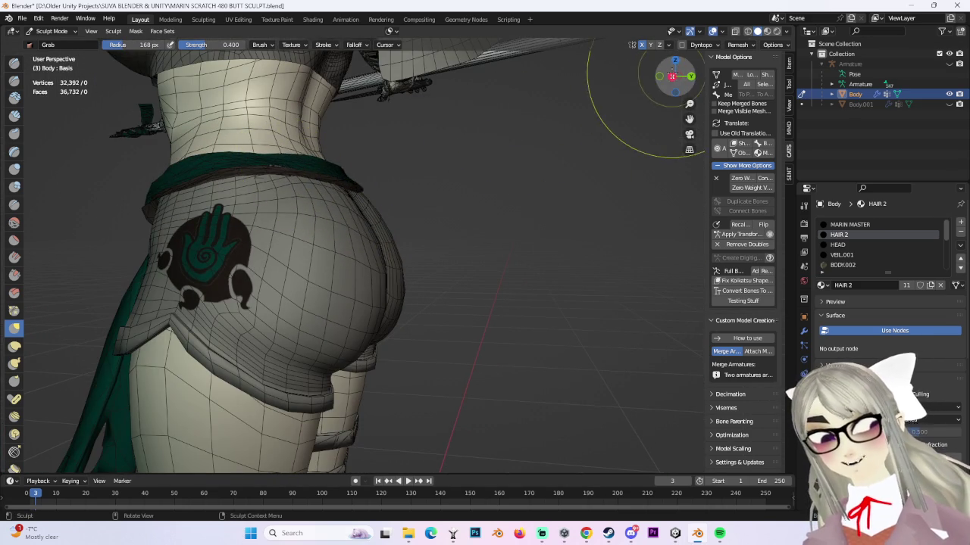
click(671, 77)
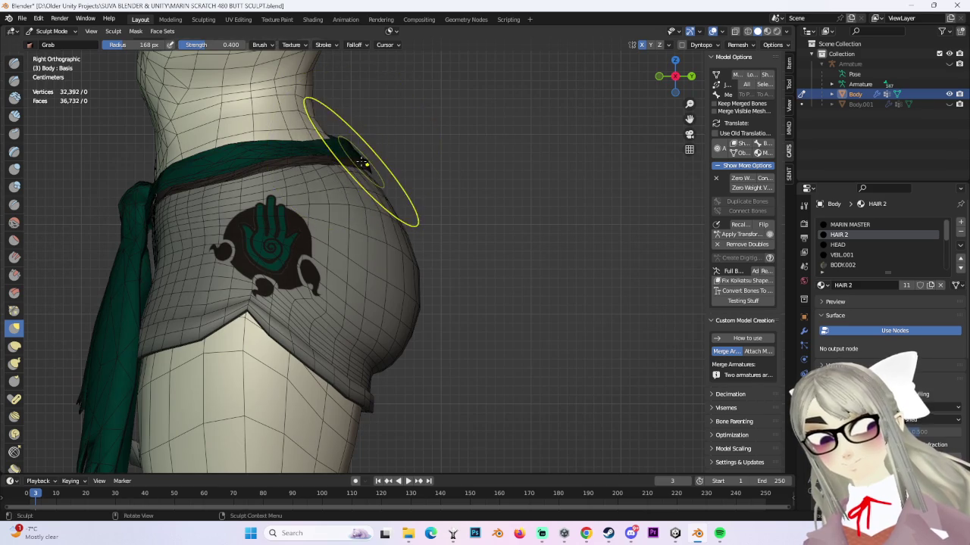
middle_drag(362, 163, 350, 171)
scroll(277, 202, down, 3)
middle_drag(277, 202, 460, 147)
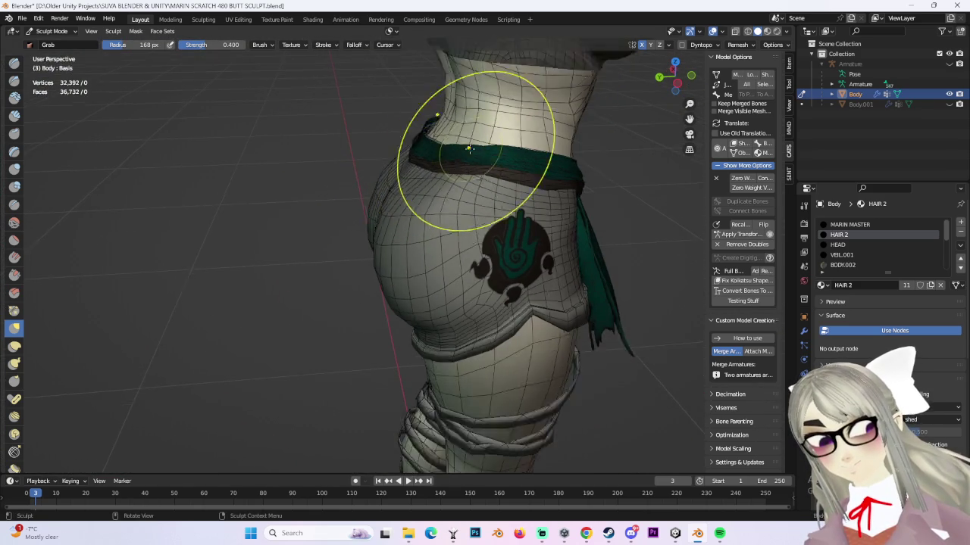
click(675, 77)
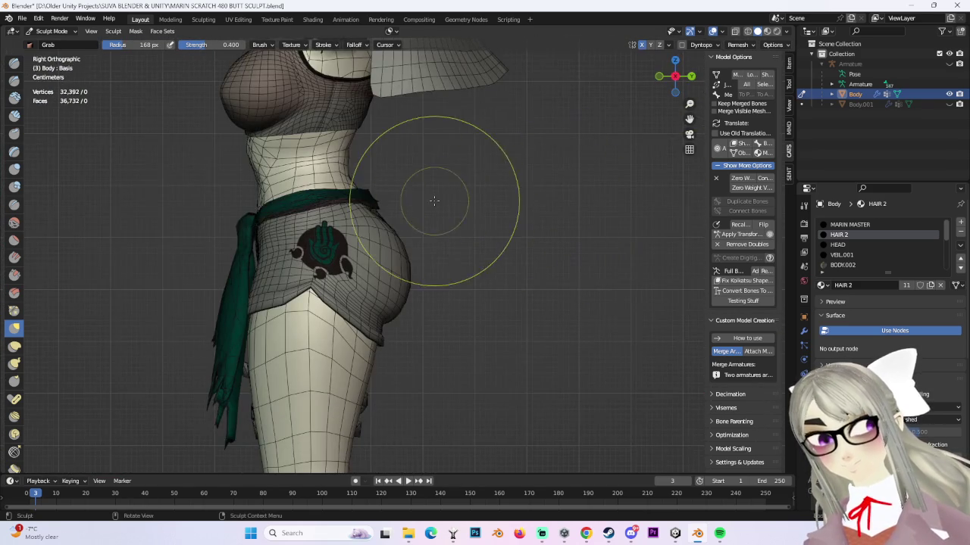
scroll(493, 178, down, 4)
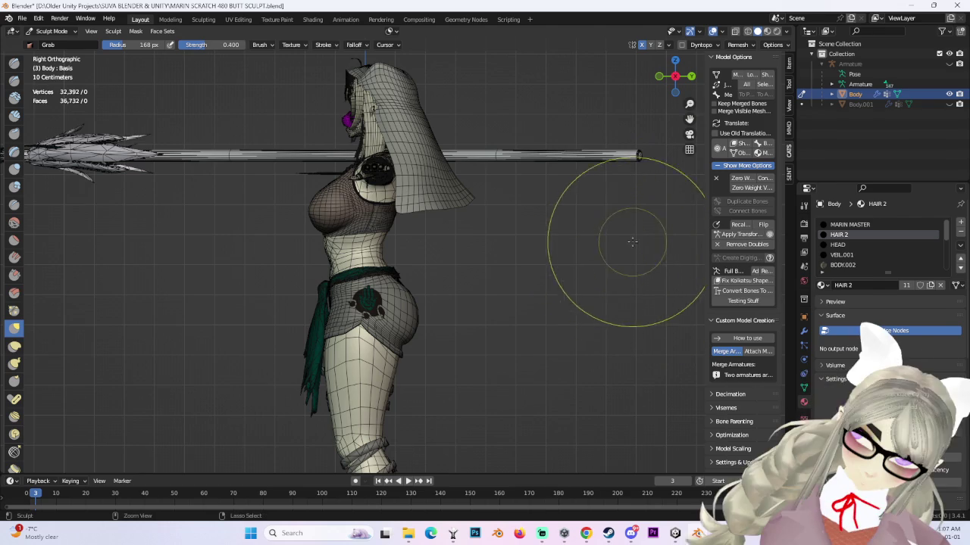
- Grab-drag the waist mesh just above the belt to smooth the waist-to-hip curve
scroll(346, 255, up, 2)
scroll(390, 325, up, 1)
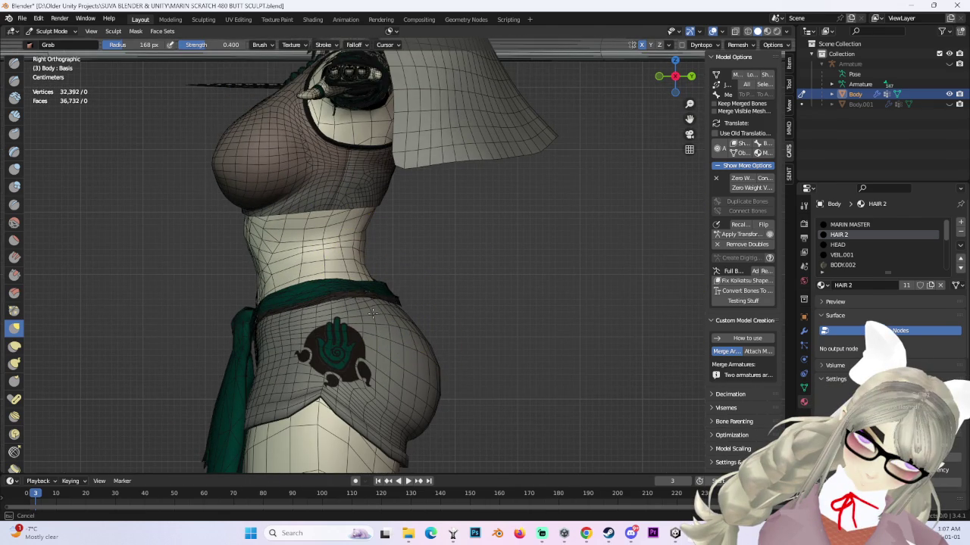
scroll(462, 288, down, 2)
shift+middle_drag(558, 288, 612, 286)
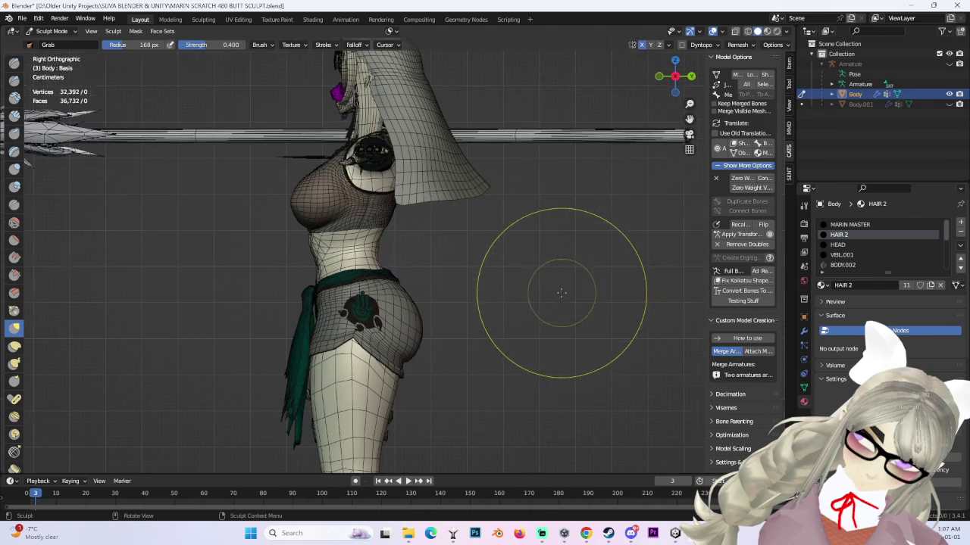
scroll(326, 303, up, 2)
scroll(390, 303, up, 2)
middle_drag(389, 303, 347, 287)
drag(347, 287, 389, 287)
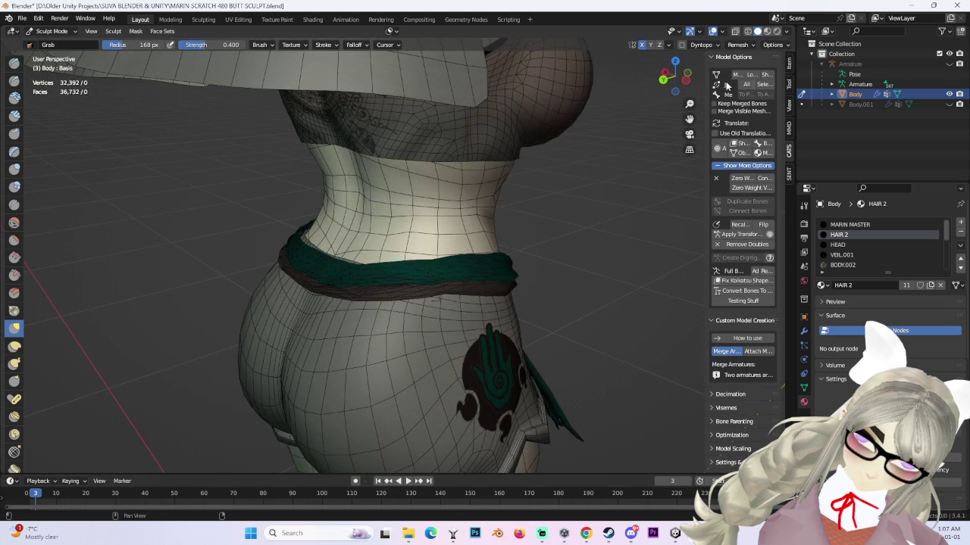
- Snap to a straight left-side profile and zoom out to see the whole figure
click(665, 78)
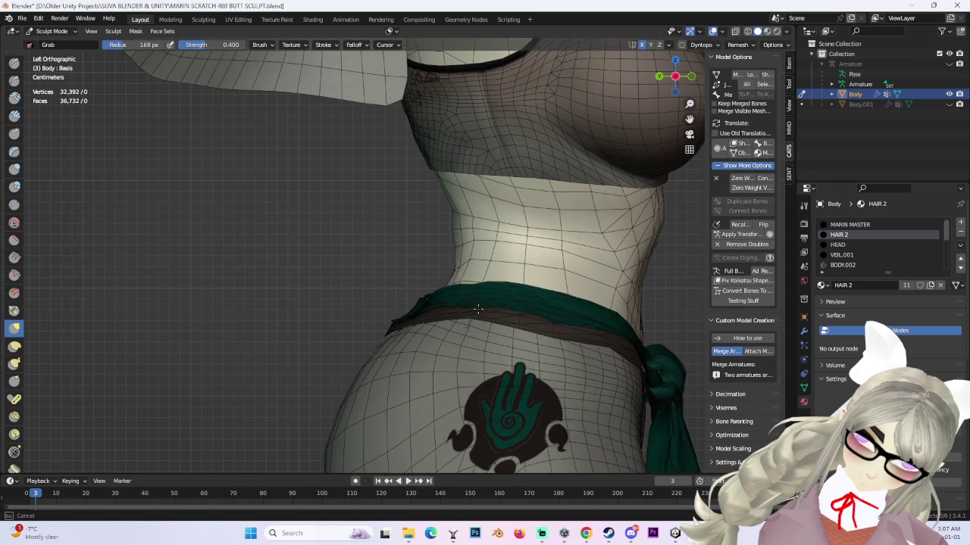
scroll(463, 309, down, 3)
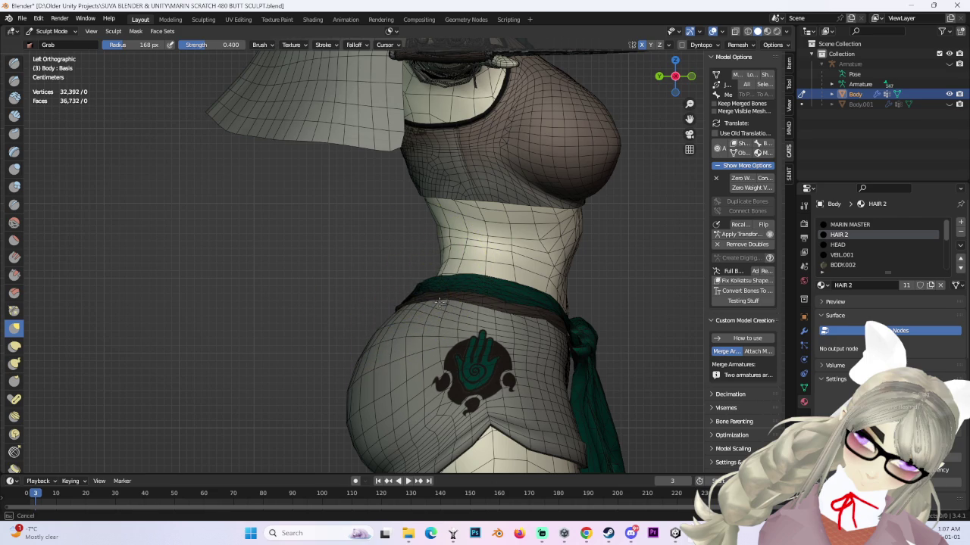
scroll(425, 287, down, 1)
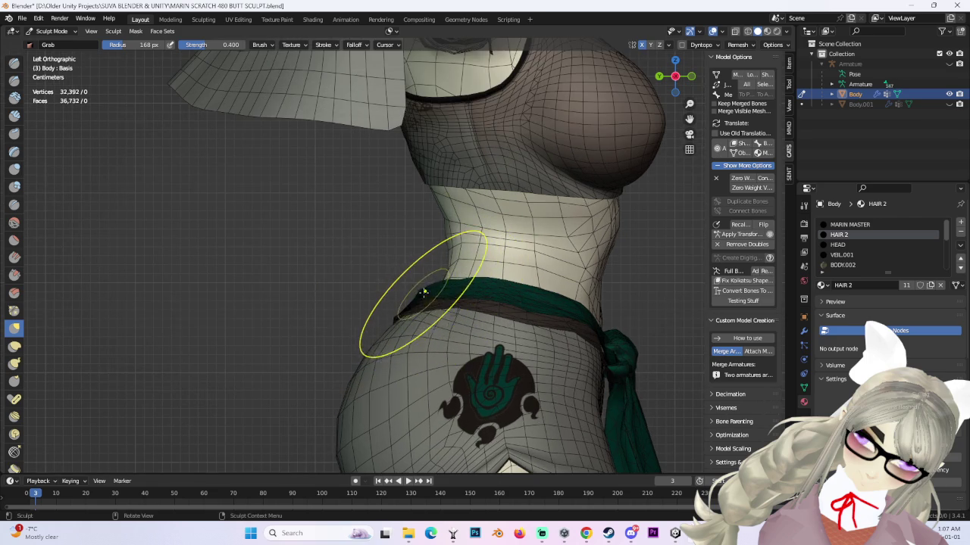
scroll(454, 271, down, 1)
scroll(614, 241, down, 2)
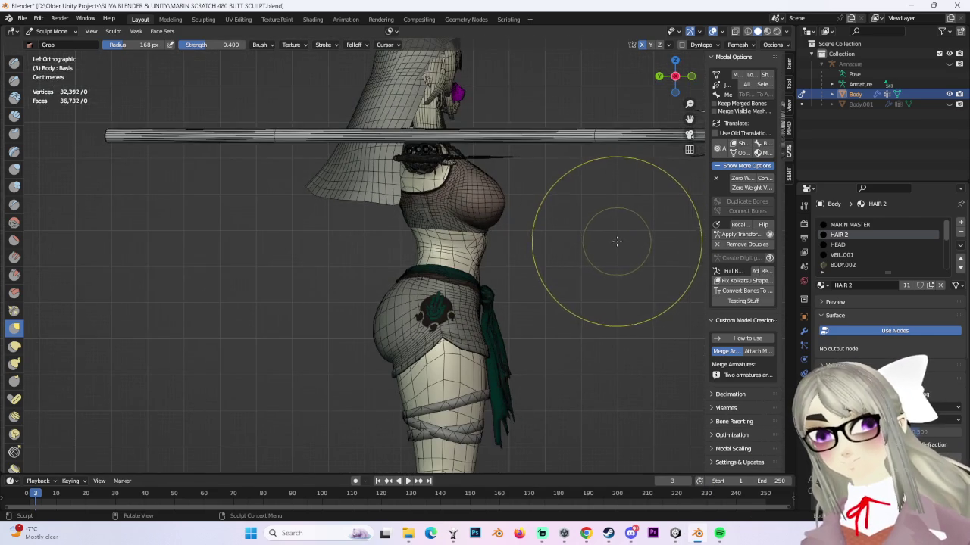
scroll(336, 292, up, 2)
mouse_move(336, 292)
middle_down()
mouse_move(504, 284)
mouse_move(404, 320)
mouse_move(422, 364)
middle_up()
- Grab-drag the waistband mesh at the hip to reshape it
scroll(425, 303, up, 3)
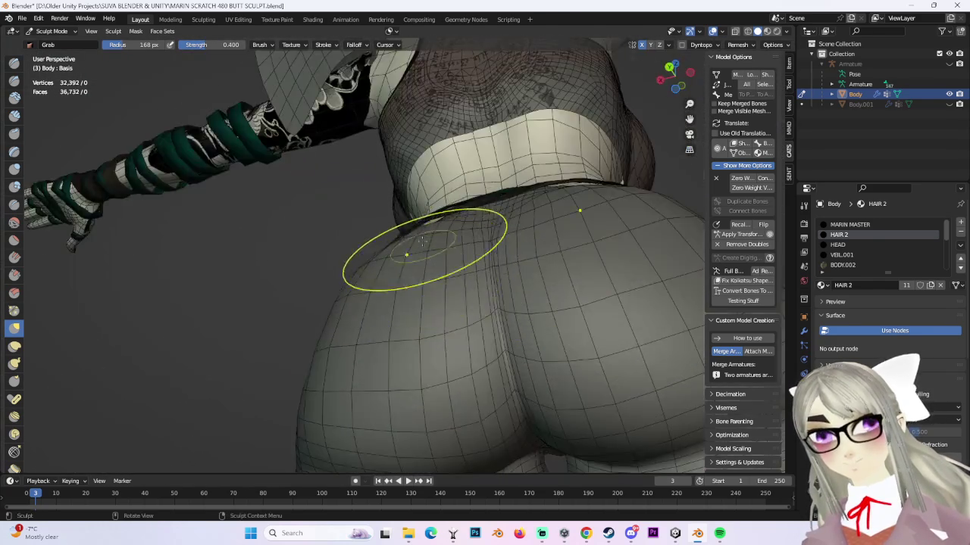
scroll(432, 235, up, 3)
drag(447, 203, 460, 243)
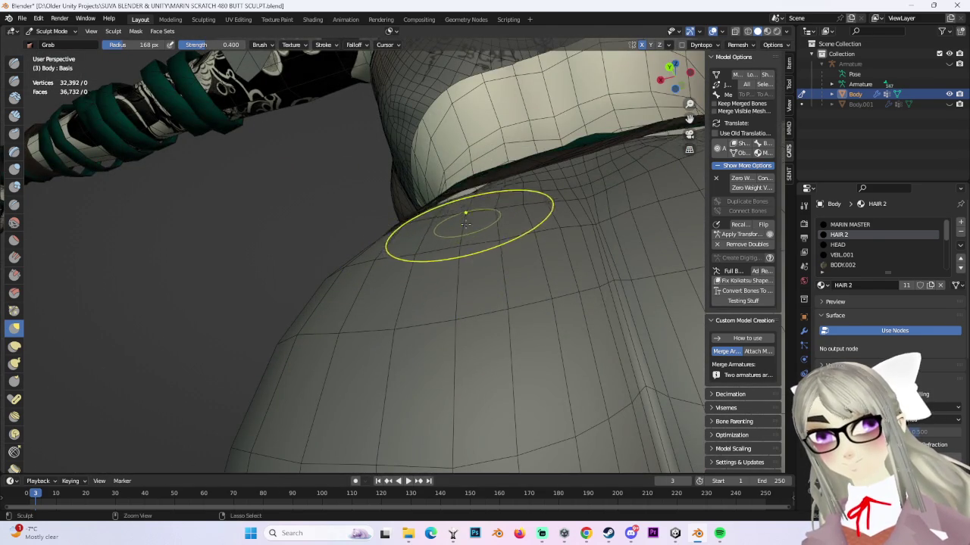
scroll(466, 222, down, 5)
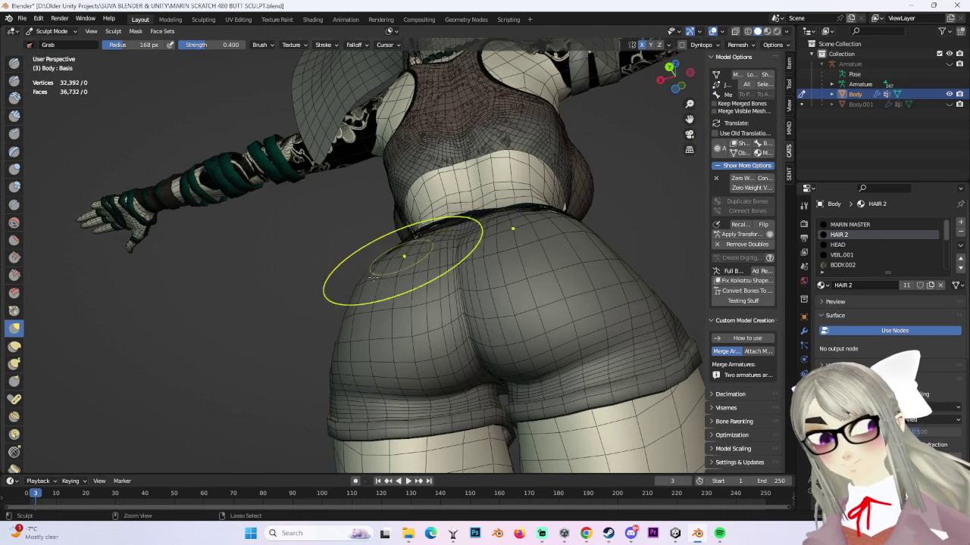
middle_drag(404, 257, 396, 247)
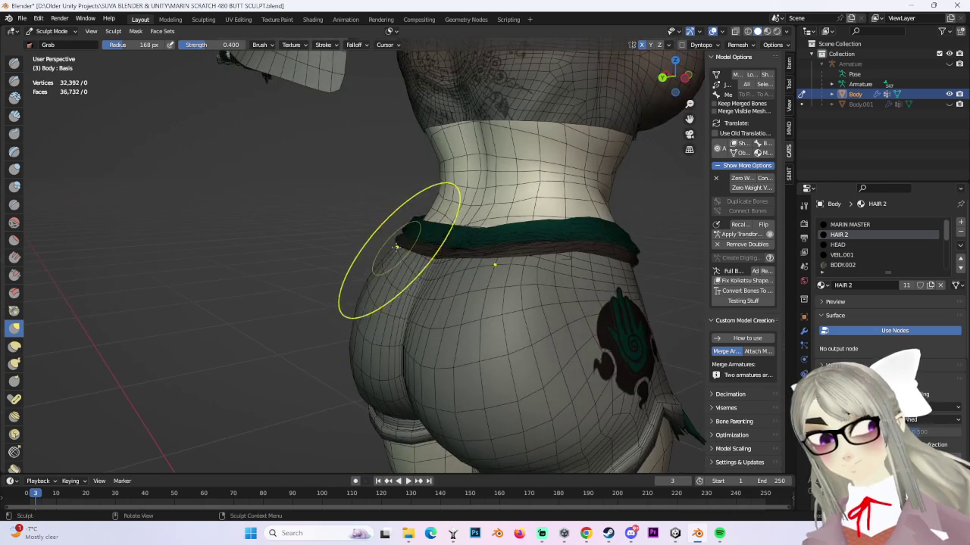
middle_drag(515, 257, 553, 227)
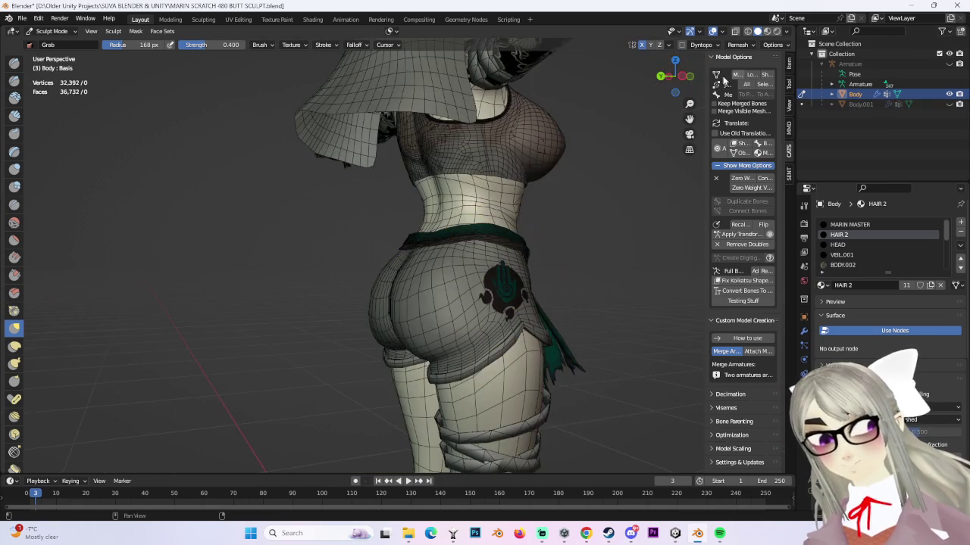
- Check the torso shape from the left side, rear and right side views
click(683, 75)
scroll(622, 224, down, 2)
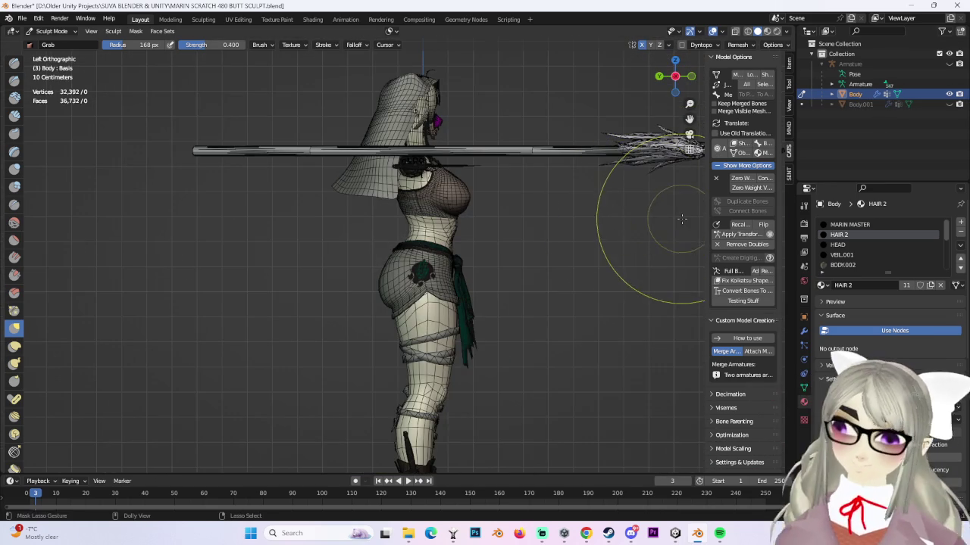
scroll(563, 277, up, 1)
scroll(508, 277, up, 3)
mouse_move(509, 278)
middle_down()
mouse_move(582, 294)
mouse_move(381, 331)
mouse_move(507, 293)
middle_up()
click(678, 78)
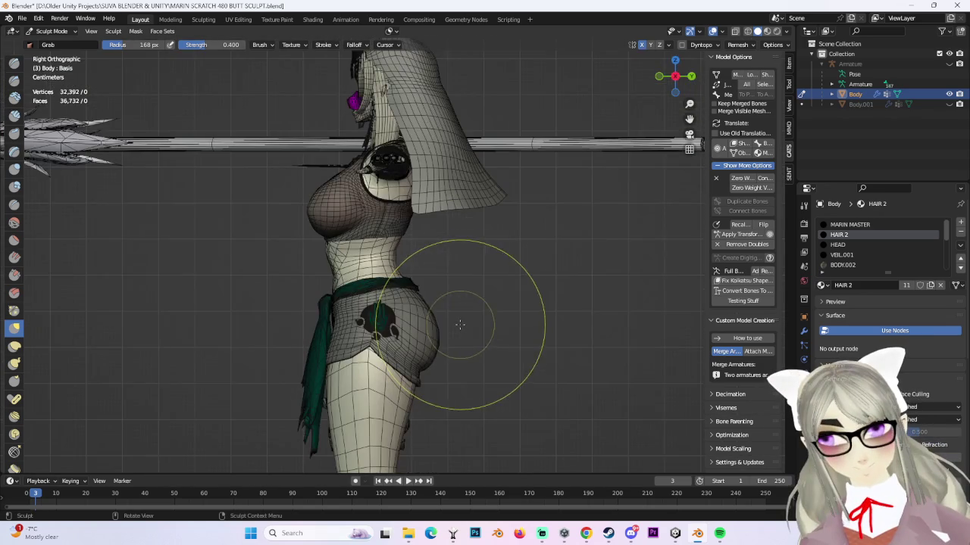
scroll(555, 313, down, 2)
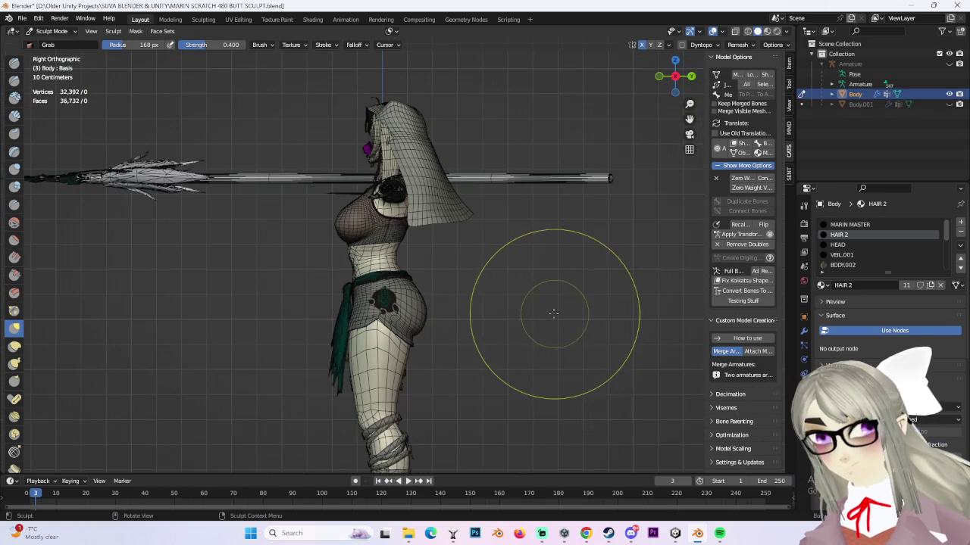
- Hide the viewport overlays and inspect the hips from rear and side angles
click(712, 31)
mouse_move(530, 227)
middle_down()
mouse_move(581, 206)
mouse_move(455, 245)
mouse_move(439, 330)
middle_up()
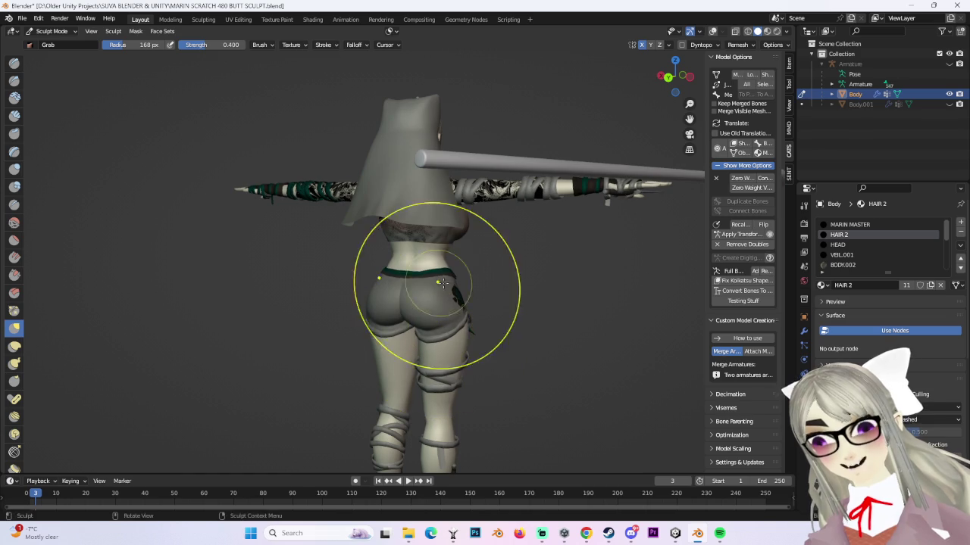
middle_drag(438, 282, 595, 292)
mouse_move(436, 301)
middle_down()
mouse_move(477, 325)
mouse_move(455, 318)
middle_up()
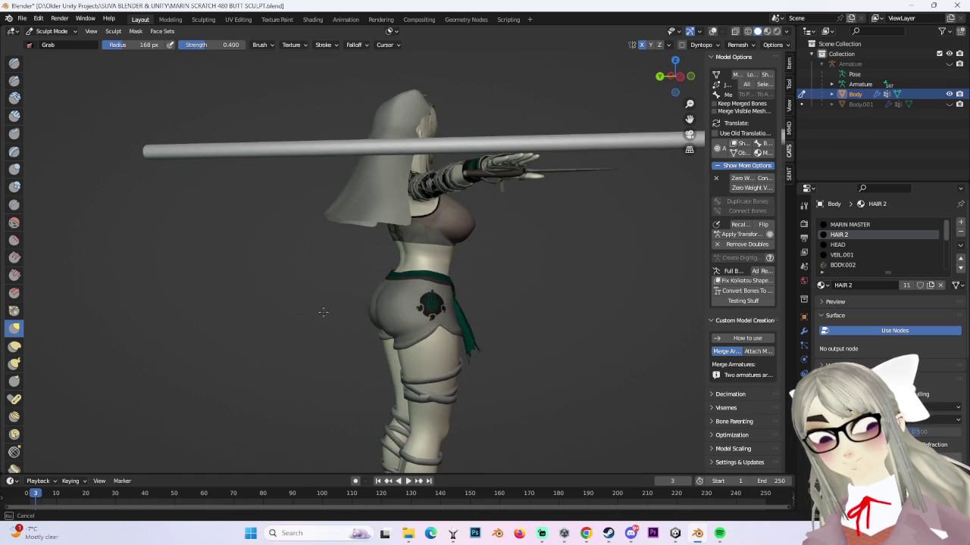
click(659, 78)
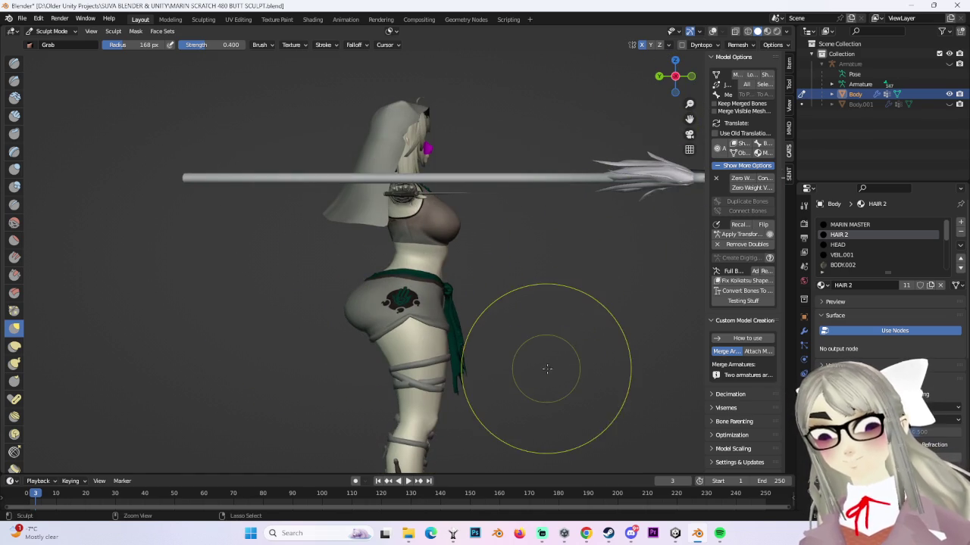
middle_drag(539, 371, 640, 353)
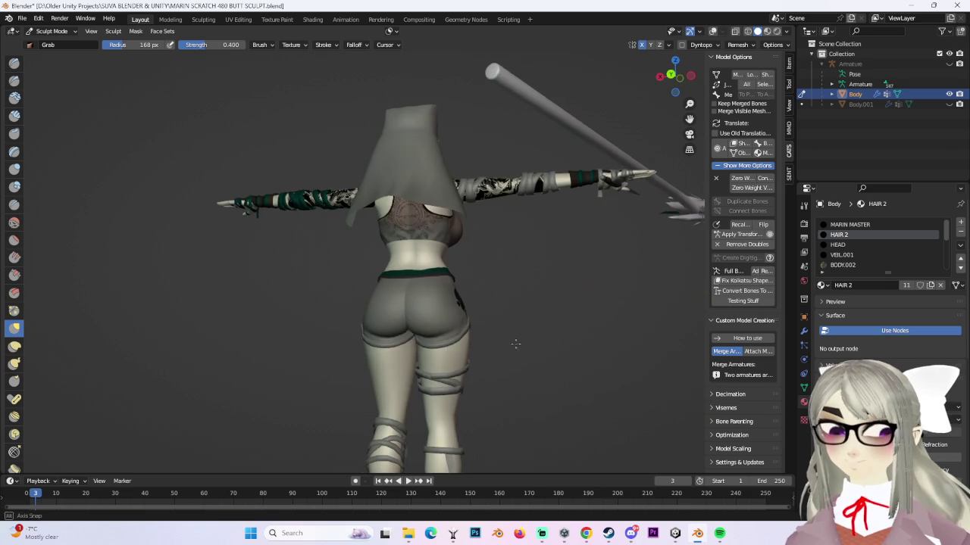
middle_drag(479, 344, 619, 111)
middle_drag(552, 207, 612, 190)
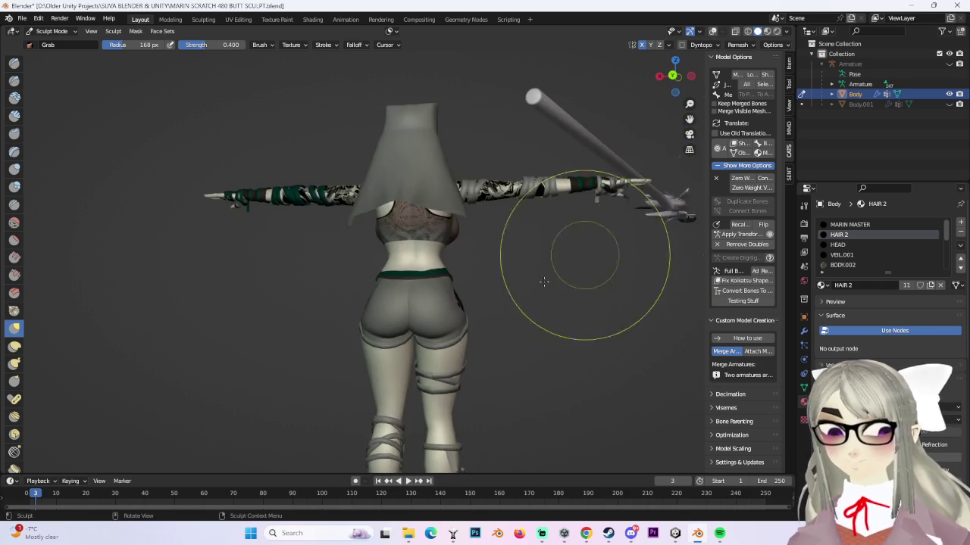
- Pull the hip mesh into a fuller rear curve, then move the music player mostly off-screen
scroll(366, 366, up, 3)
drag(371, 394, 385, 335)
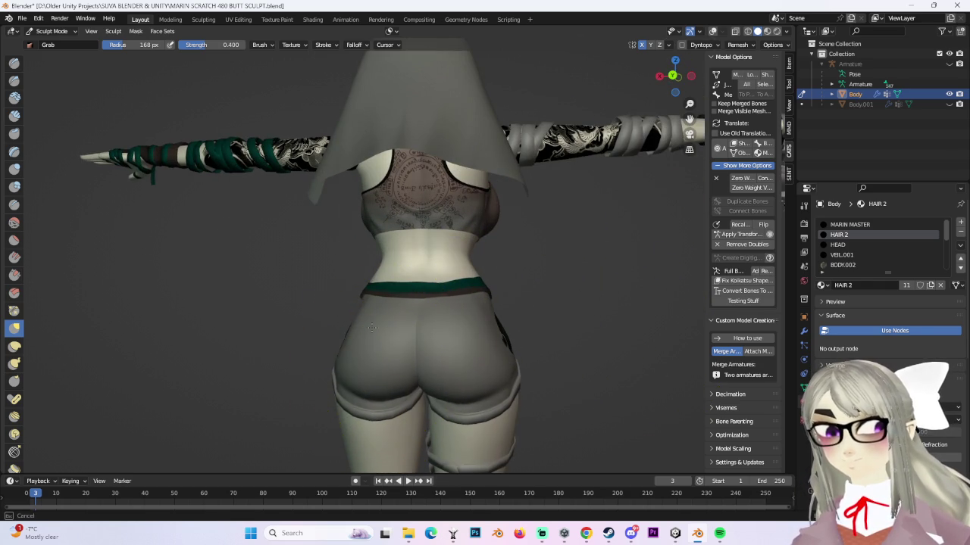
scroll(487, 296, down, 3)
mouse_move(487, 296)
middle_down()
mouse_move(407, 322)
mouse_move(612, 303)
middle_up()
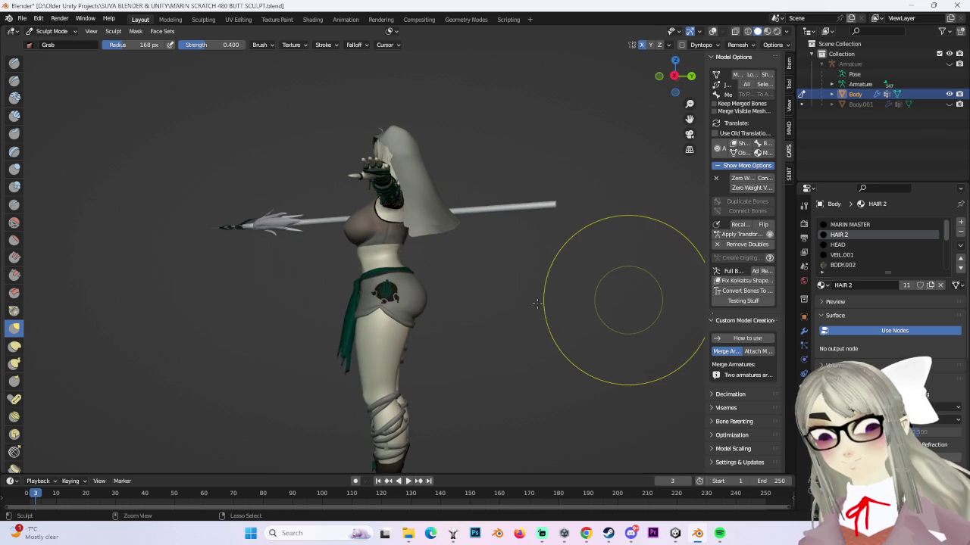
drag(503, 302, 462, 291)
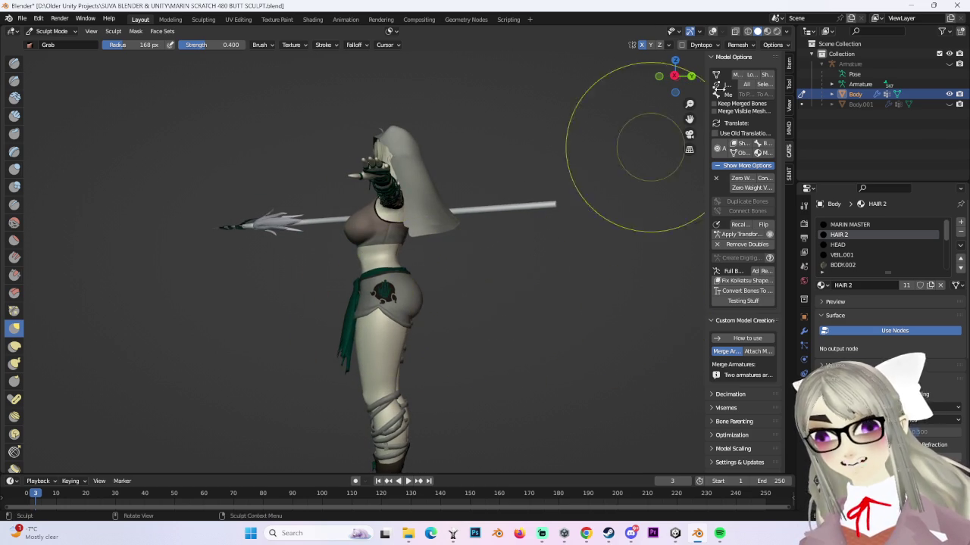
click(671, 74)
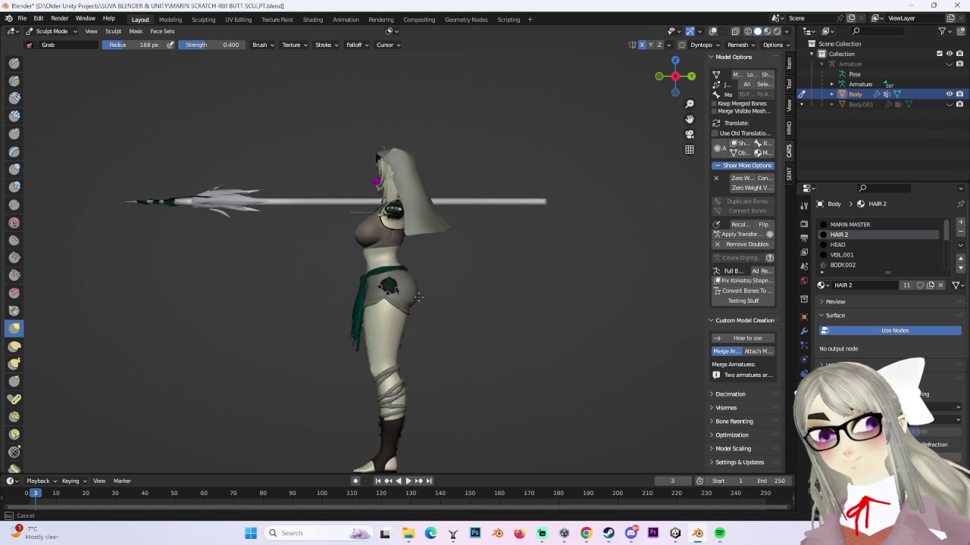
mouse_move(425, 297)
middle_down()
mouse_move(379, 314)
mouse_move(422, 319)
mouse_move(401, 356)
middle_up()
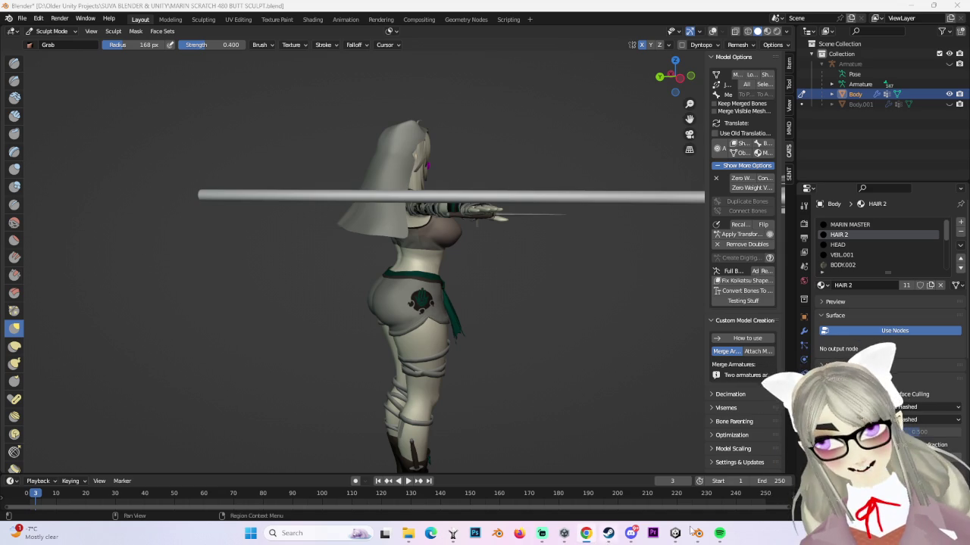
click(720, 534)
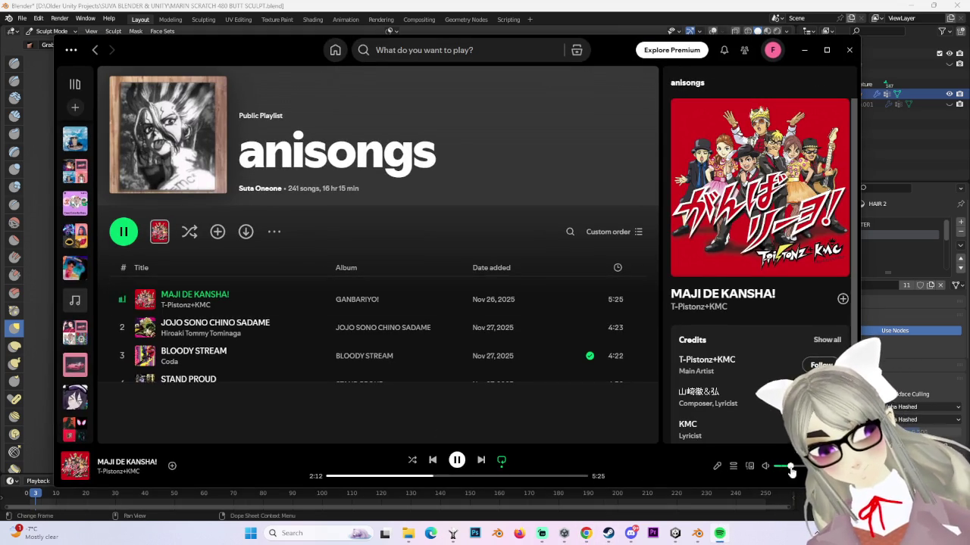
drag(699, 82, 969, 119)
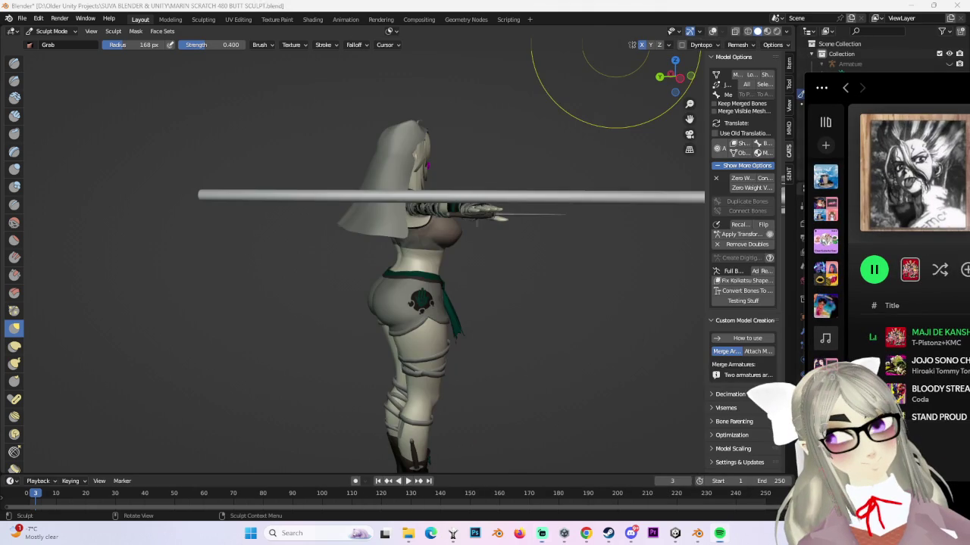
click(660, 97)
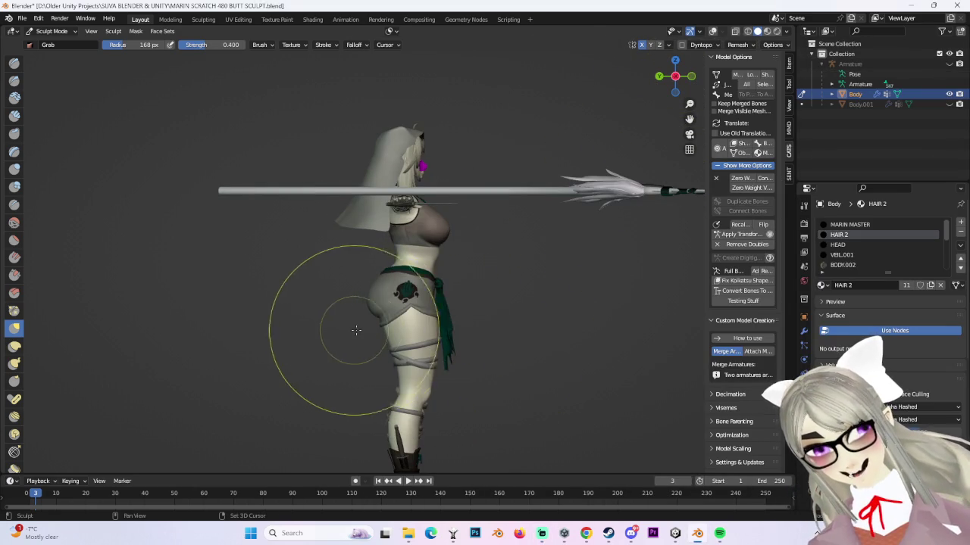
middle_drag(386, 330, 379, 356)
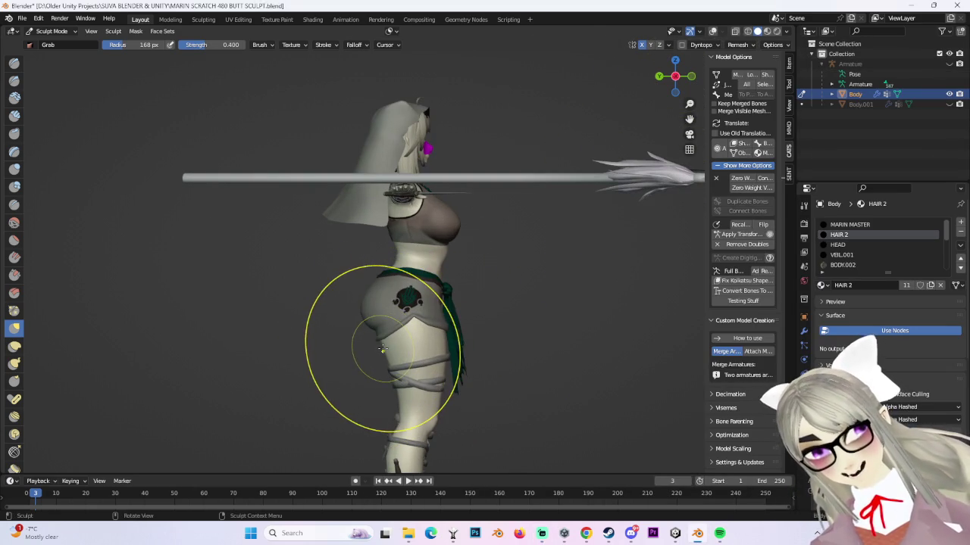
middle_drag(379, 400, 454, 336)
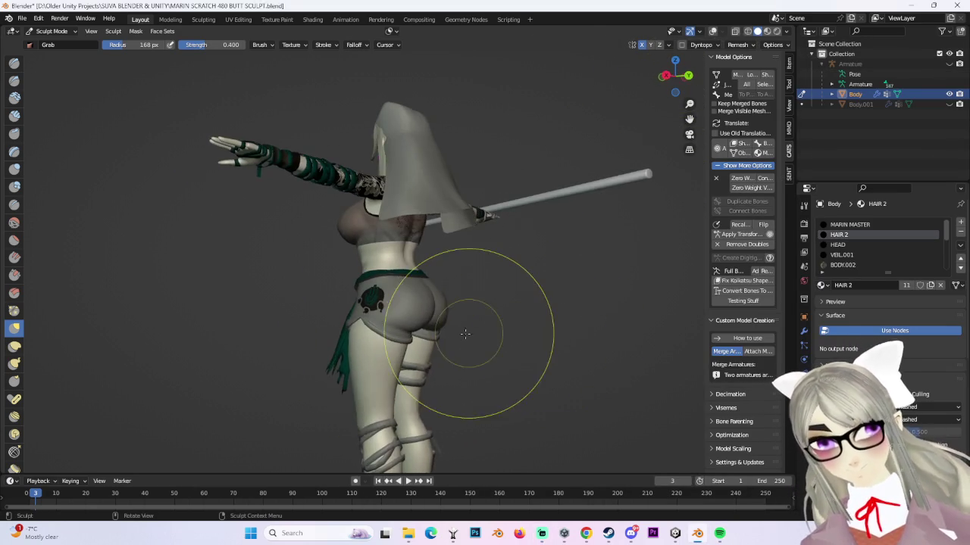
middle_drag(563, 321, 424, 345)
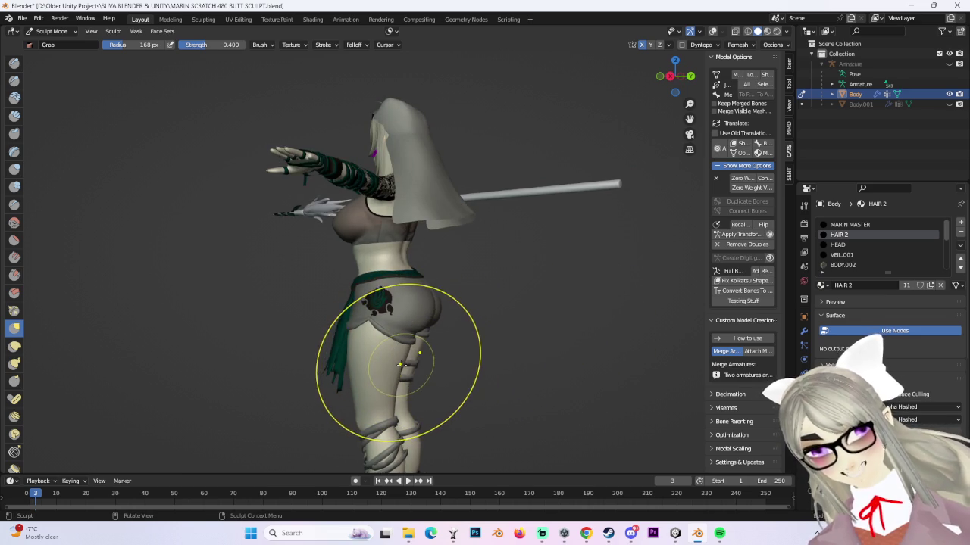
mouse_move(454, 432)
middle_down()
mouse_move(441, 348)
mouse_move(390, 346)
mouse_move(444, 306)
mouse_move(398, 369)
middle_up()
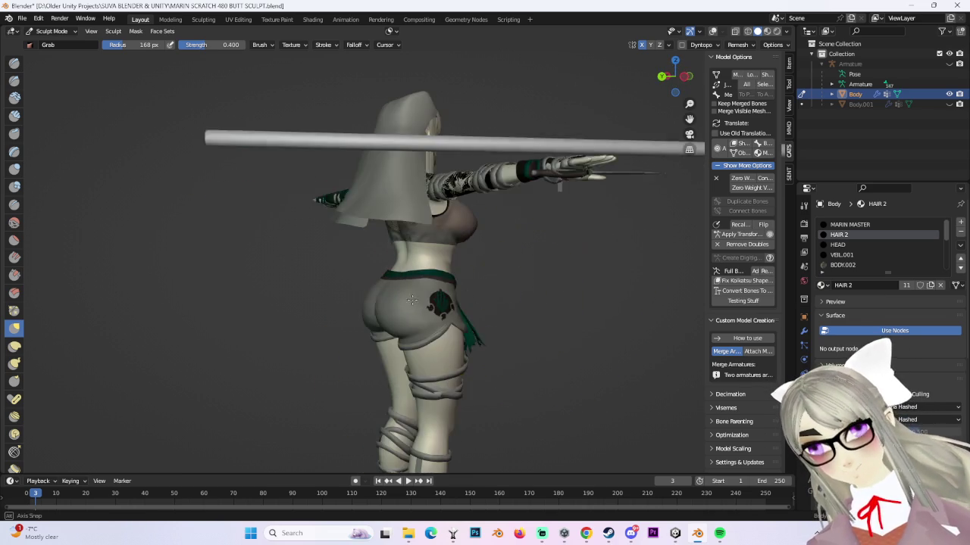
mouse_move(373, 368)
middle_down()
mouse_move(454, 340)
mouse_move(736, 73)
middle_up()
scroll(548, 319, down, 2)
scroll(460, 346, up, 4)
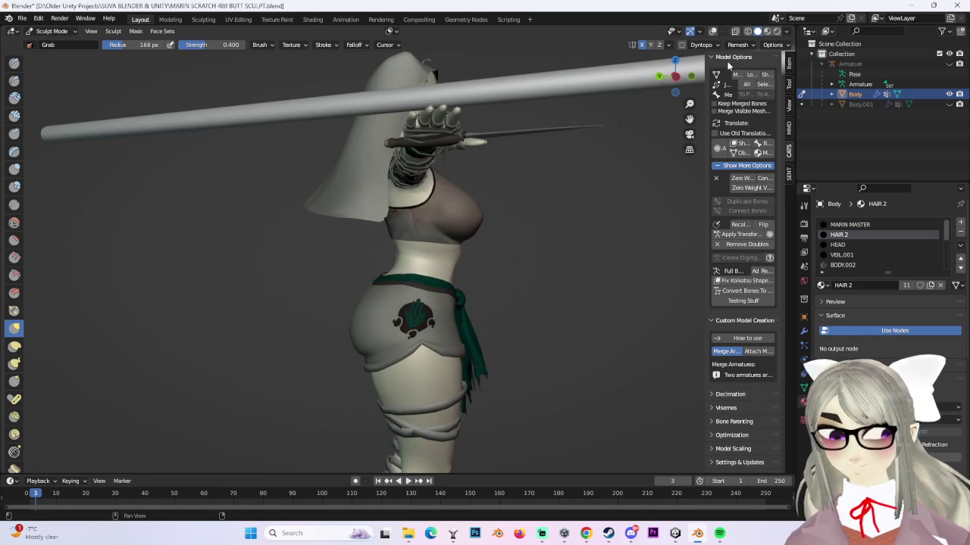
middle_drag(649, 75, 580, 303)
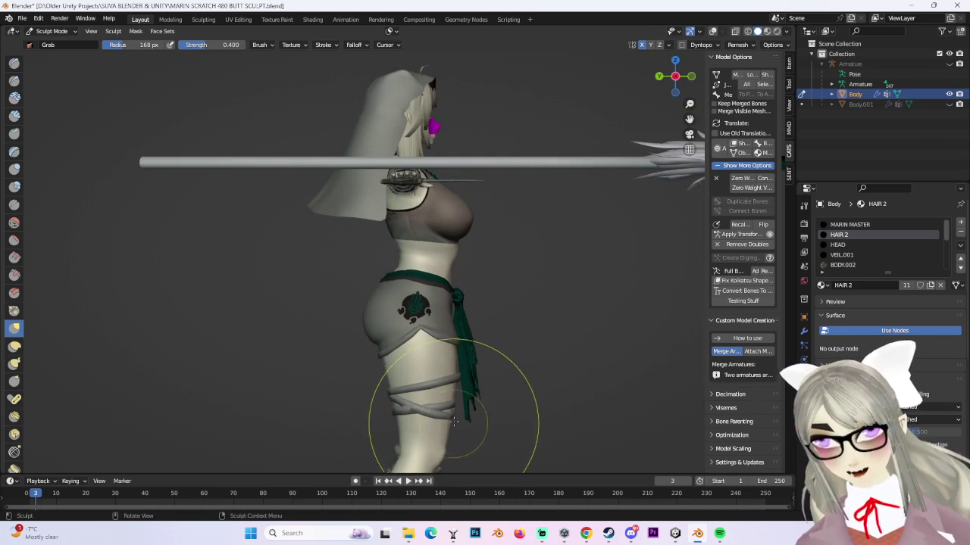
shift+middle_drag(453, 427, 522, 381)
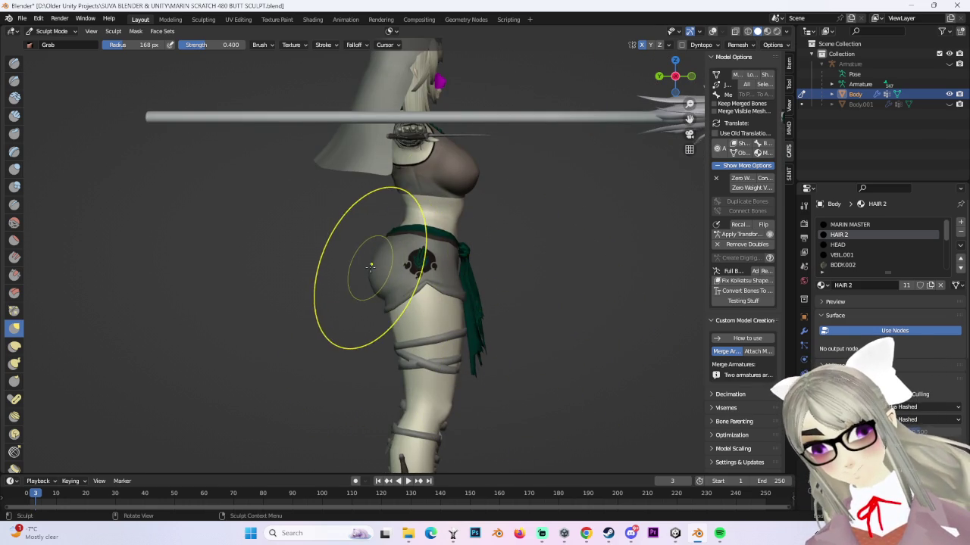
scroll(370, 266, down, 2)
mouse_move(377, 268)
middle_down()
mouse_move(422, 281)
mouse_move(428, 269)
middle_up()
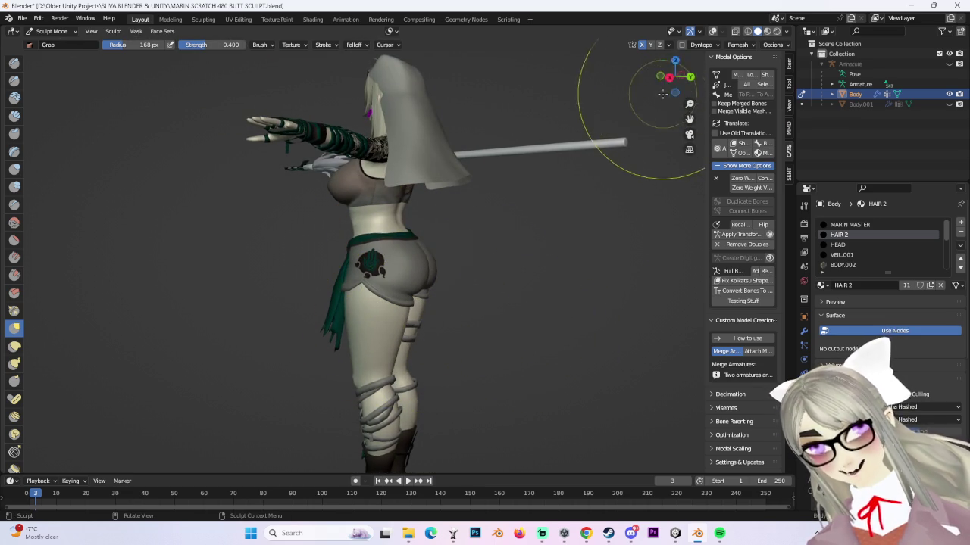
click(670, 77)
scroll(465, 400, up, 2)
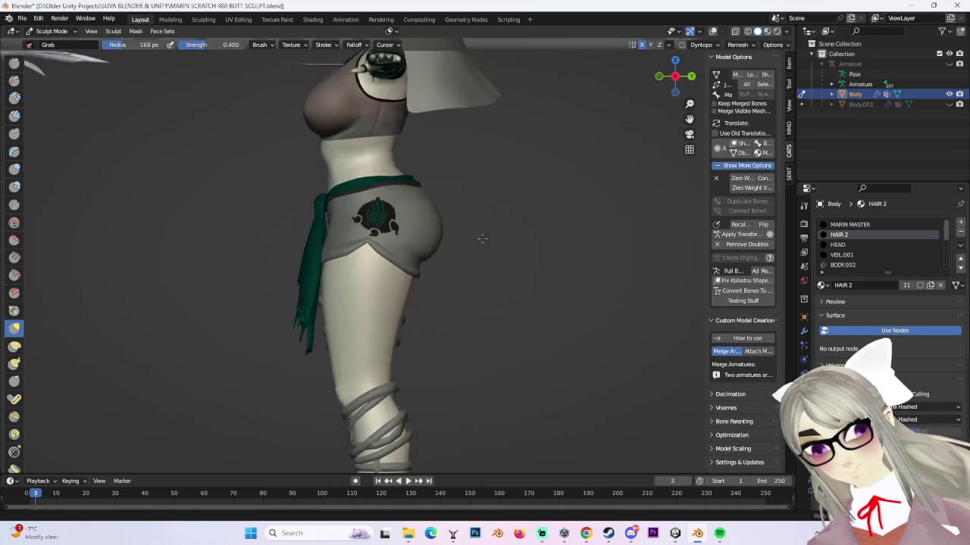
scroll(442, 301, up, 1)
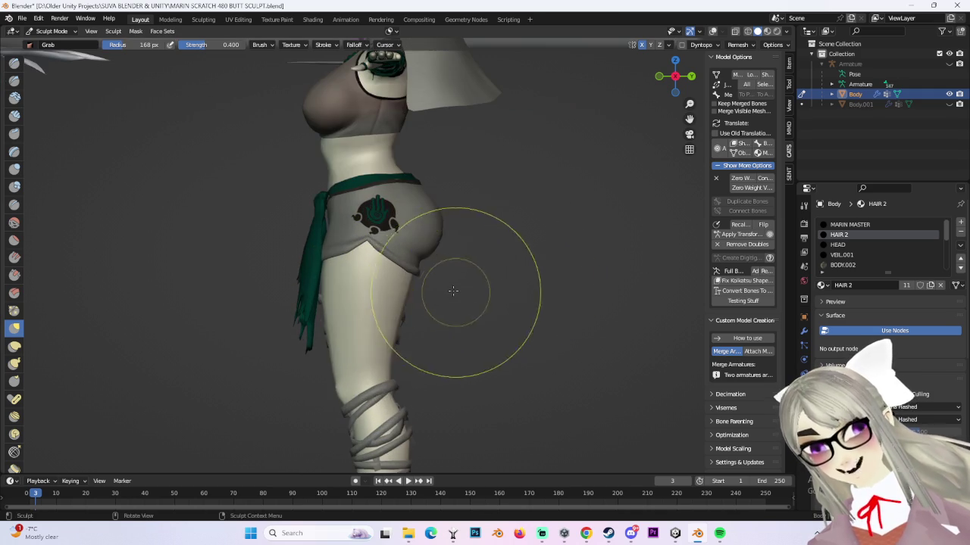
ctrl+middle_drag(435, 319, 398, 306)
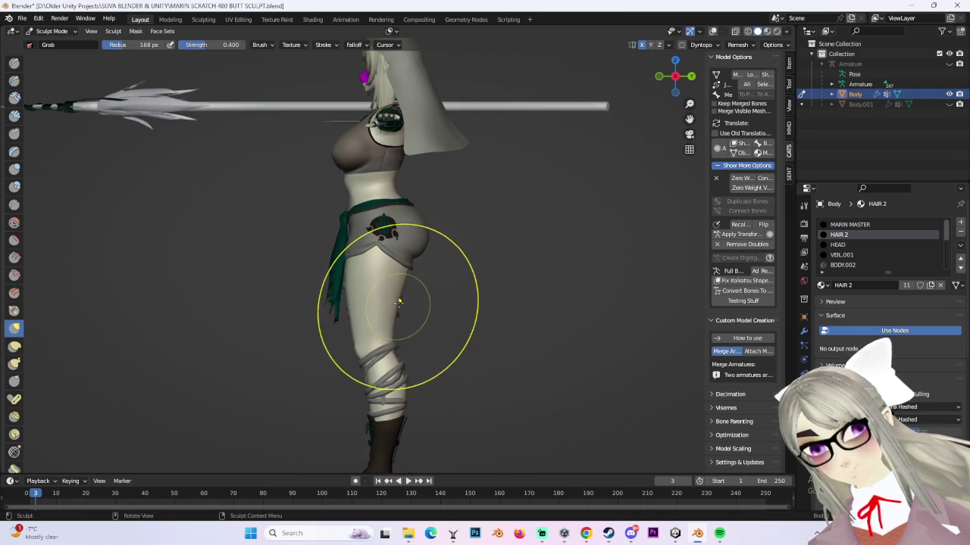
scroll(399, 302, up, 2)
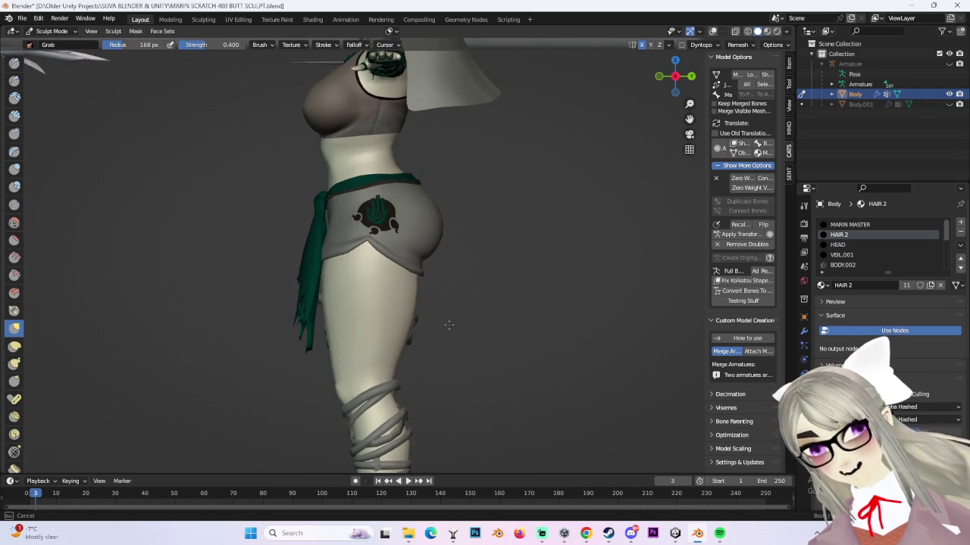
scroll(397, 308, down, 2)
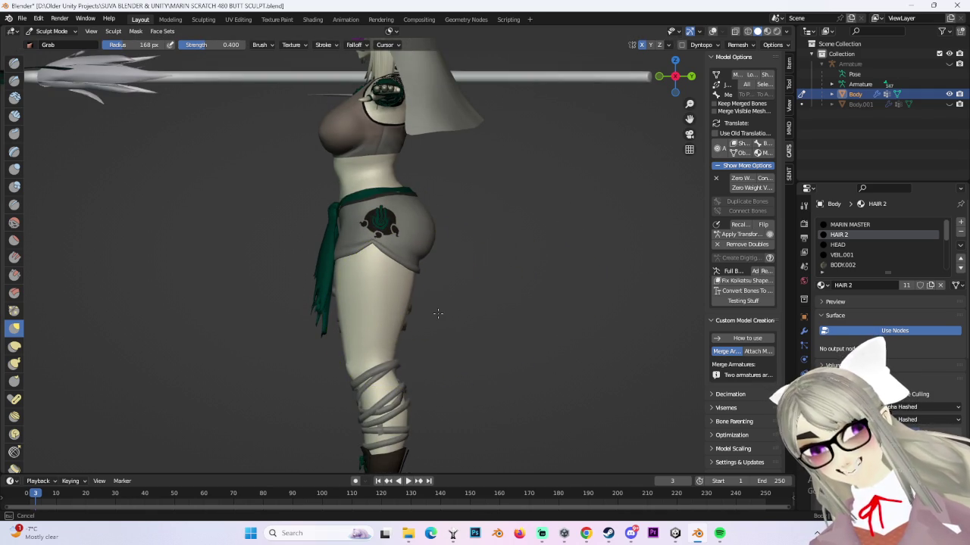
mouse_move(437, 313)
middle_down()
mouse_move(424, 303)
mouse_move(444, 250)
mouse_move(569, 234)
mouse_move(527, 285)
mouse_move(498, 268)
mouse_move(524, 255)
mouse_move(519, 275)
mouse_move(514, 265)
mouse_move(433, 260)
mouse_move(505, 277)
middle_up()
scroll(415, 258, up, 3)
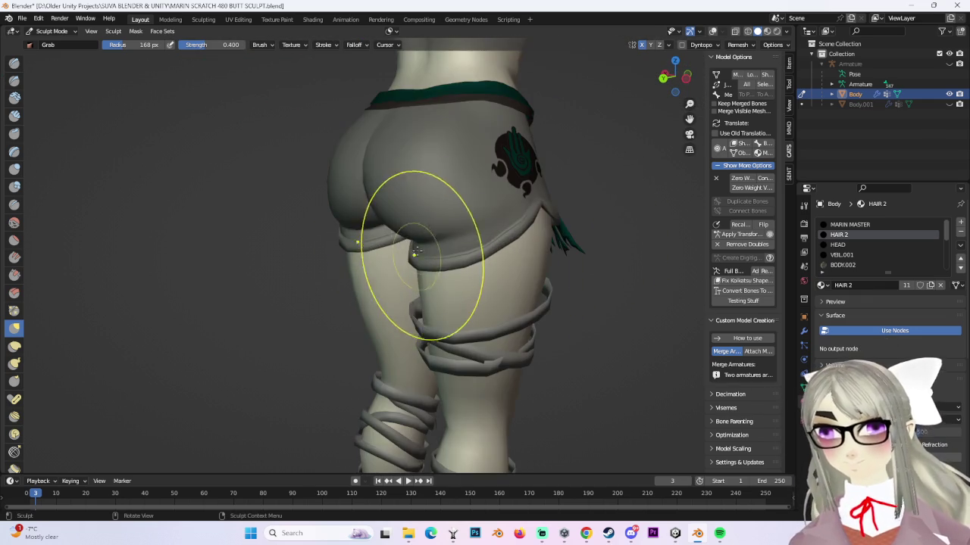
- Make one Grab stroke reshaping the side hip and buttock curve
mouse_move(569, 224)
middle_down()
mouse_move(498, 232)
mouse_move(526, 197)
mouse_move(501, 213)
mouse_move(530, 216)
mouse_move(479, 229)
mouse_move(611, 232)
mouse_move(531, 232)
mouse_move(588, 232)
mouse_move(547, 243)
mouse_move(471, 212)
middle_up()
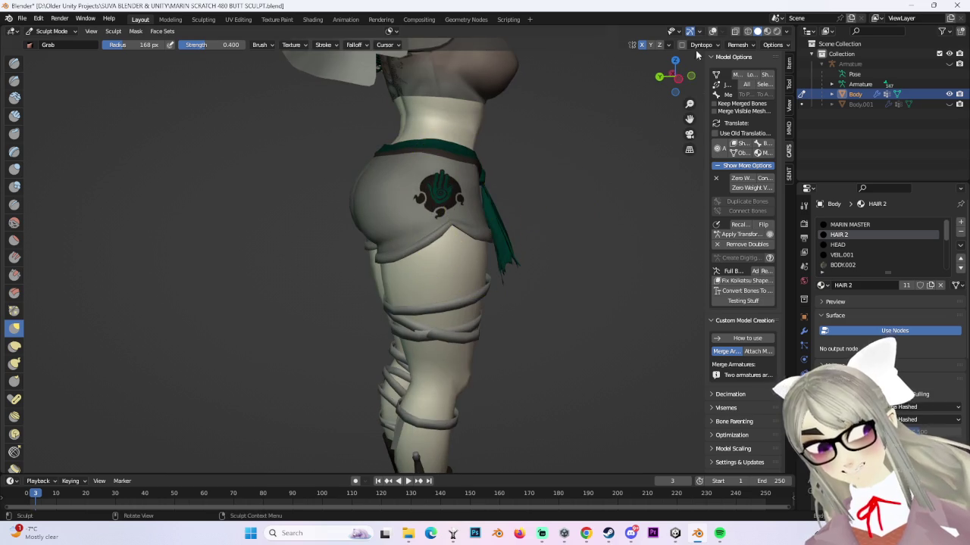
scroll(638, 184, down, 3)
scroll(558, 321, down, 4)
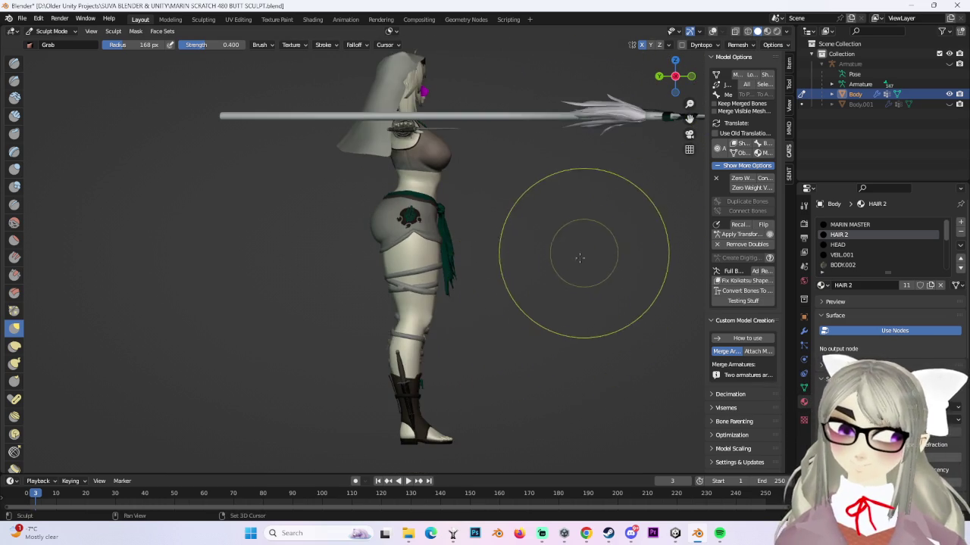
scroll(498, 347, up, 1)
scroll(324, 217, up, 2)
scroll(379, 184, up, 2)
scroll(386, 191, down, 1)
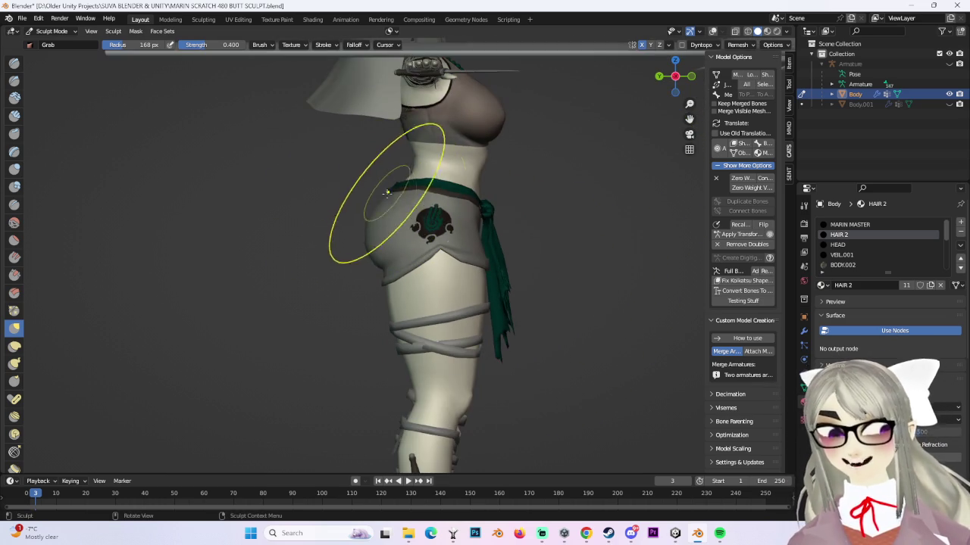
middle_drag(394, 212, 388, 182)
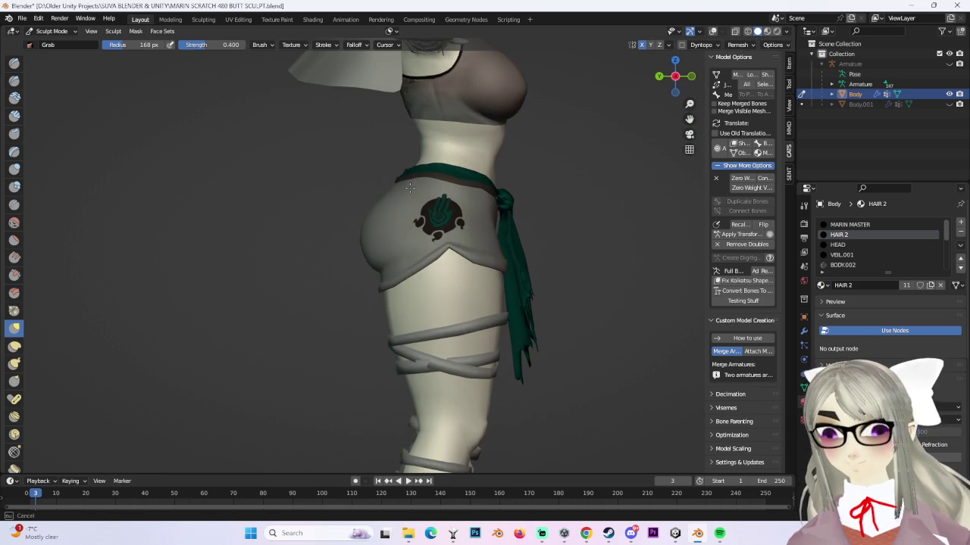
mouse_move(394, 171)
mouse_down()
mouse_move(389, 228)
mouse_move(362, 219)
mouse_up()
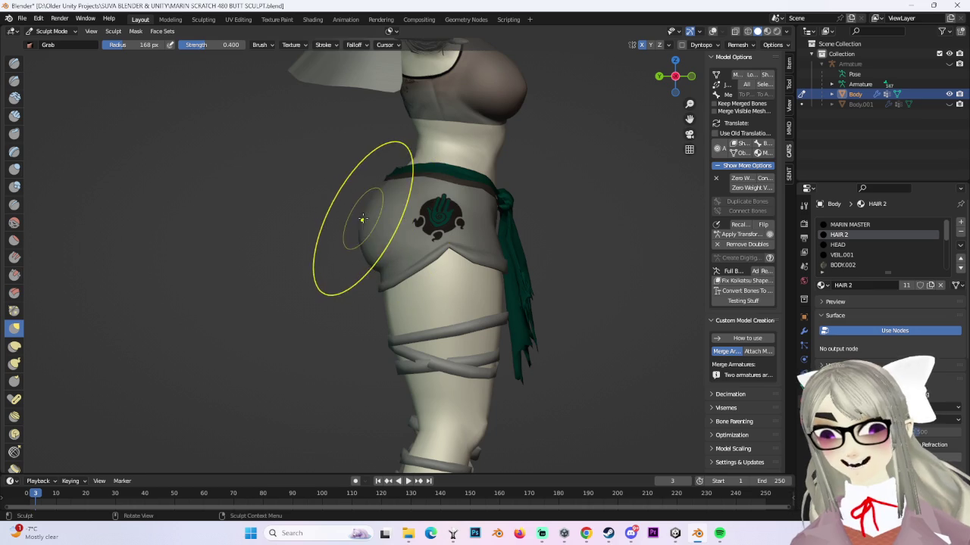
scroll(368, 218, down, 2)
middle_drag(369, 217, 388, 217)
- Orbit to view the figure from behind and start Pose Mode for the armature
scroll(388, 217, up, 2)
scroll(389, 211, down, 3)
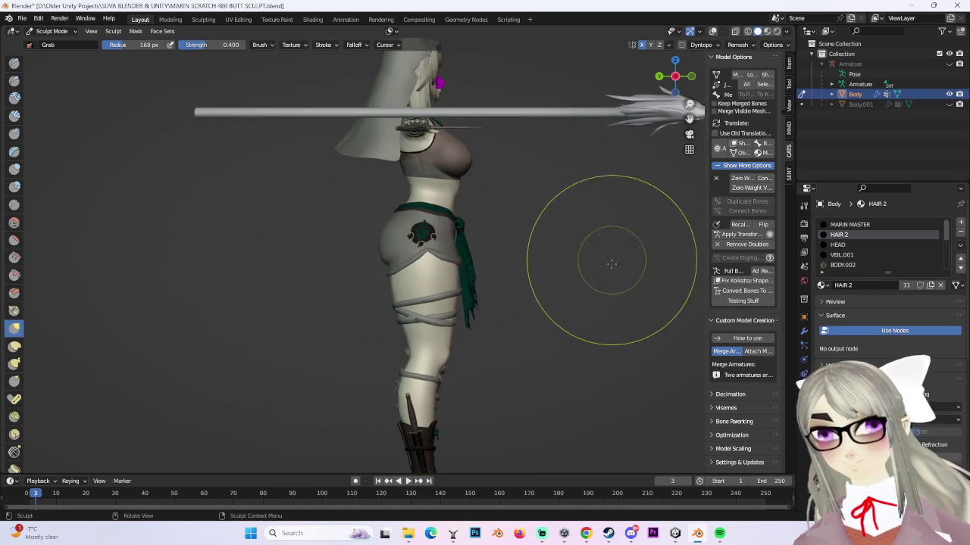
scroll(606, 256, down, 1)
mouse_move(527, 291)
middle_down()
mouse_move(498, 347)
mouse_move(742, 106)
middle_up()
scroll(747, 93, up, 5)
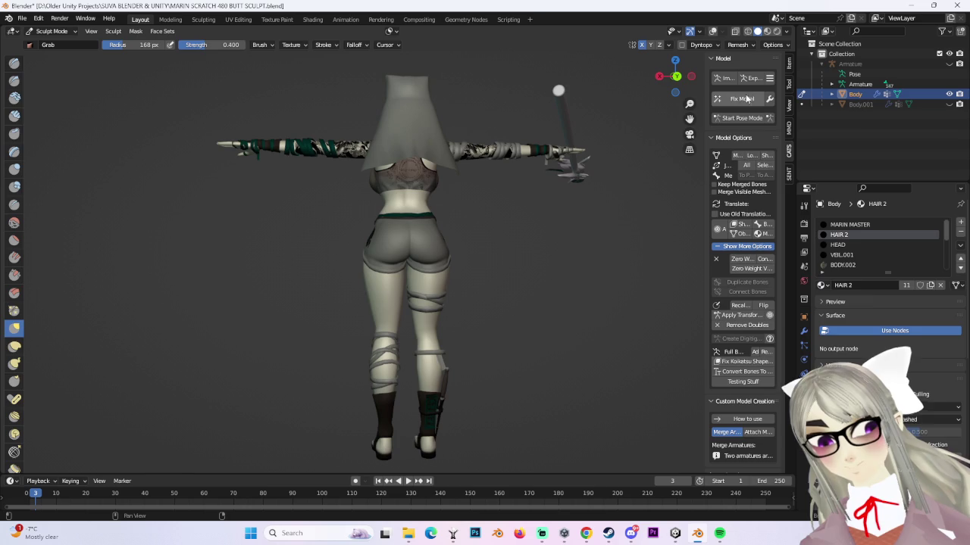
click(740, 117)
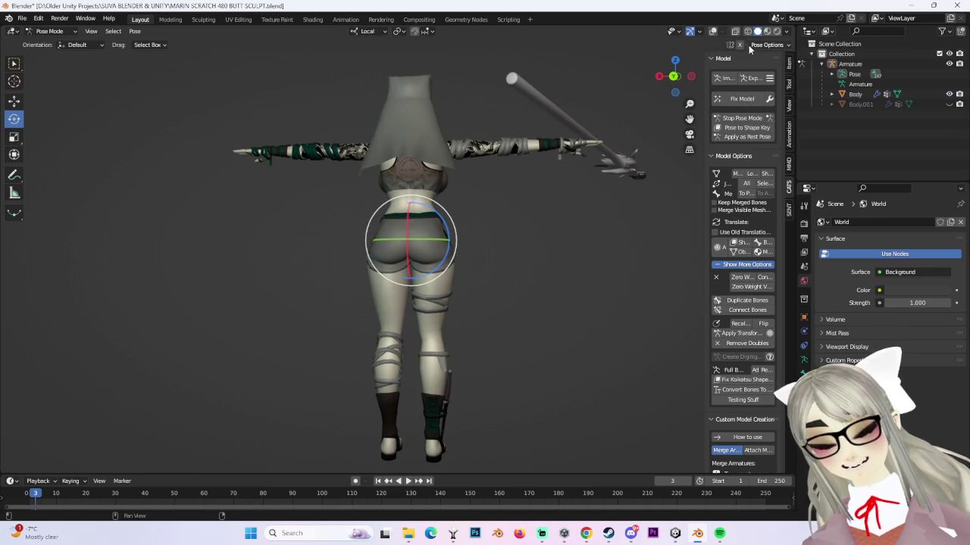
- Turn on X-ray and rotate the right leg bone outward at the hip
click(712, 31)
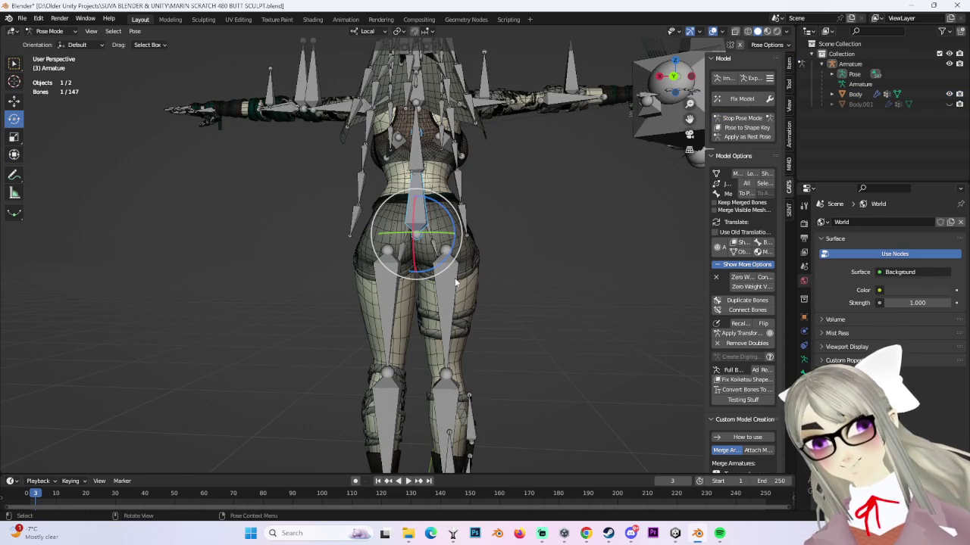
click(453, 286)
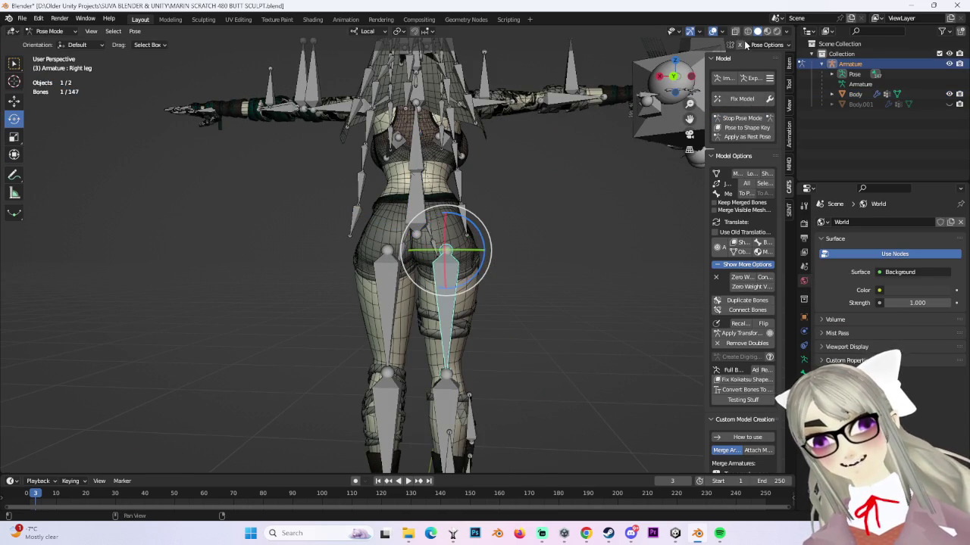
click(474, 279)
click(467, 280)
drag(466, 282, 538, 267)
- Snap to the back orthographic view, return to Object Mode and select the Body mesh
mouse_move(539, 268)
middle_down()
mouse_move(541, 291)
mouse_move(527, 263)
middle_up()
click(672, 77)
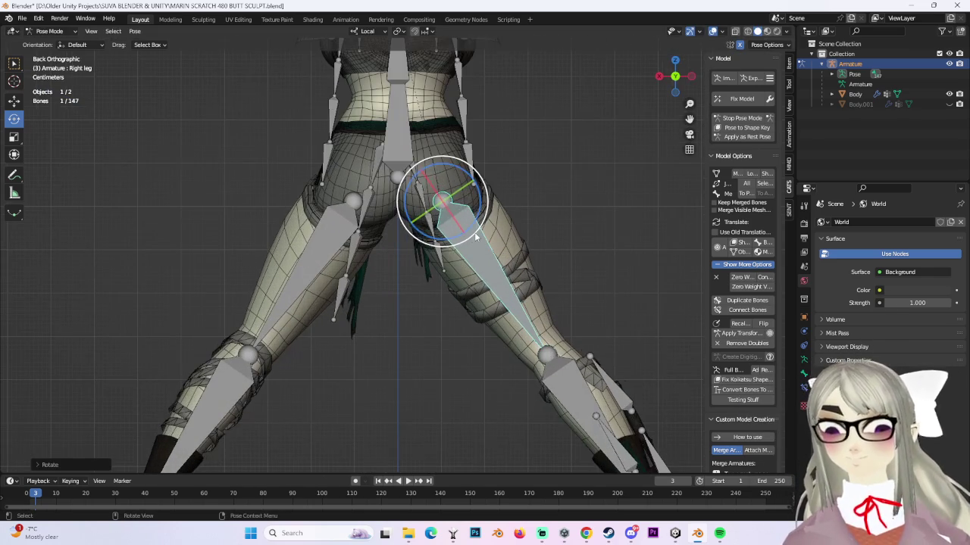
click(49, 31)
click(47, 43)
click(275, 261)
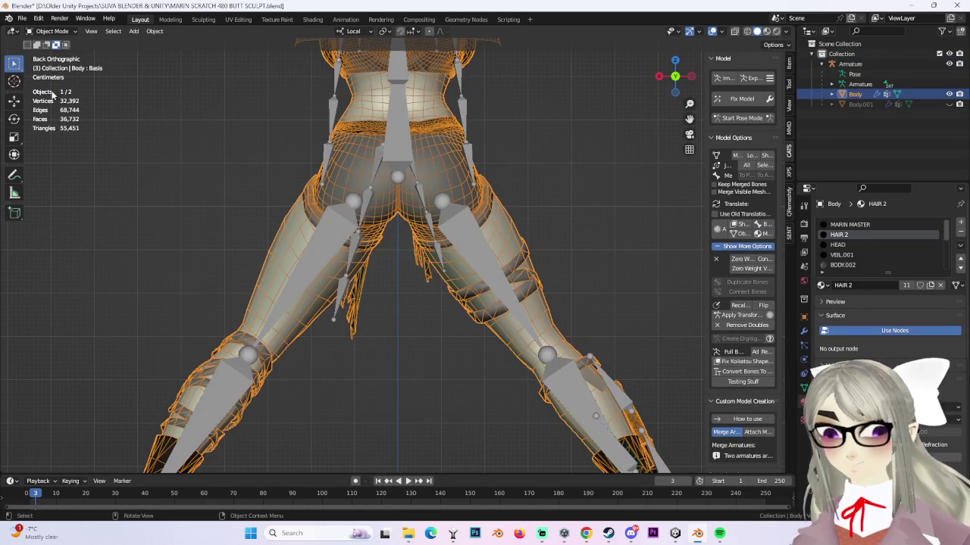
- Switch the Body back to Sculpt Mode and pull the right thigh outward, mirrored left
click(66, 27)
click(48, 68)
scroll(367, 345, down, 2)
scroll(336, 291, down, 2)
scroll(338, 294, up, 5)
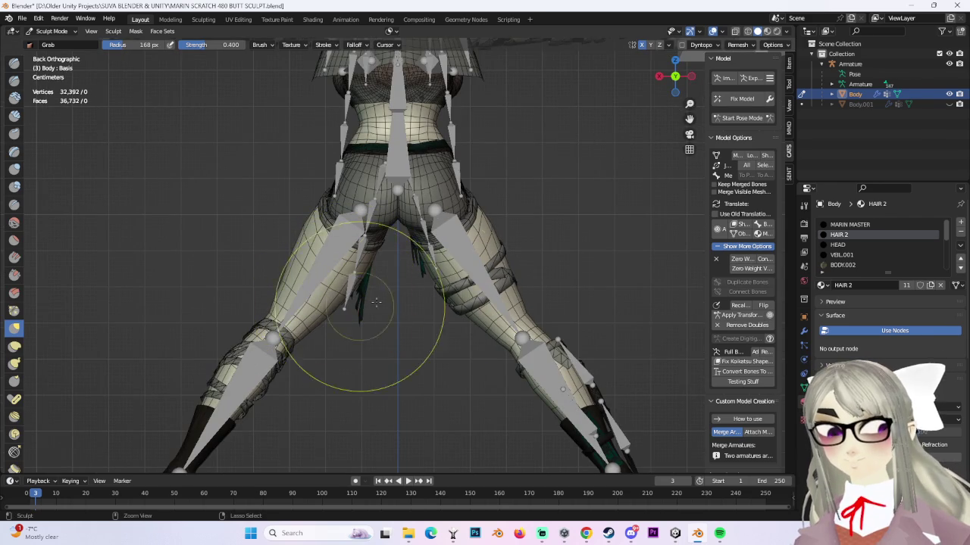
scroll(443, 303, up, 2)
scroll(459, 294, down, 1)
scroll(462, 293, down, 1)
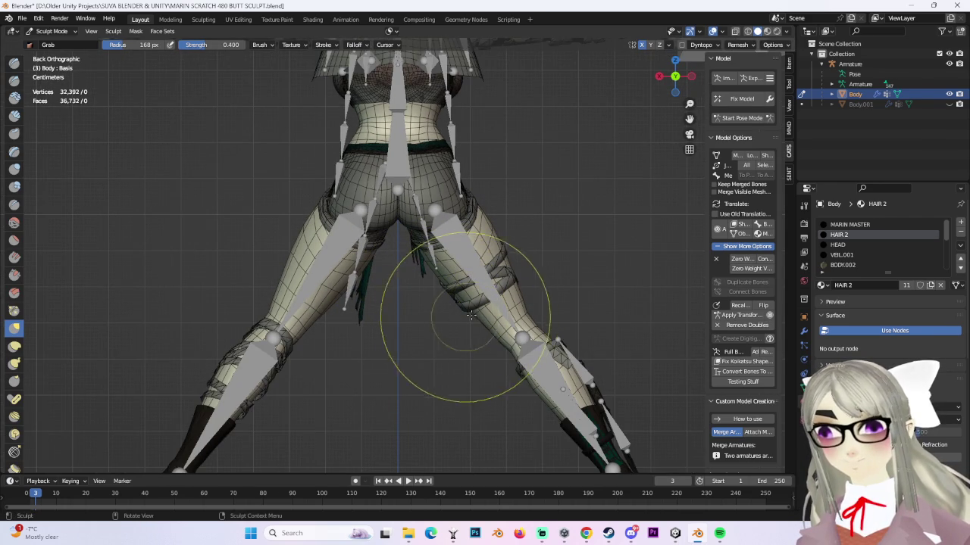
mouse_move(475, 315)
mouse_down()
mouse_move(454, 322)
mouse_move(447, 243)
mouse_up()
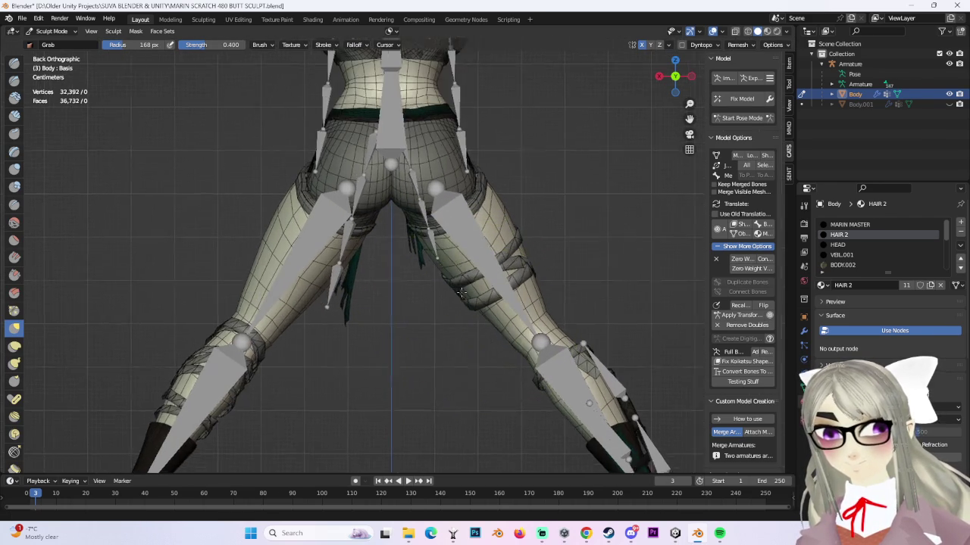
scroll(447, 243, up, 3)
scroll(449, 241, down, 3)
- Reshape the inner hip and inner thigh with small Grab strokes
mouse_move(448, 250)
middle_down()
mouse_move(444, 293)
mouse_move(416, 281)
mouse_move(394, 237)
middle_up()
drag(394, 234, 362, 242)
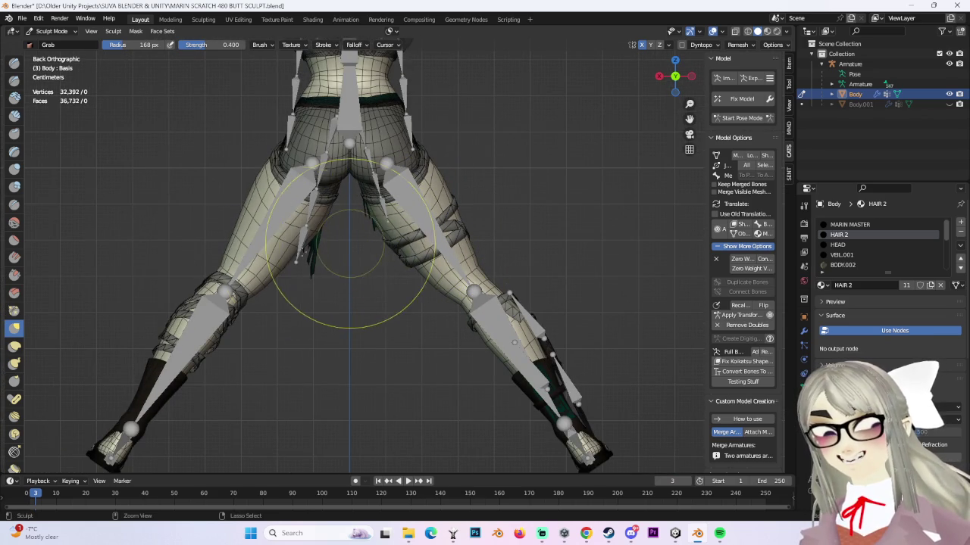
drag(292, 250, 327, 272)
drag(389, 242, 369, 248)
scroll(379, 217, down, 2)
scroll(396, 254, up, 4)
- Snap to front orthographic, hide the overlays, and bring the model's back into view
mouse_move(396, 253)
middle_down()
mouse_move(220, 290)
mouse_move(674, 34)
middle_up()
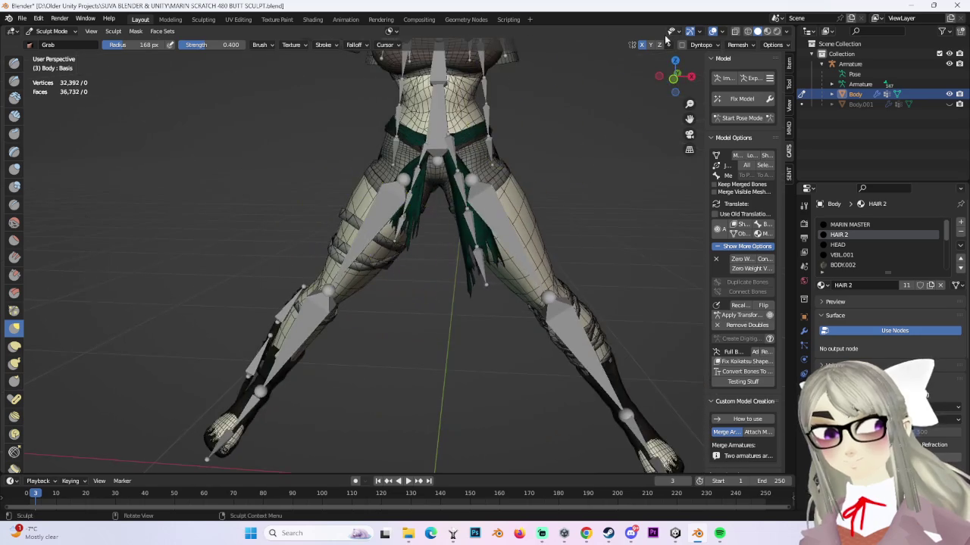
click(672, 78)
click(713, 33)
scroll(581, 198, down, 2)
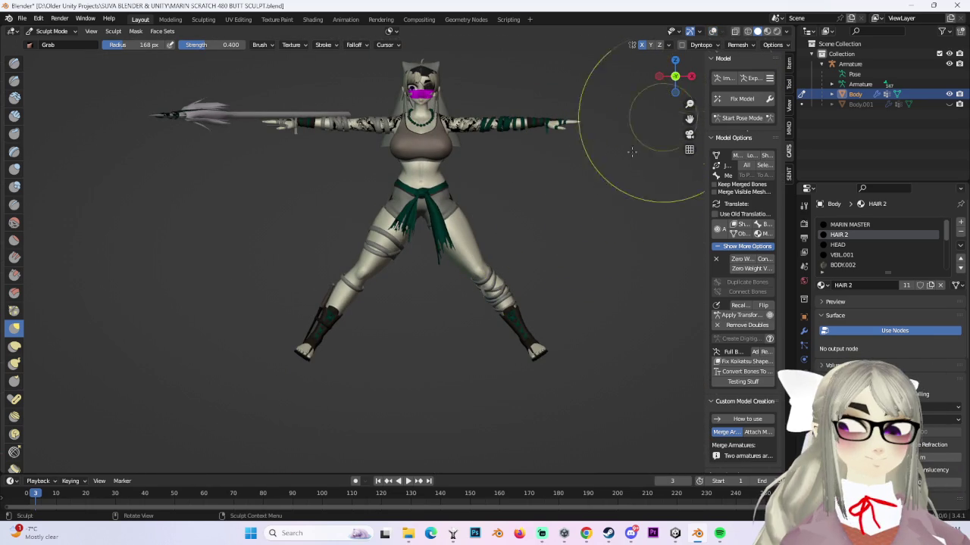
drag(691, 76, 515, 205)
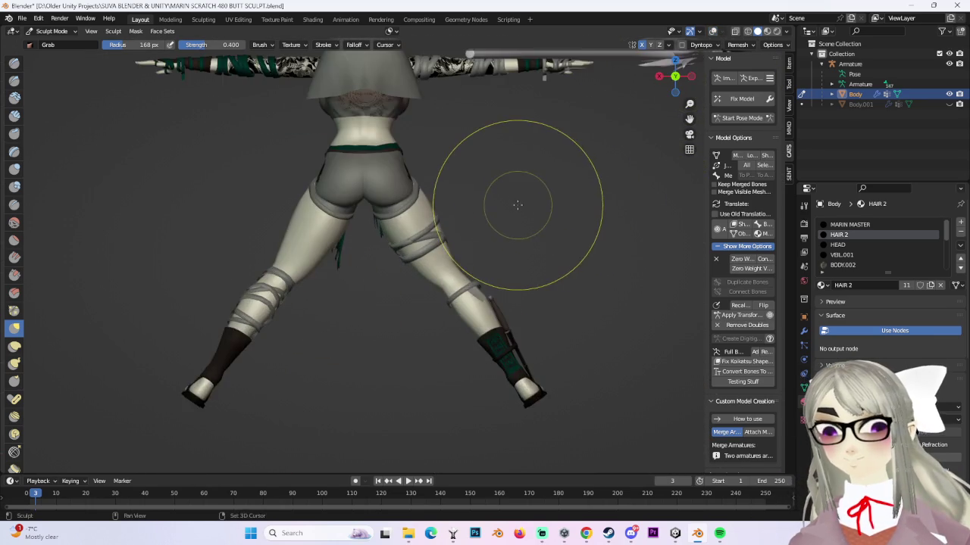
scroll(487, 238, up, 2)
scroll(451, 242, up, 2)
scroll(452, 258, up, 3)
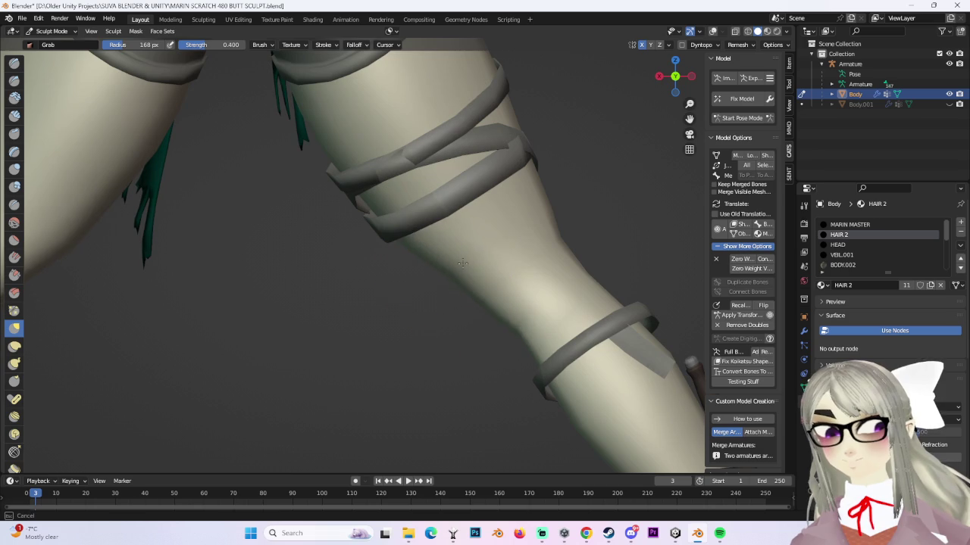
scroll(466, 283, down, 3)
scroll(477, 281, down, 2)
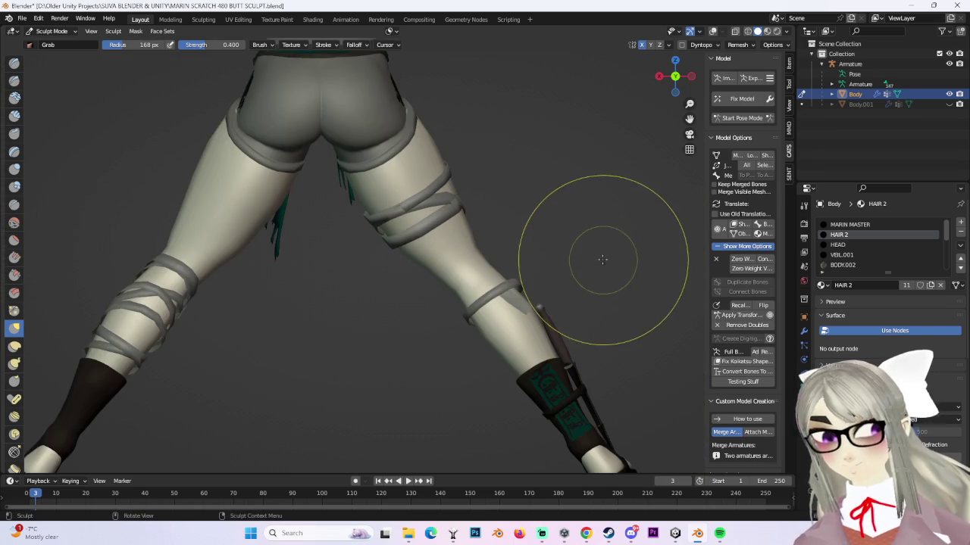
scroll(366, 265, down, 1)
scroll(367, 265, up, 2)
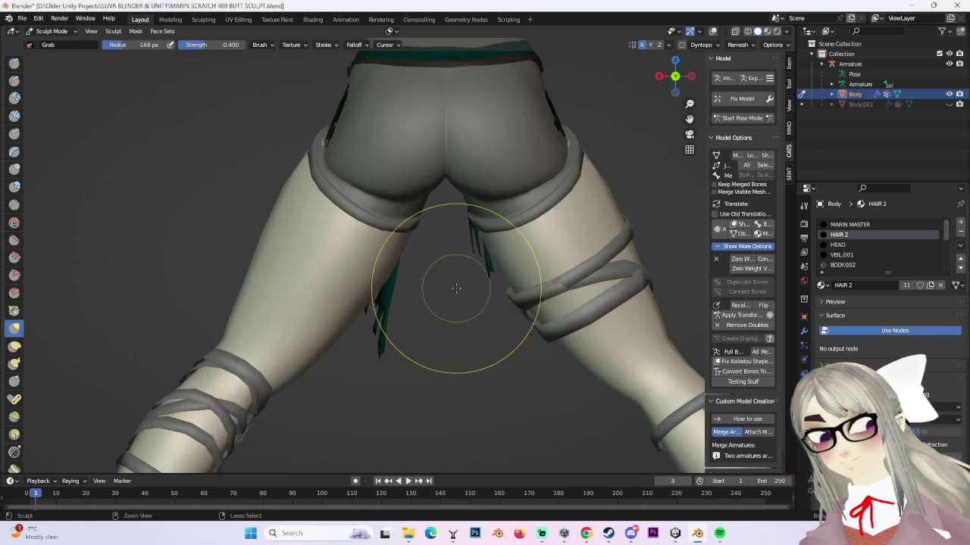
scroll(584, 303, down, 3)
scroll(628, 141, down, 1)
scroll(574, 217, up, 2)
scroll(606, 212, up, 1)
scroll(444, 196, up, 2)
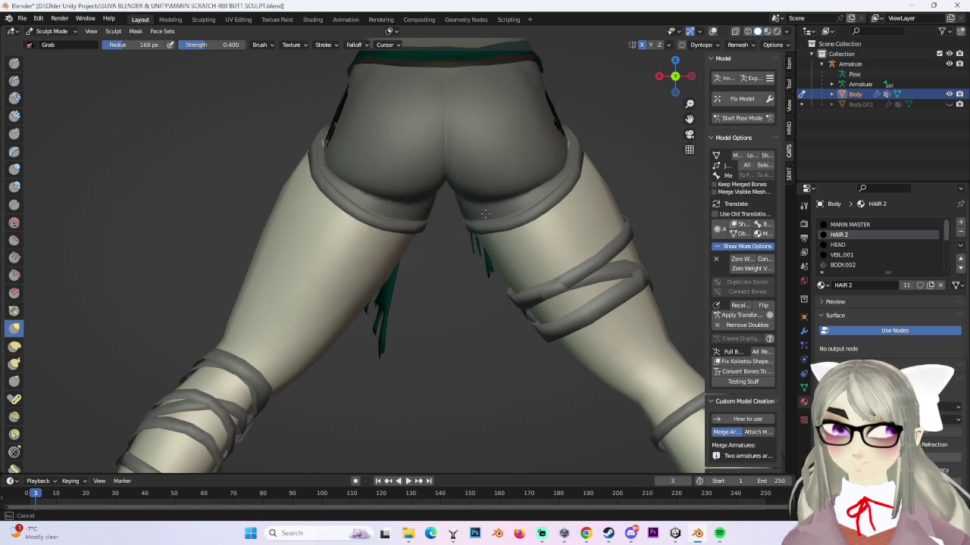
- Pull the buttocks into a rounder shape from a straight rear view
middle_drag(452, 216, 503, 157)
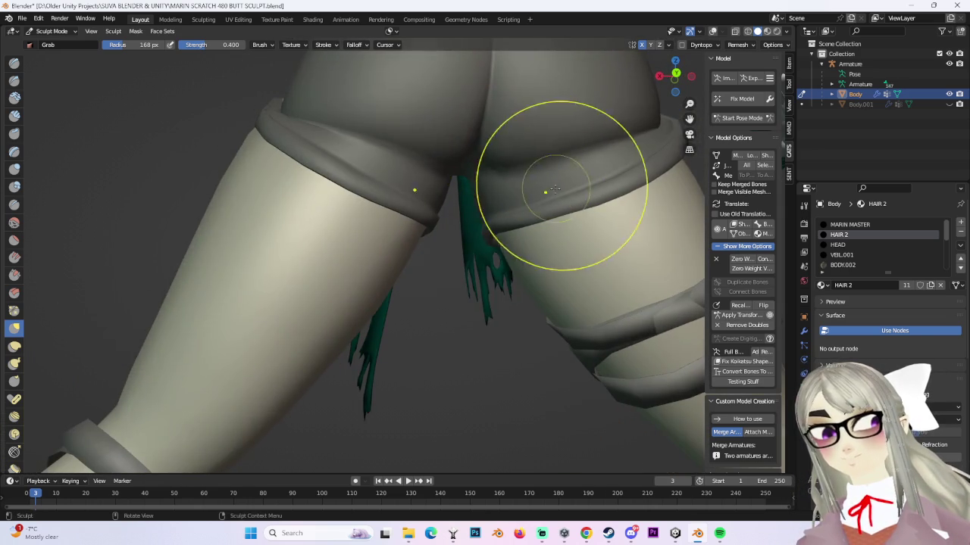
mouse_move(556, 189)
middle_down()
mouse_move(541, 199)
mouse_move(530, 237)
mouse_move(443, 189)
middle_up()
drag(450, 200, 520, 190)
mouse_move(601, 162)
middle_down()
mouse_move(556, 169)
mouse_move(606, 234)
mouse_move(517, 206)
mouse_move(515, 194)
mouse_move(503, 223)
middle_up()
scroll(558, 203, up, 2)
scroll(489, 211, up, 1)
- Inspect the rounded hips from side-rear angles and start Pose Mode for the armature
mouse_move(481, 177)
middle_down()
mouse_move(573, 178)
mouse_move(379, 217)
mouse_move(326, 220)
mouse_move(321, 202)
middle_up()
scroll(567, 173, down, 2)
scroll(541, 129, up, 2)
mouse_move(541, 129)
middle_down()
mouse_move(303, 201)
mouse_move(556, 152)
middle_up()
scroll(300, 184, down, 2)
scroll(578, 98, down, 2)
scroll(539, 216, up, 3)
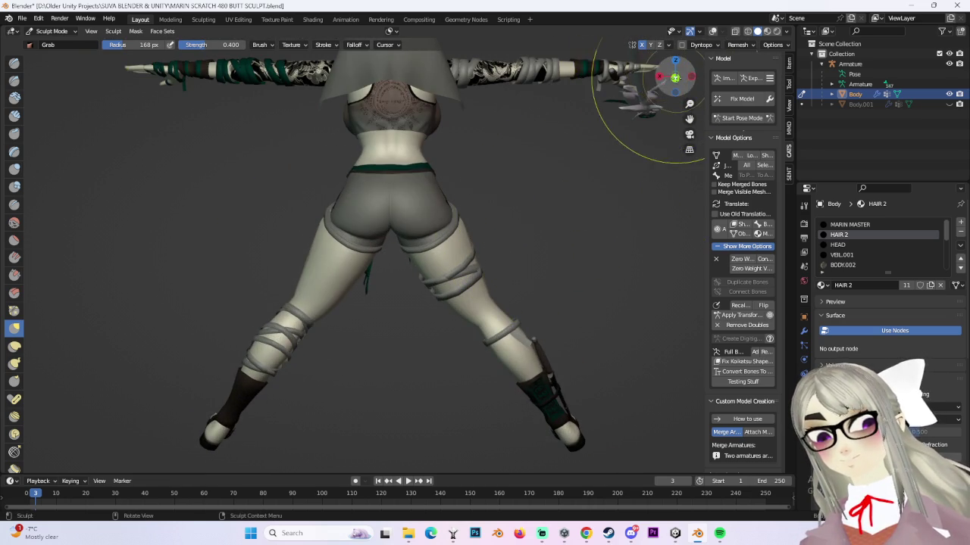
scroll(502, 223, up, 3)
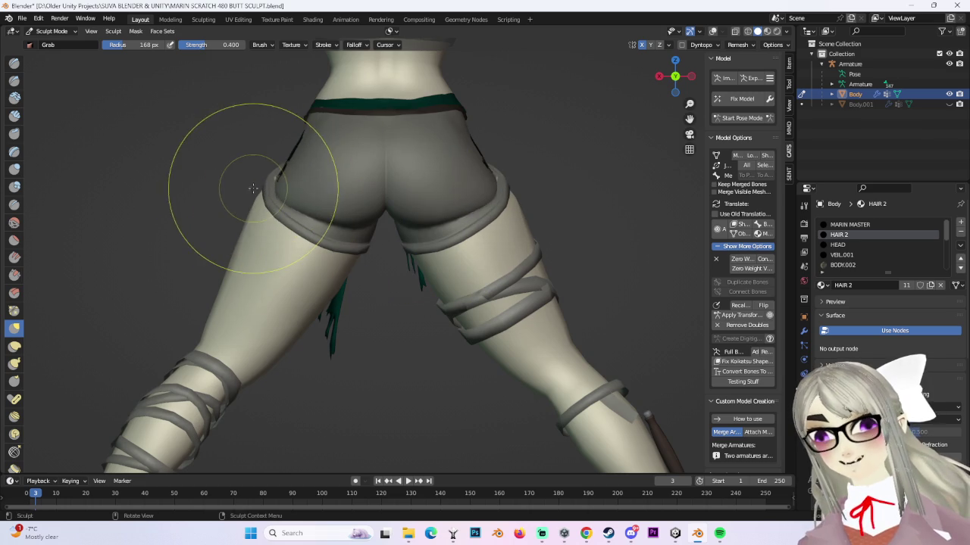
scroll(500, 171, up, 2)
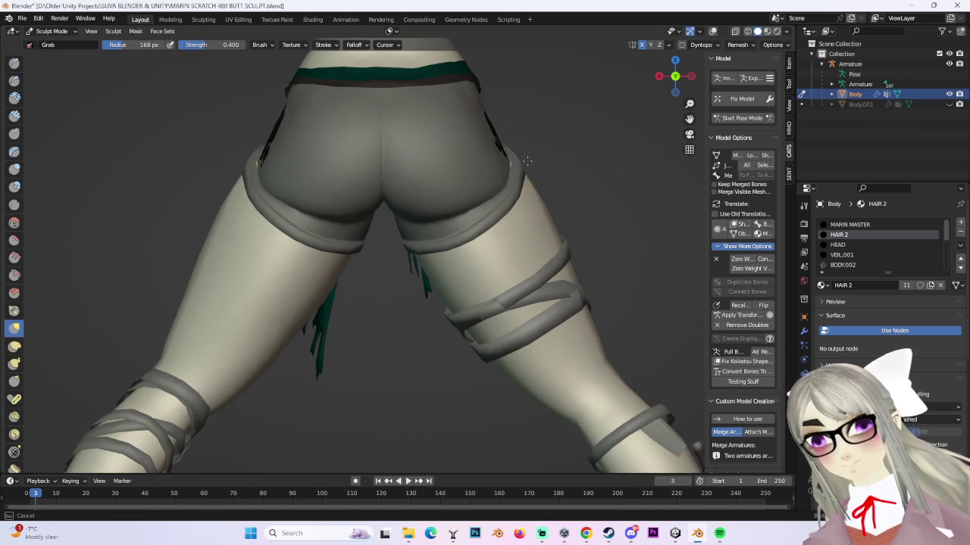
scroll(527, 160, down, 3)
scroll(589, 151, down, 2)
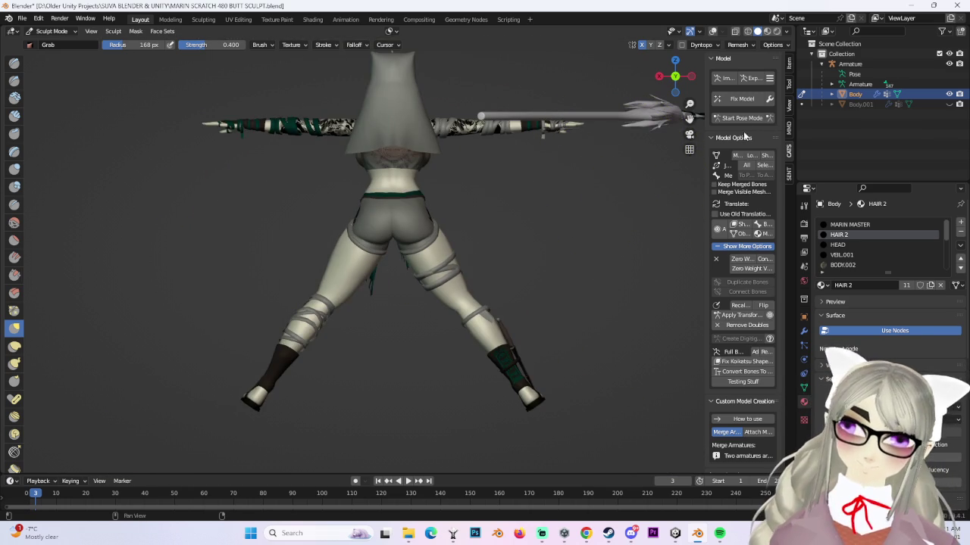
click(742, 118)
scroll(438, 277, up, 3)
scroll(514, 264, up, 2)
- Orbit and zoom around the hips, then snap to a front view of the character
mouse_move(514, 263)
middle_down()
mouse_move(581, 252)
mouse_move(522, 240)
middle_up()
scroll(522, 240, down, 3)
scroll(564, 245, up, 2)
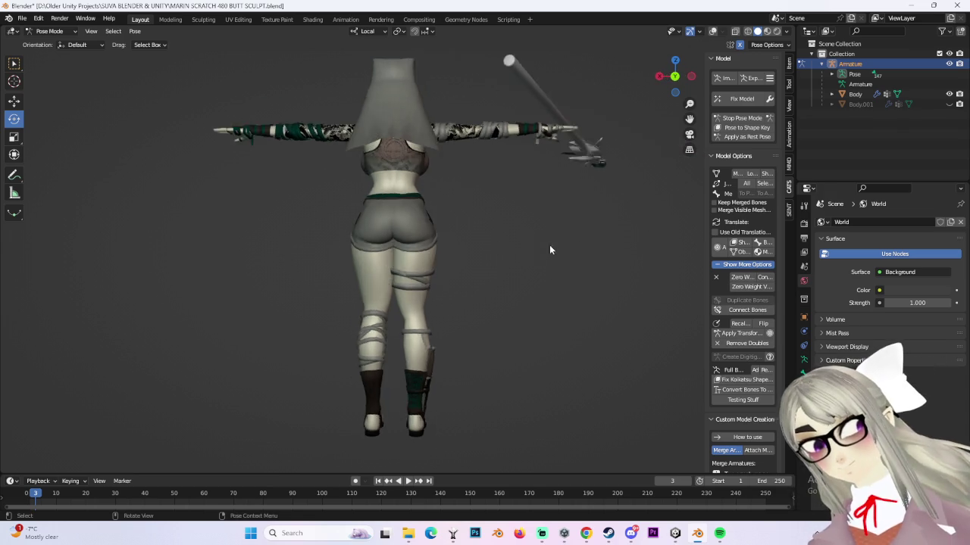
scroll(539, 231, up, 3)
scroll(517, 219, up, 2)
click(675, 77)
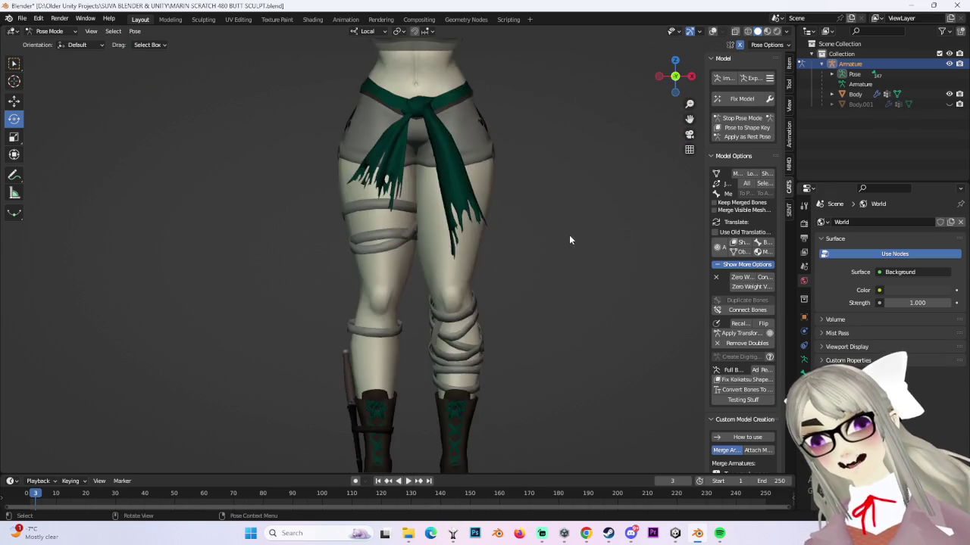
scroll(568, 235, down, 4)
scroll(528, 253, up, 1)
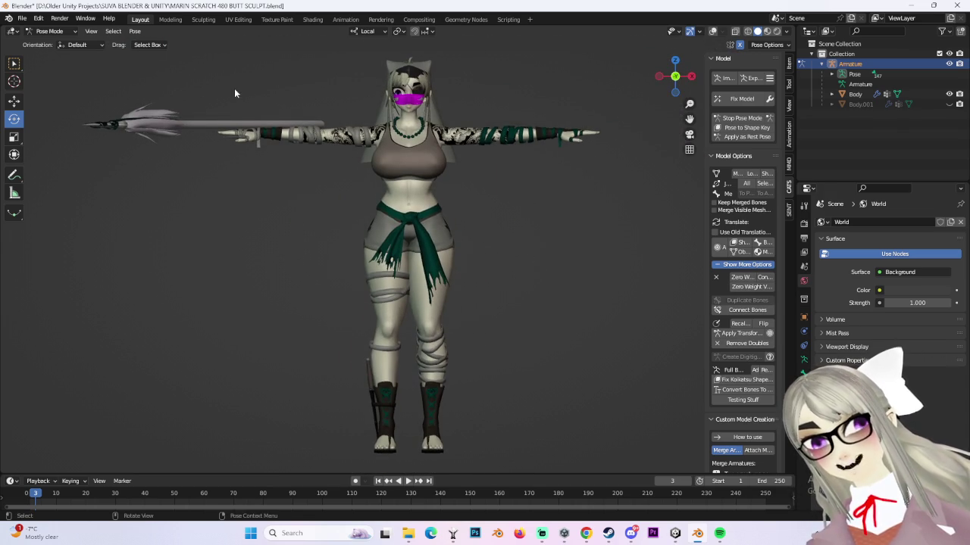
scroll(115, 63, up, 3)
- Switch to Object Mode, then put the armature back into Pose Mode
click(51, 31)
click(49, 38)
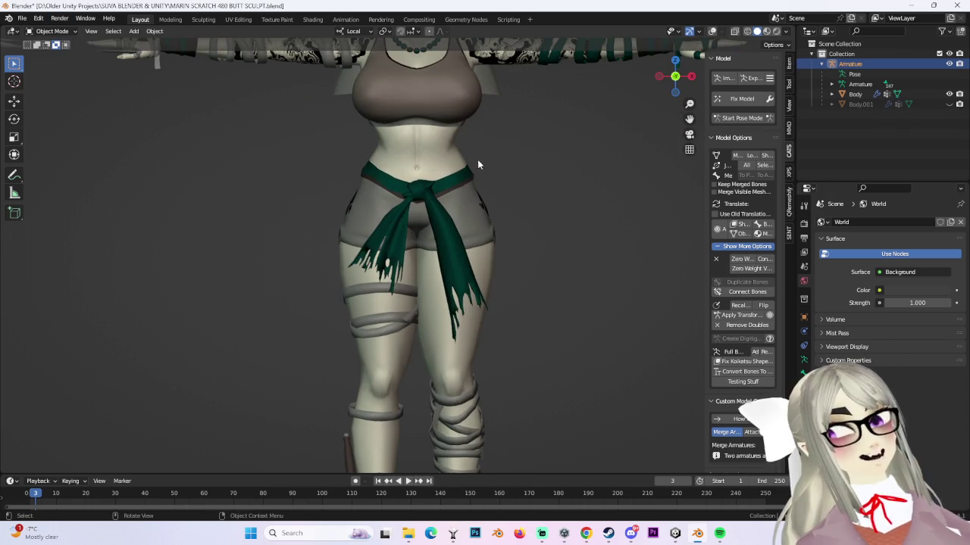
click(742, 118)
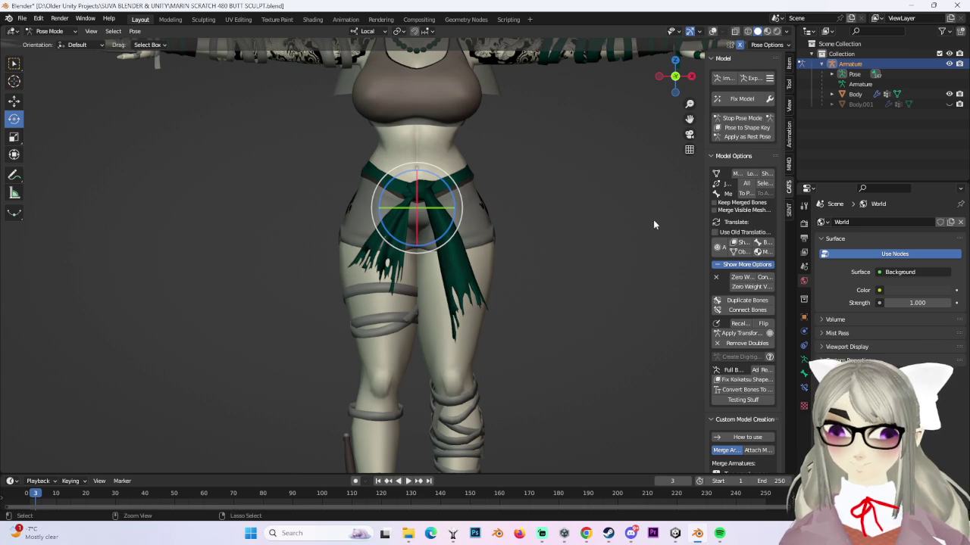
- Select the hip bone and view it from straight behind
mouse_move(527, 222)
middle_down()
mouse_move(479, 256)
mouse_move(513, 249)
mouse_move(500, 245)
middle_up()
click(479, 256)
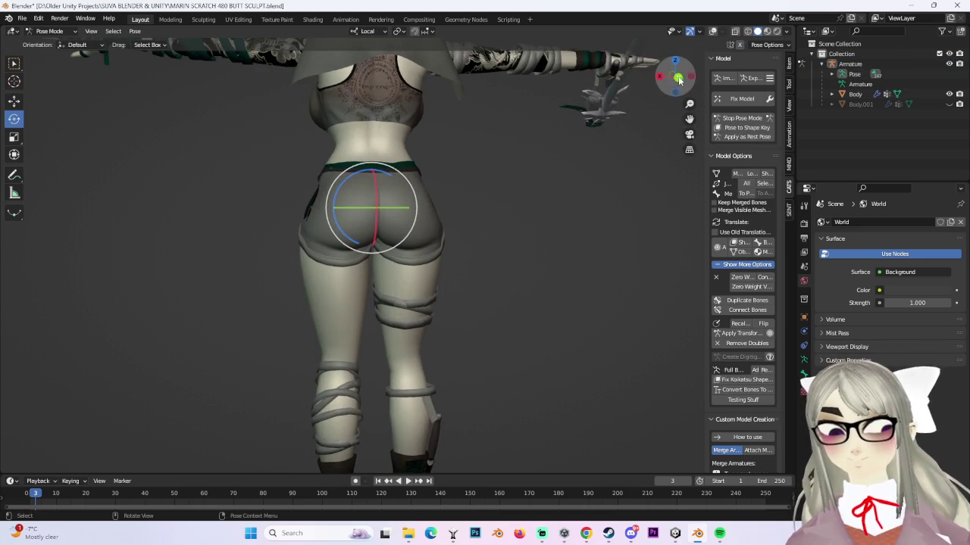
click(678, 79)
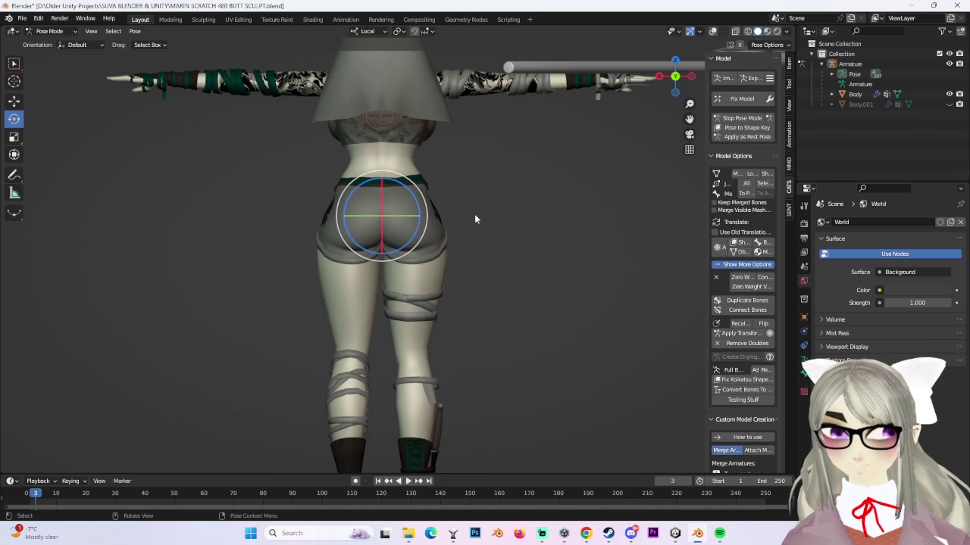
key(ctrl+KP_3)
- Compare exact side and front views of the whole character
shift+click(436, 214)
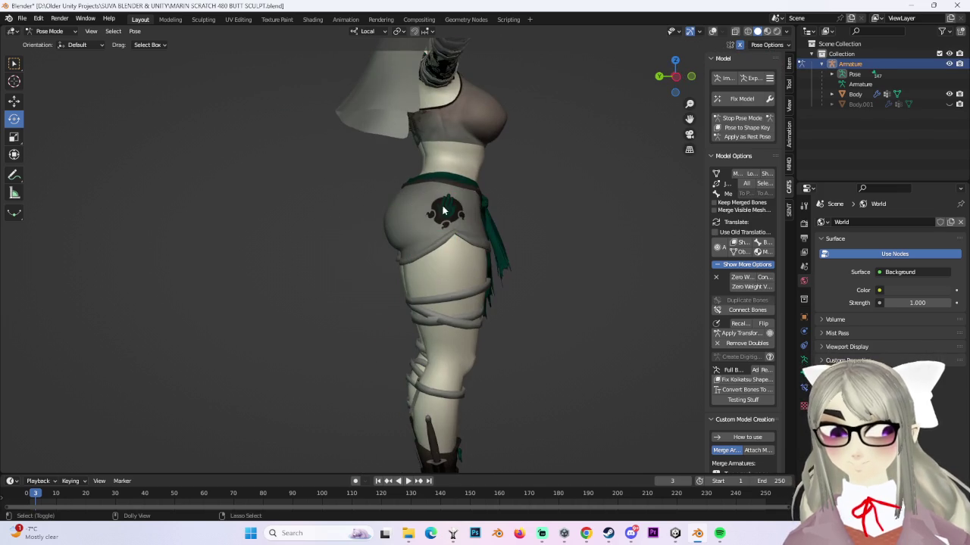
click(674, 78)
middle_drag(621, 250, 420, 259)
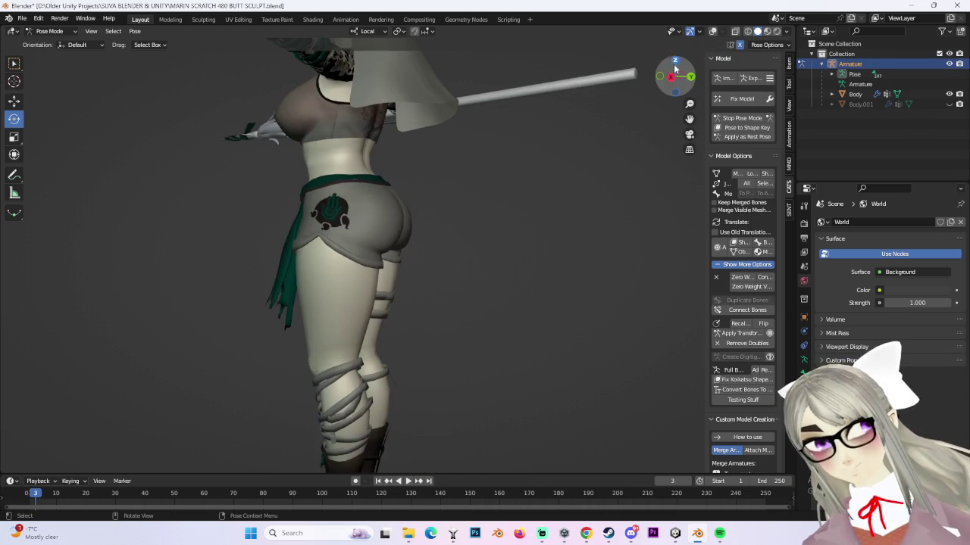
click(670, 77)
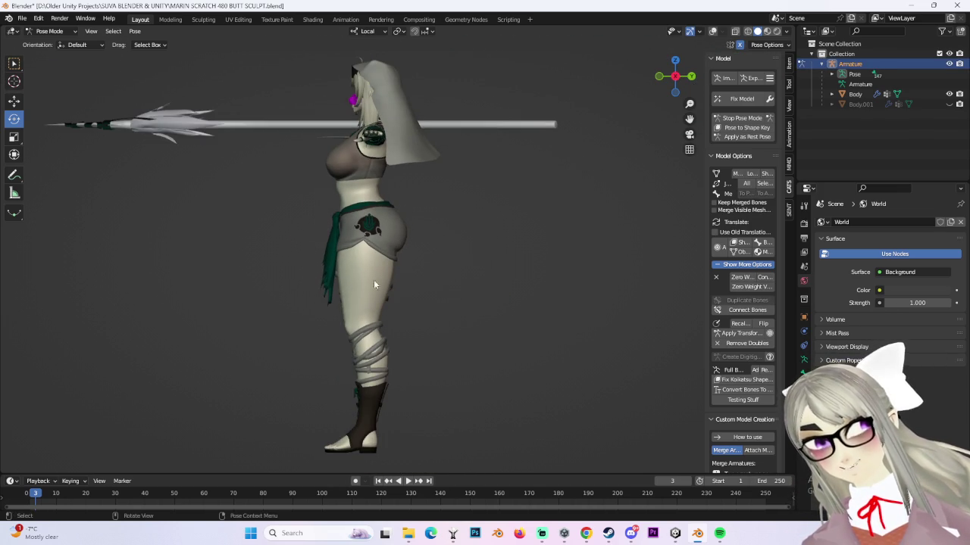
scroll(345, 284, up, 4)
middle_drag(496, 290, 558, 292)
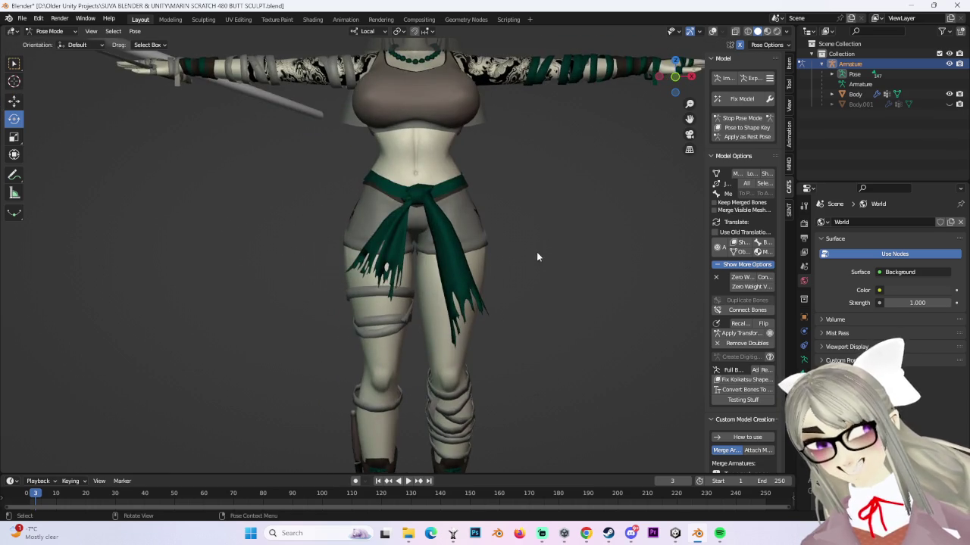
middle_drag(537, 258, 549, 253)
click(673, 78)
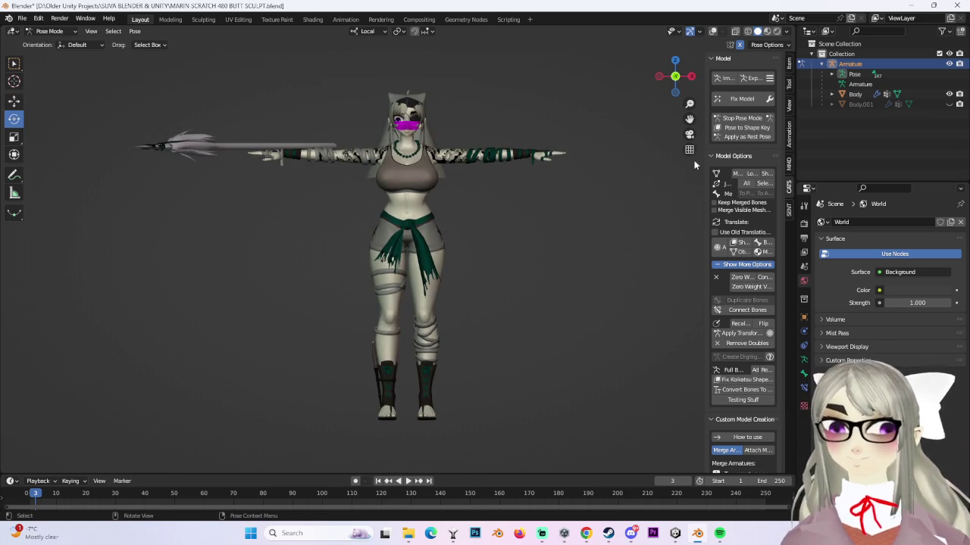
click(659, 77)
scroll(590, 254, up, 2)
scroll(583, 280, up, 2)
scroll(530, 281, up, 2)
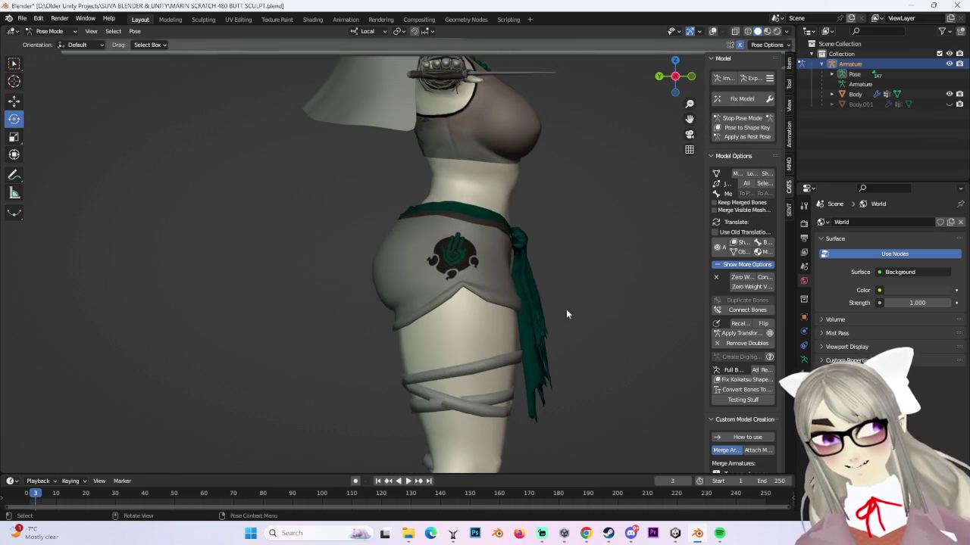
mouse_move(623, 237)
middle_down()
mouse_move(659, 276)
mouse_move(576, 247)
middle_up()
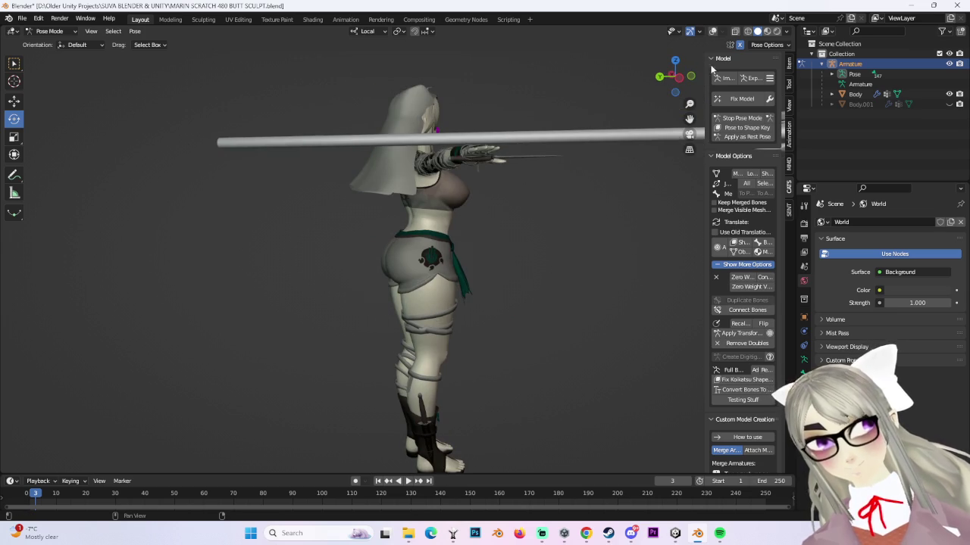
click(678, 78)
- Make Body.001 visible again in the outliner and inspect the body from front and side
click(948, 104)
mouse_move(807, 126)
middle_down()
mouse_move(552, 184)
mouse_move(553, 206)
mouse_move(586, 217)
mouse_move(515, 212)
mouse_move(502, 147)
mouse_move(495, 180)
mouse_move(550, 217)
mouse_move(592, 223)
middle_up()
scroll(592, 222, up, 3)
scroll(438, 293, up, 1)
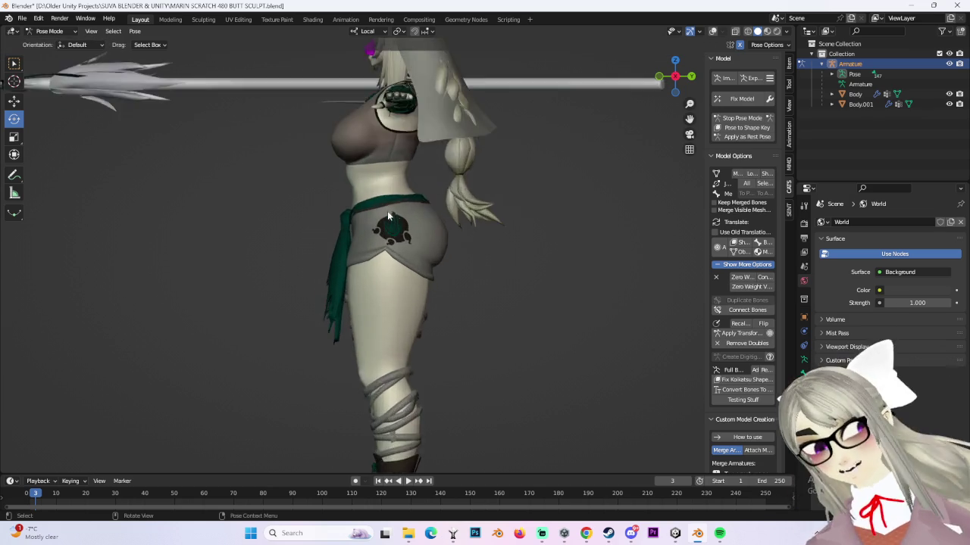
scroll(431, 208, up, 2)
scroll(432, 212, down, 2)
mouse_move(432, 212)
middle_down()
mouse_move(529, 257)
mouse_move(521, 254)
middle_up()
scroll(521, 255, up, 3)
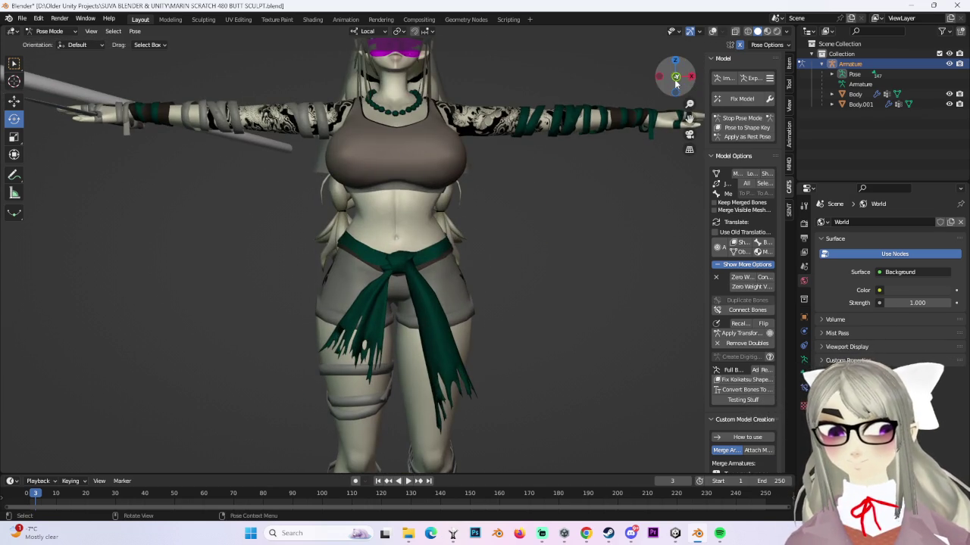
click(676, 79)
mouse_move(543, 285)
middle_down()
mouse_move(589, 266)
mouse_move(716, 9)
middle_up()
mouse_move(494, 258)
middle_down()
mouse_move(542, 228)
mouse_move(585, 222)
middle_up()
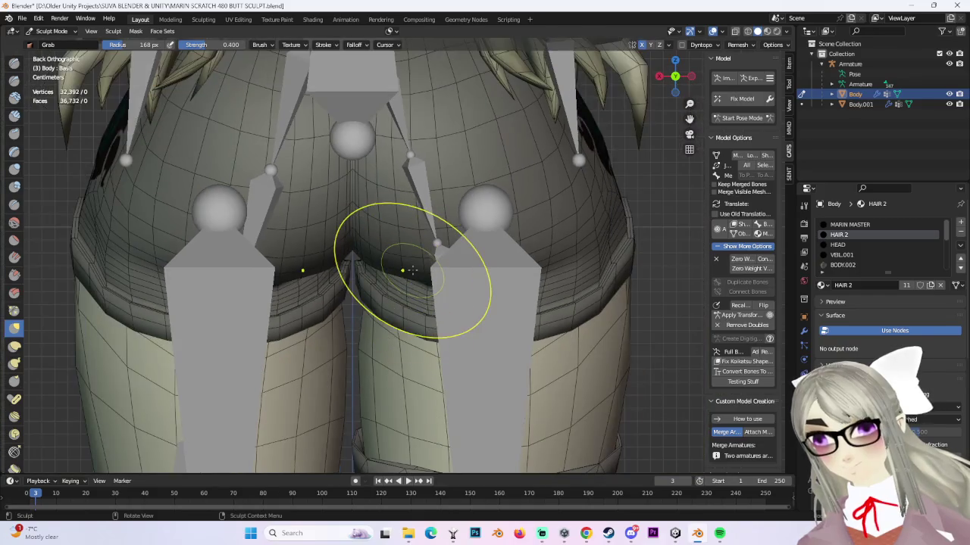
- Hide the armature bones and zoom in on the buttocks
scroll(412, 270, down, 3)
scroll(498, 227, down, 1)
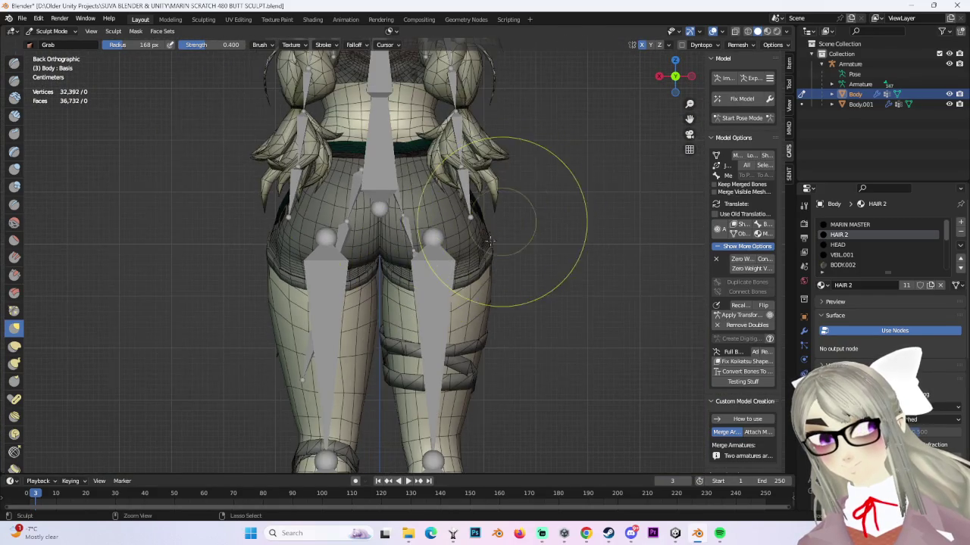
scroll(454, 265, up, 1)
click(948, 64)
scroll(485, 240, up, 3)
scroll(455, 246, up, 1)
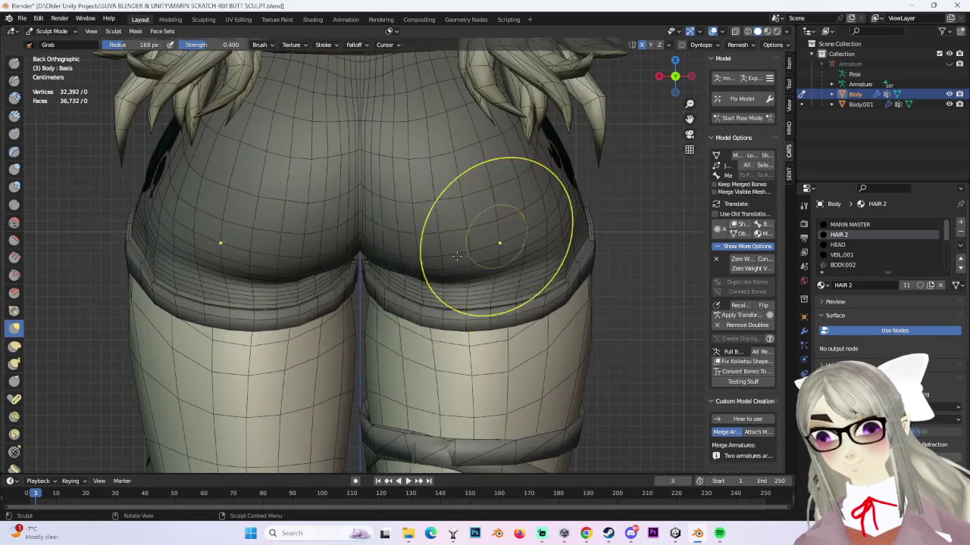
scroll(356, 259, up, 1)
scroll(497, 281, down, 1)
scroll(487, 255, down, 2)
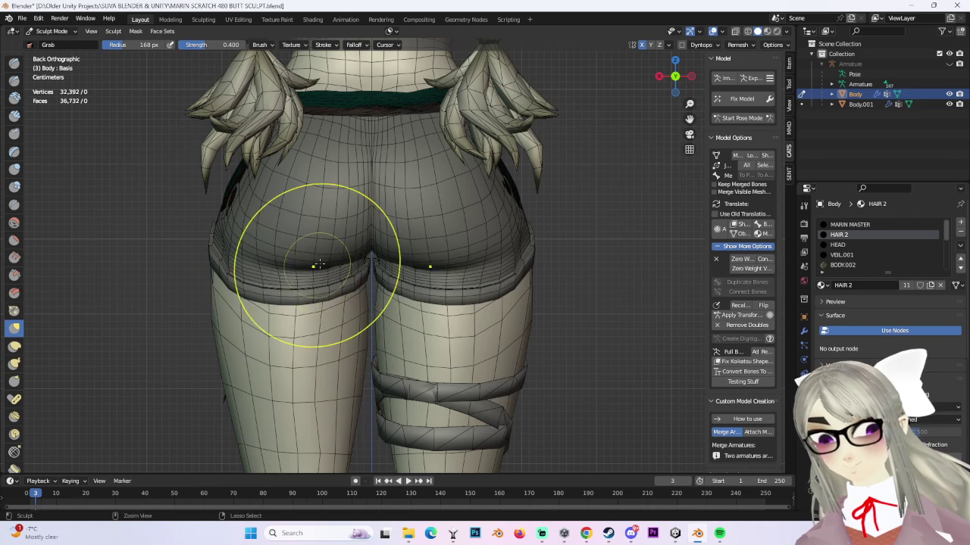
scroll(316, 265, up, 2)
scroll(705, 142, down, 2)
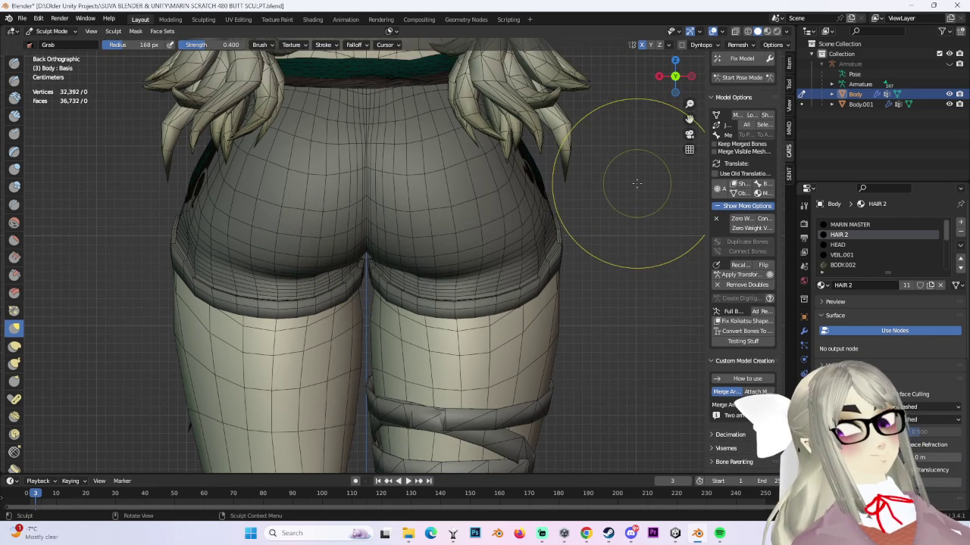
scroll(636, 183, down, 3)
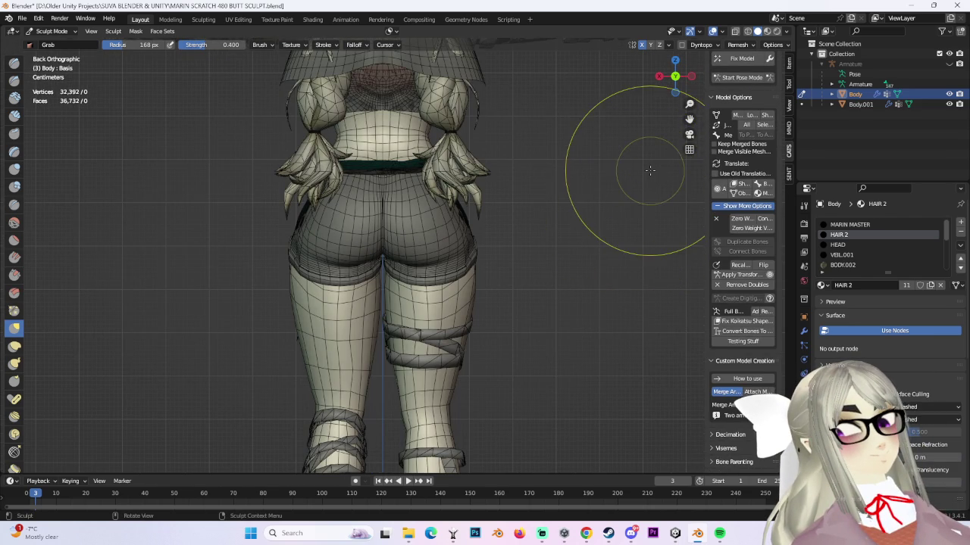
scroll(470, 265, up, 5)
- Grab-drag the right buttock to reshape it, mirrored across X
mouse_move(447, 282)
mouse_down()
mouse_move(548, 217)
mouse_move(442, 270)
mouse_up()
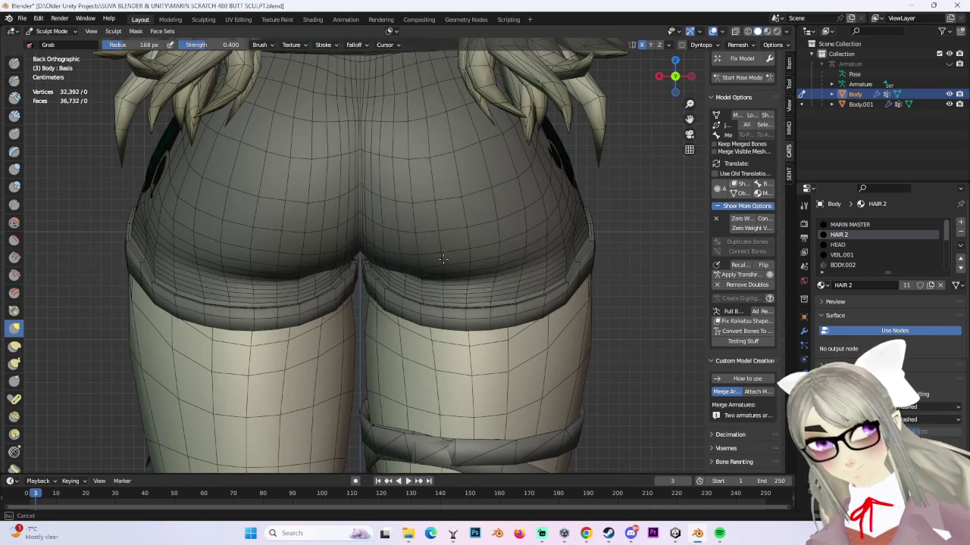
scroll(443, 259, down, 3)
mouse_move(508, 205)
middle_down()
mouse_move(386, 255)
mouse_move(494, 163)
mouse_move(741, 33)
middle_up()
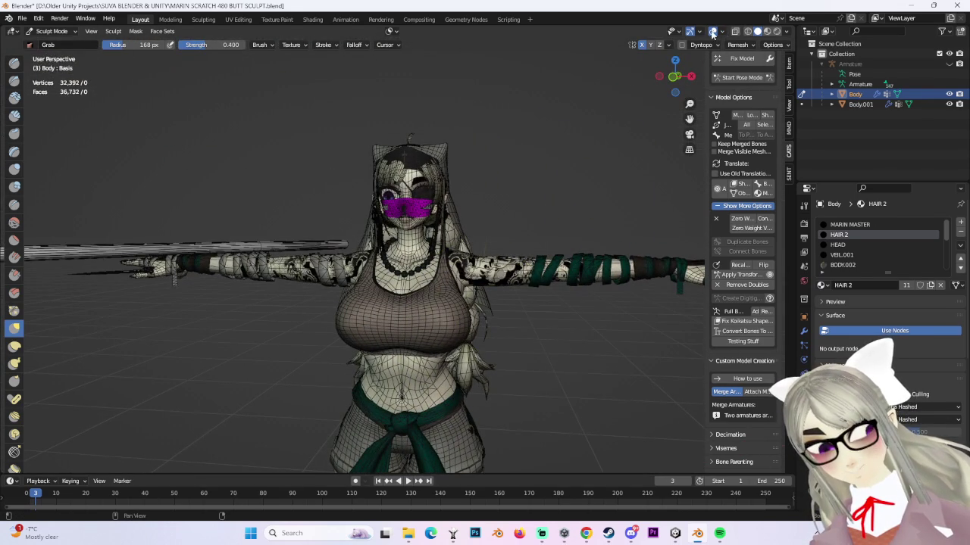
- Turn off viewport overlays and orbit in close on the hip and skirt
click(712, 33)
middle_drag(541, 210, 567, 140)
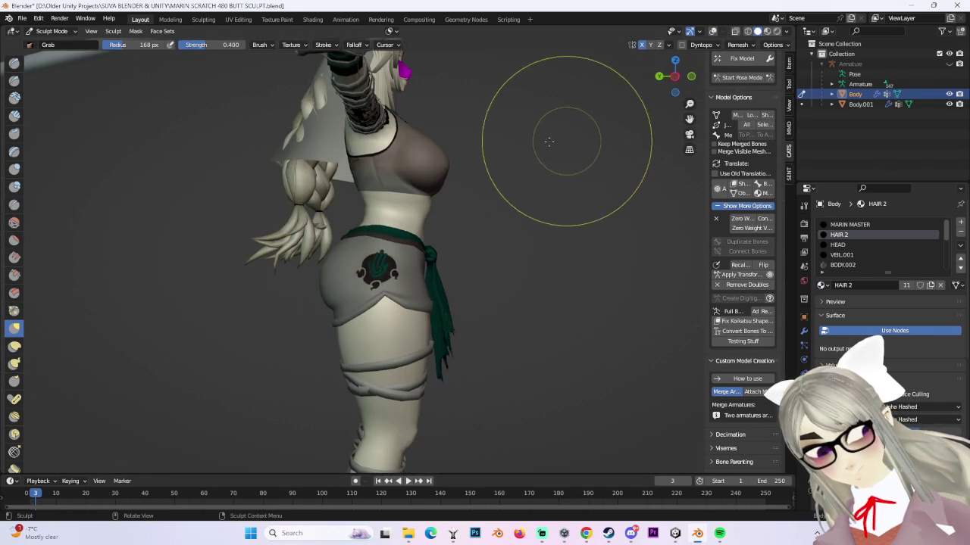
drag(686, 76, 509, 227)
mouse_move(508, 227)
middle_down()
mouse_move(552, 216)
mouse_move(409, 219)
mouse_move(487, 206)
mouse_move(401, 231)
middle_up()
mouse_move(473, 216)
middle_down()
mouse_move(411, 227)
mouse_move(393, 187)
middle_up()
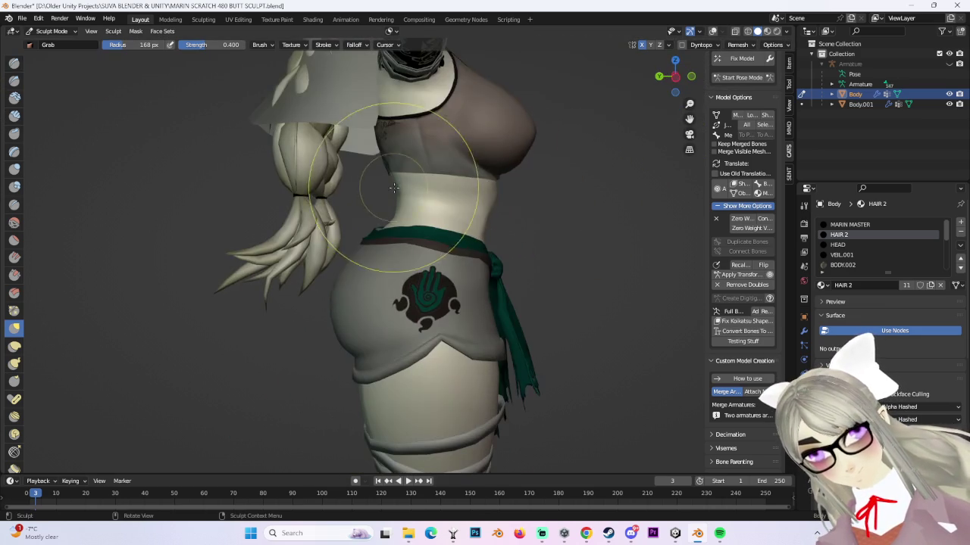
drag(674, 76, 440, 207)
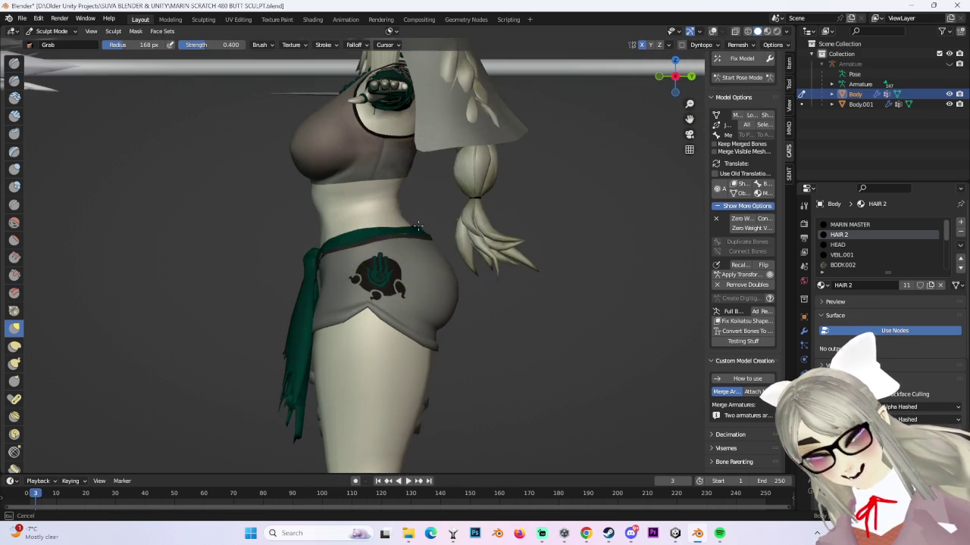
middle_drag(425, 221, 428, 227)
mouse_move(515, 184)
ctrl+middle_down()
mouse_move(458, 232)
mouse_move(509, 216)
mouse_move(578, 273)
ctrl+middle_up()
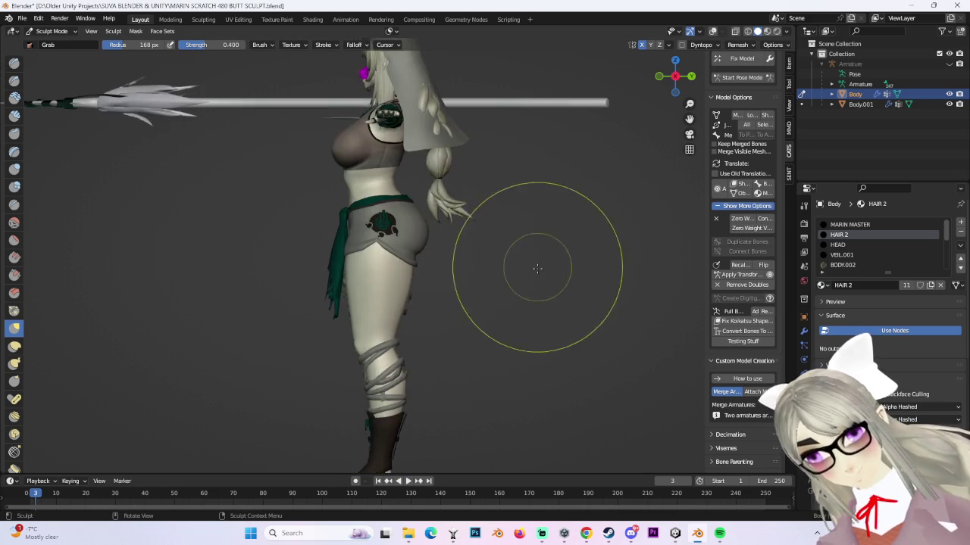
mouse_move(480, 260)
middle_down()
mouse_move(489, 225)
mouse_move(455, 242)
middle_up()
scroll(427, 267, up, 4)
scroll(428, 266, up, 4)
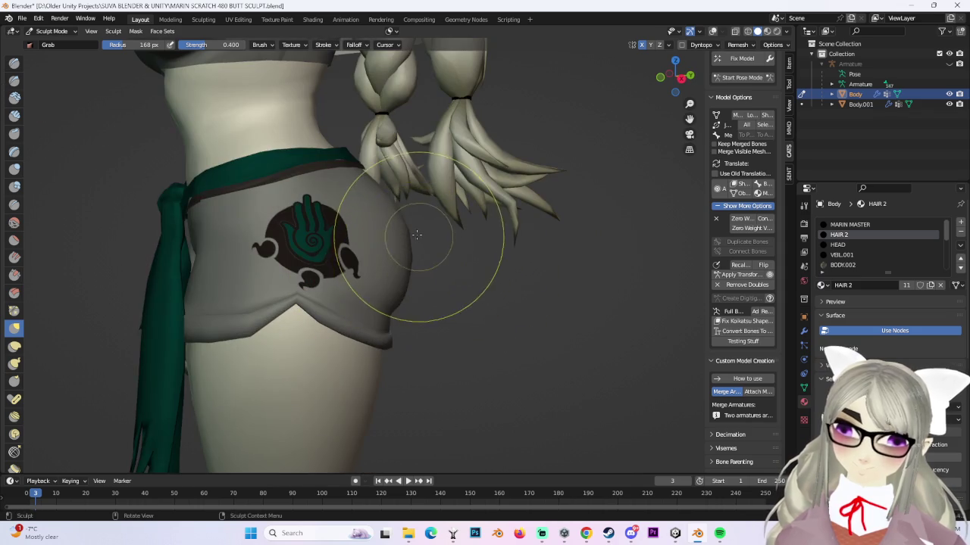
mouse_move(394, 220)
middle_down()
mouse_move(419, 221)
mouse_move(390, 213)
middle_up()
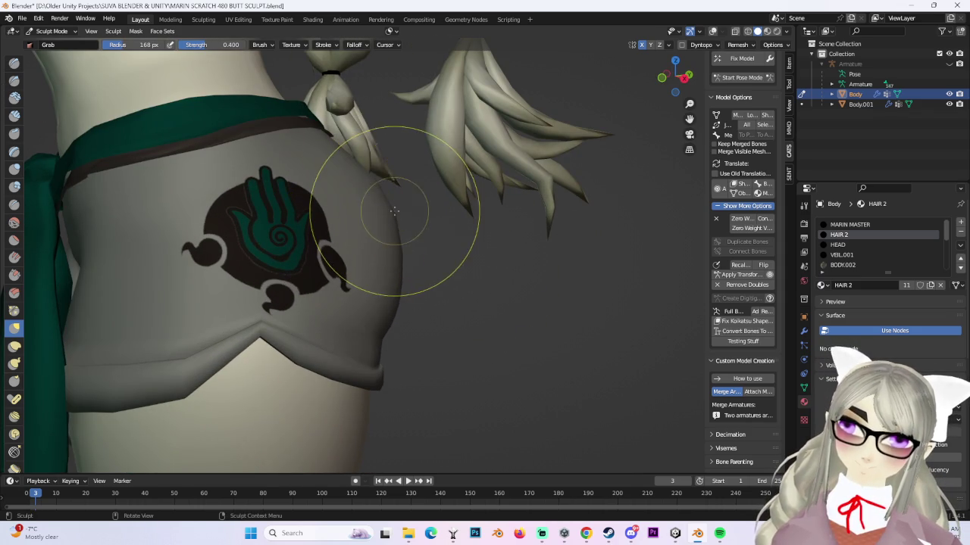
- Inspect the hips from rear, three-quarter and orthographic right side views
scroll(374, 189, down, 5)
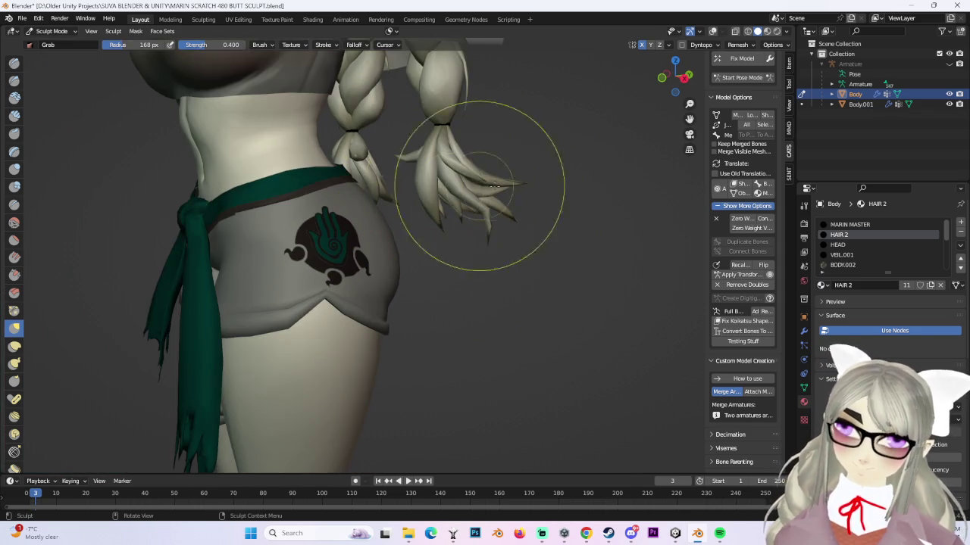
mouse_move(563, 210)
middle_down()
mouse_move(433, 216)
mouse_move(437, 191)
mouse_move(393, 198)
mouse_move(669, 166)
mouse_move(628, 217)
mouse_move(576, 174)
mouse_move(497, 257)
mouse_move(342, 260)
mouse_move(422, 238)
mouse_move(465, 250)
mouse_move(468, 220)
middle_up()
scroll(433, 216, up, 3)
scroll(433, 214, up, 2)
scroll(681, 182, down, 3)
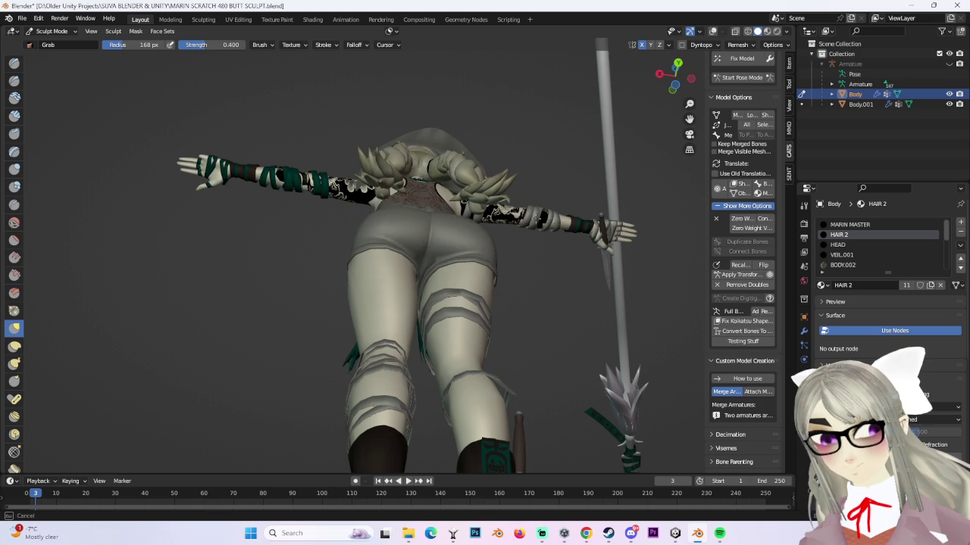
mouse_move(517, 227)
middle_down()
mouse_move(460, 256)
mouse_move(444, 281)
mouse_move(465, 237)
mouse_move(463, 212)
mouse_move(497, 255)
mouse_move(370, 221)
mouse_move(395, 205)
mouse_move(491, 222)
middle_up()
click(670, 78)
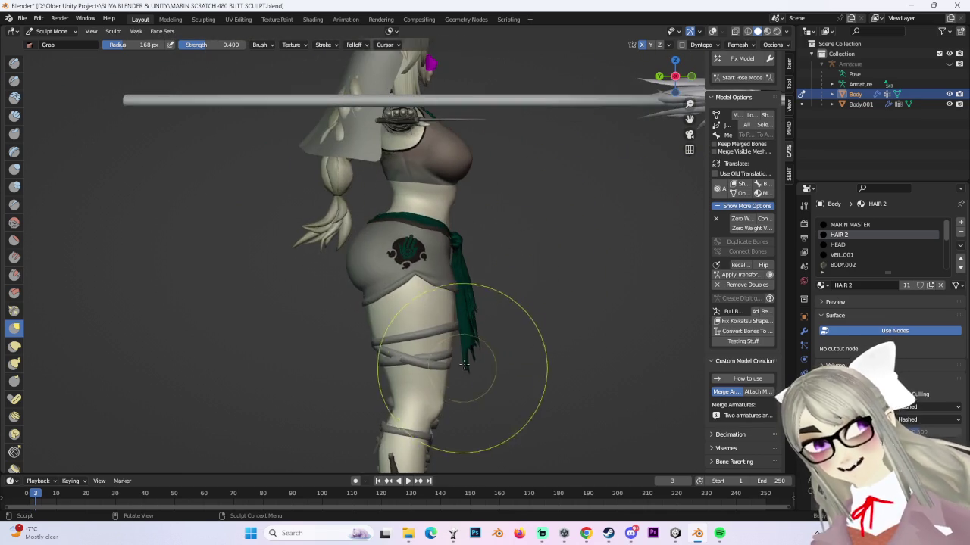
mouse_move(516, 291)
middle_down()
mouse_move(504, 275)
mouse_move(606, 277)
mouse_move(472, 285)
mouse_move(497, 240)
mouse_move(492, 250)
mouse_move(486, 235)
middle_up()
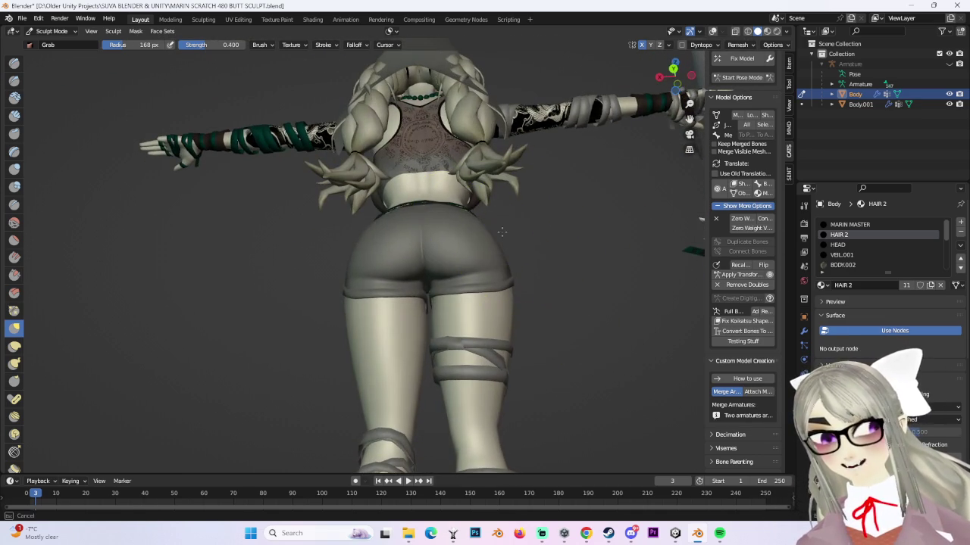
mouse_move(475, 202)
middle_down()
mouse_move(502, 284)
mouse_move(353, 237)
mouse_move(363, 249)
middle_up()
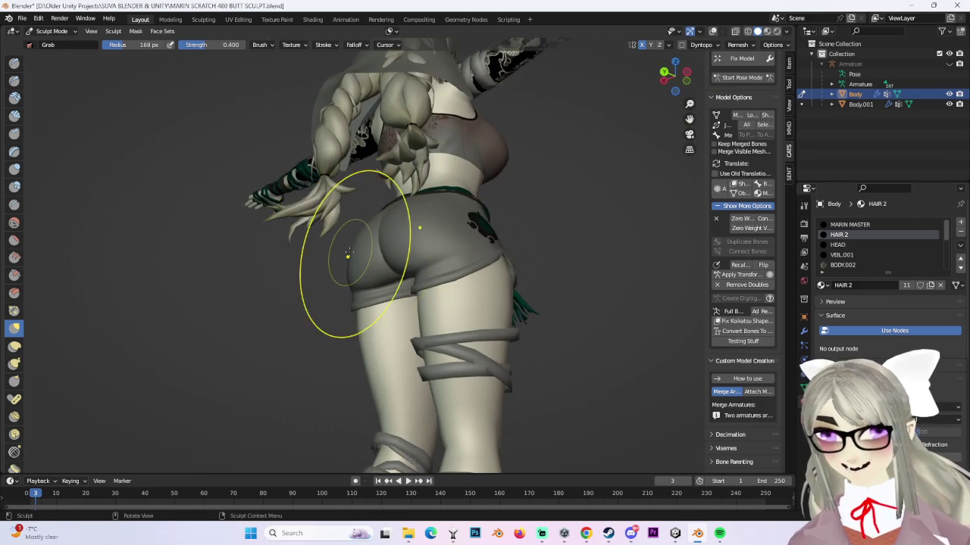
scroll(345, 255, up, 1)
scroll(322, 258, up, 1)
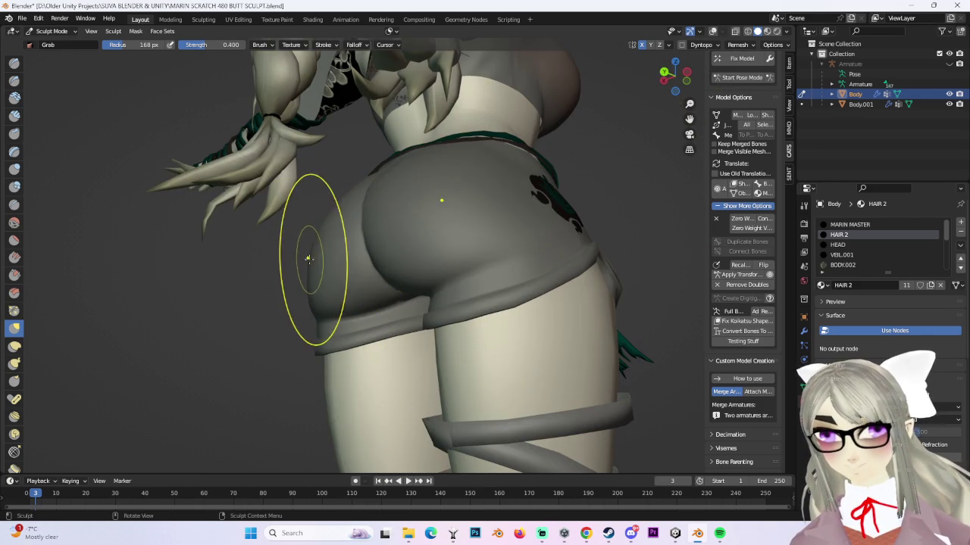
scroll(284, 257, down, 1)
scroll(346, 270, down, 1)
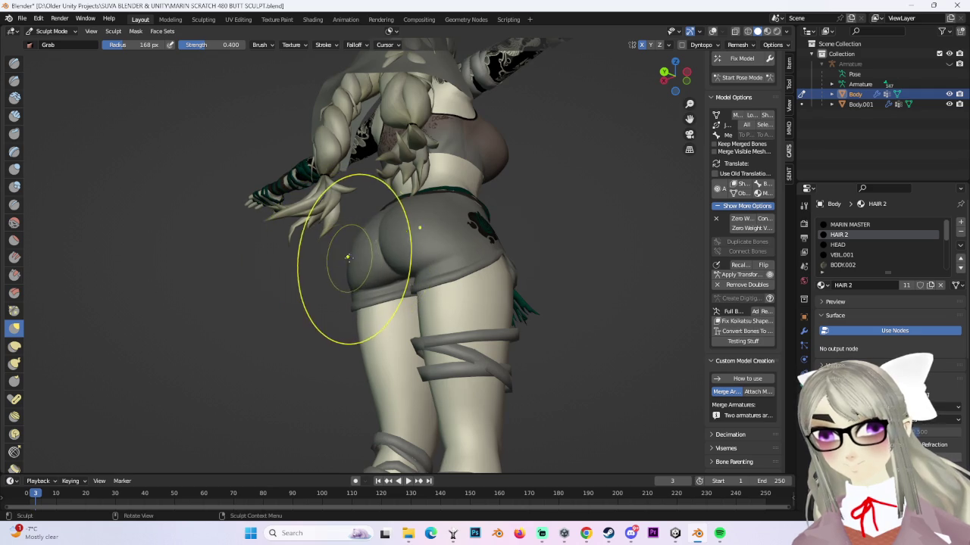
middle_drag(422, 238, 322, 262)
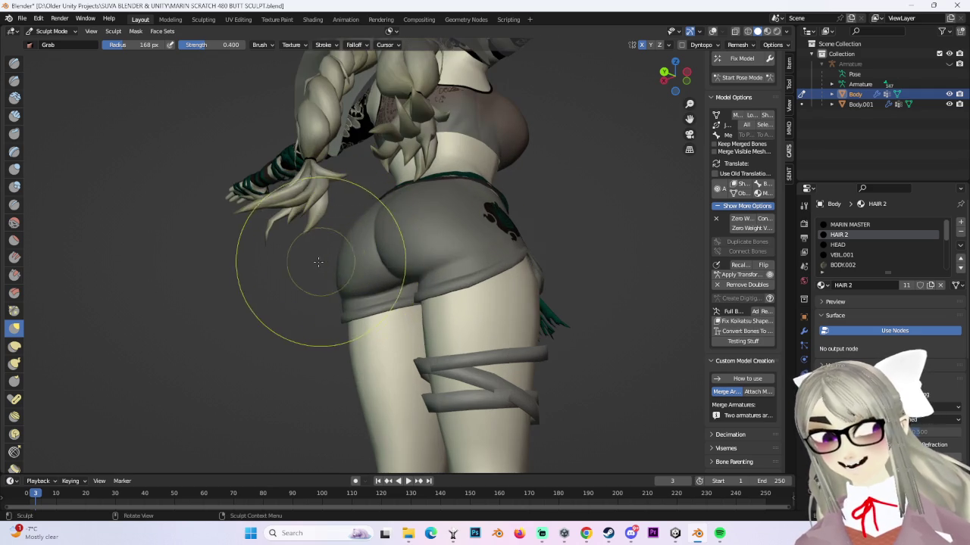
mouse_move(316, 260)
middle_down()
mouse_move(530, 249)
mouse_move(351, 205)
middle_up()
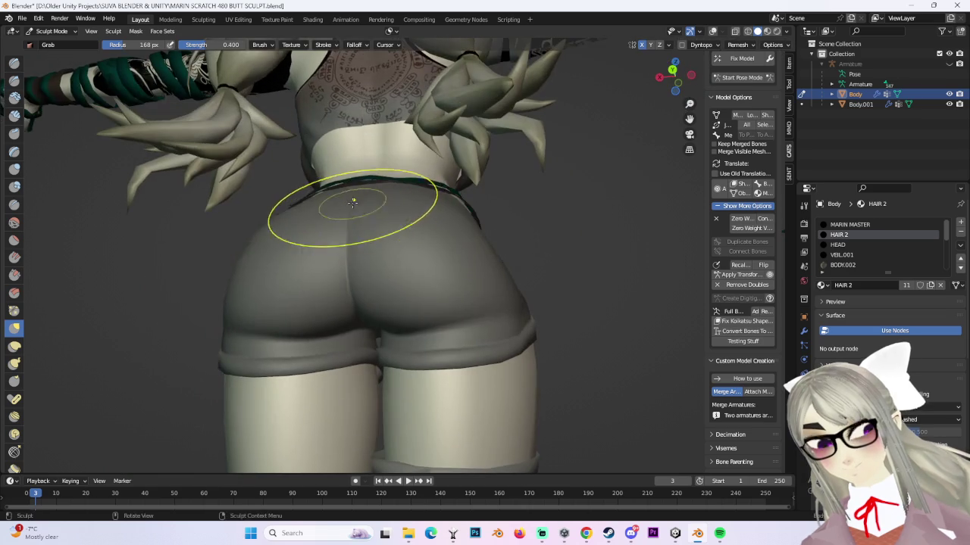
mouse_move(463, 210)
middle_down()
mouse_move(443, 228)
mouse_move(357, 201)
mouse_move(356, 186)
mouse_move(358, 195)
mouse_move(564, 262)
middle_up()
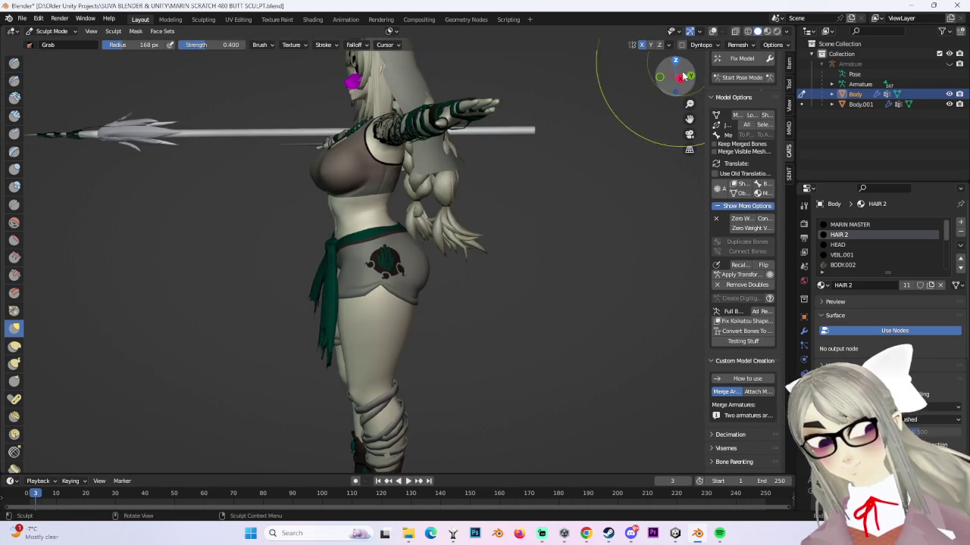
click(685, 82)
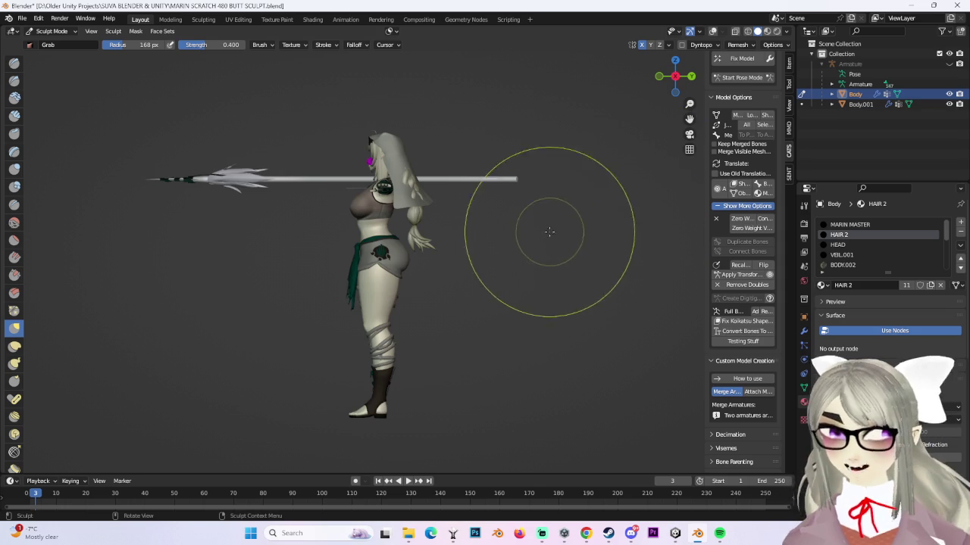
- Orbit low behind the hips and snap to an exact back view
scroll(435, 228, up, 3)
mouse_move(579, 266)
middle_down()
mouse_move(535, 247)
mouse_move(558, 238)
mouse_move(523, 224)
mouse_move(498, 271)
mouse_move(502, 309)
middle_up()
scroll(502, 309, up, 2)
scroll(382, 333, up, 1)
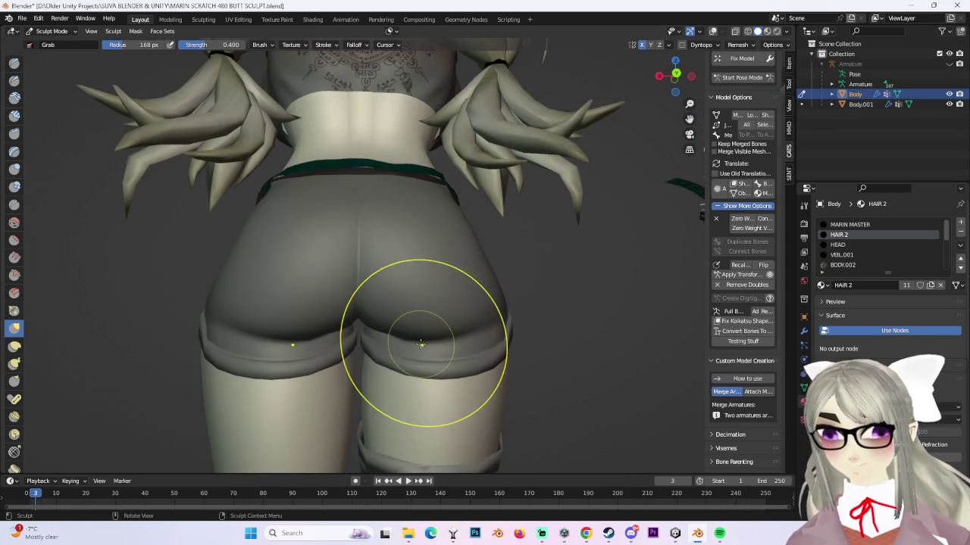
middle_drag(553, 205, 447, 203)
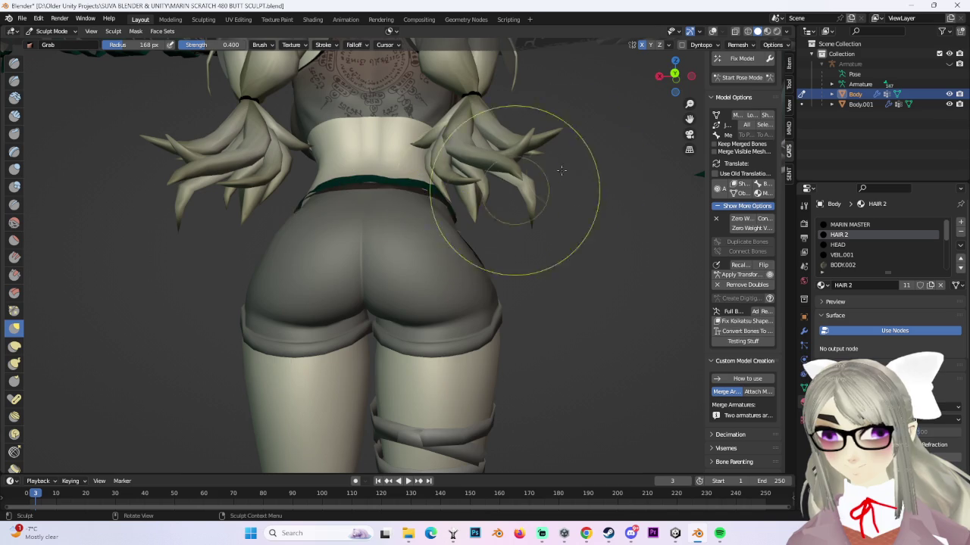
click(673, 74)
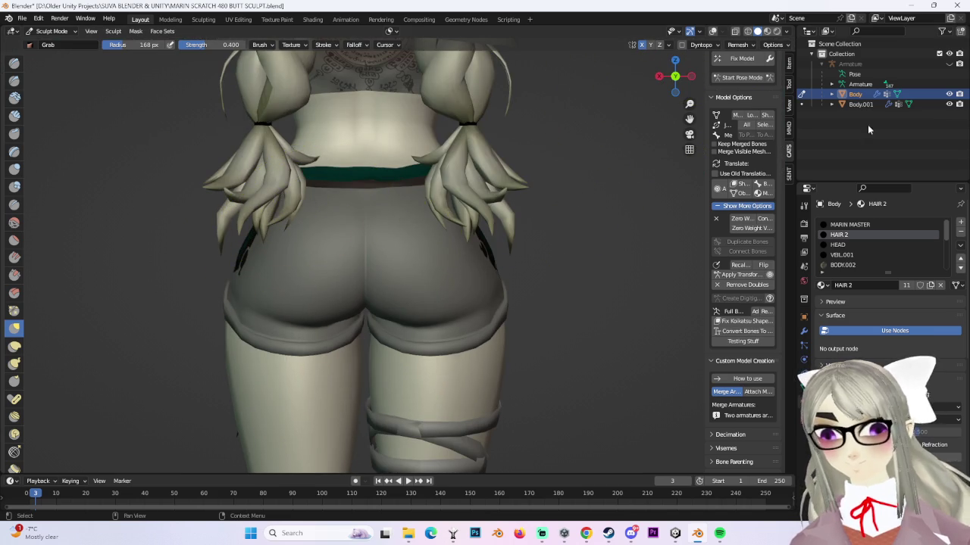
- Hide Body.001 and Grab-drag the waist side to reshape both sides symmetrically
click(949, 104)
drag(488, 160, 485, 155)
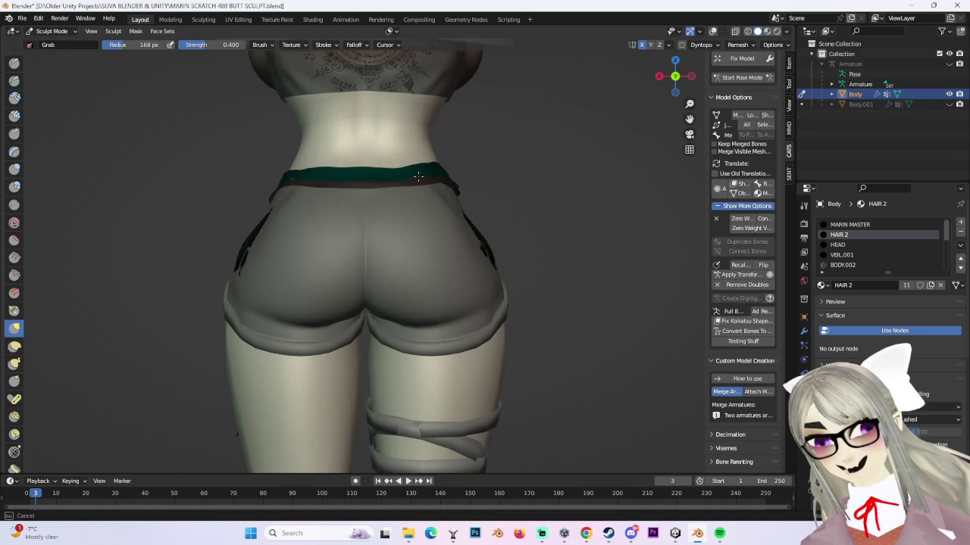
scroll(484, 156, up, 3)
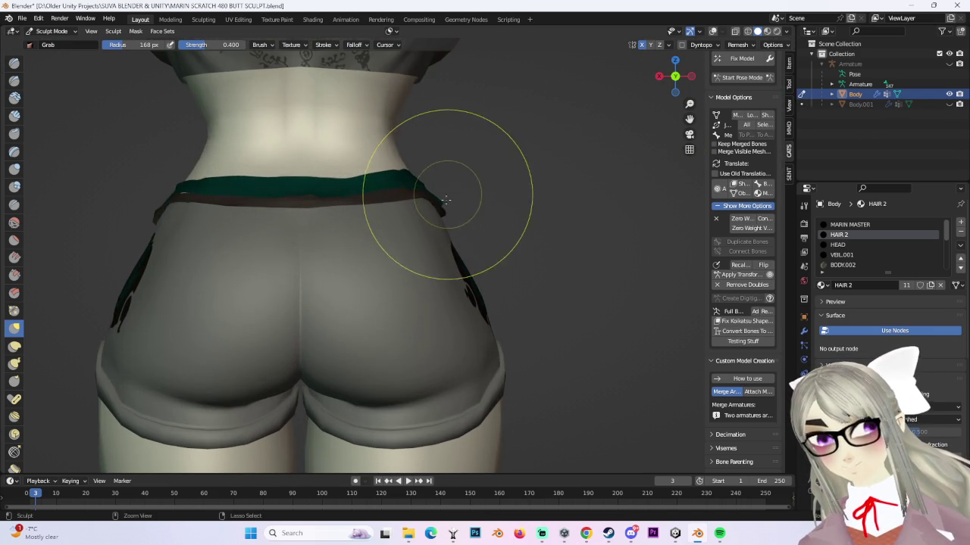
scroll(427, 194, down, 3)
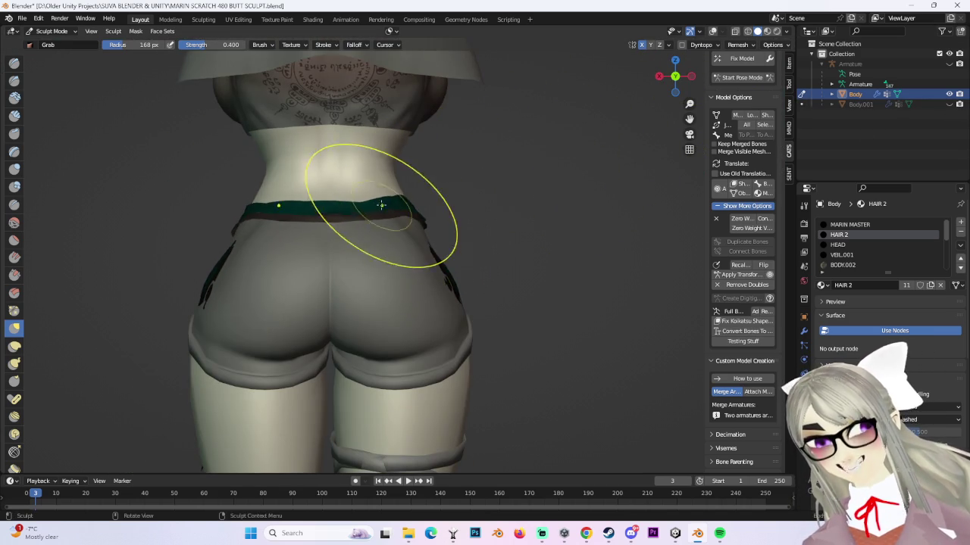
scroll(411, 218, up, 2)
scroll(411, 217, up, 1)
scroll(411, 217, up, 1)
- Reframe the view so the hips face the camera, then swing toward a side view
middle_drag(411, 218, 443, 201)
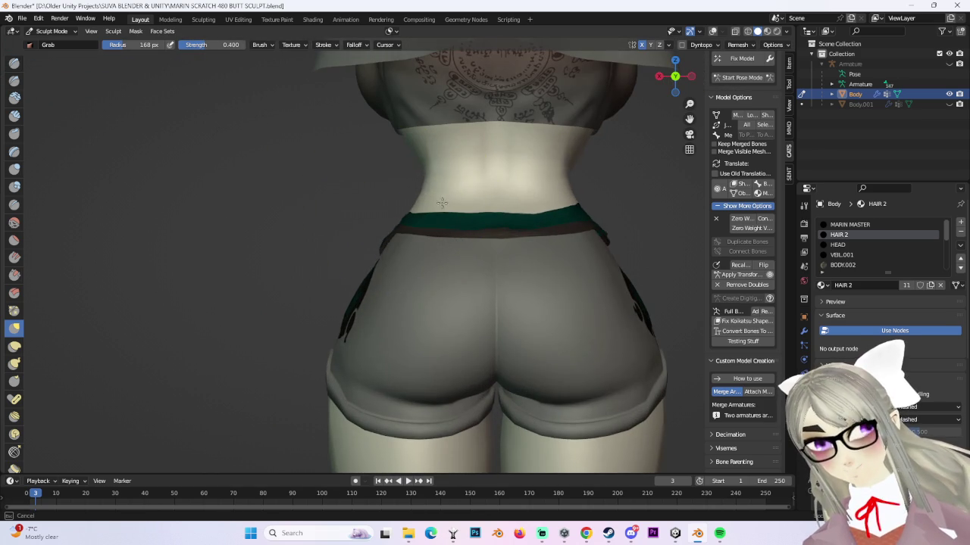
scroll(694, 77, down, 2)
scroll(628, 227, down, 1)
scroll(487, 205, up, 2)
scroll(385, 229, up, 1)
middle_drag(385, 229, 420, 222)
drag(674, 79, 662, 79)
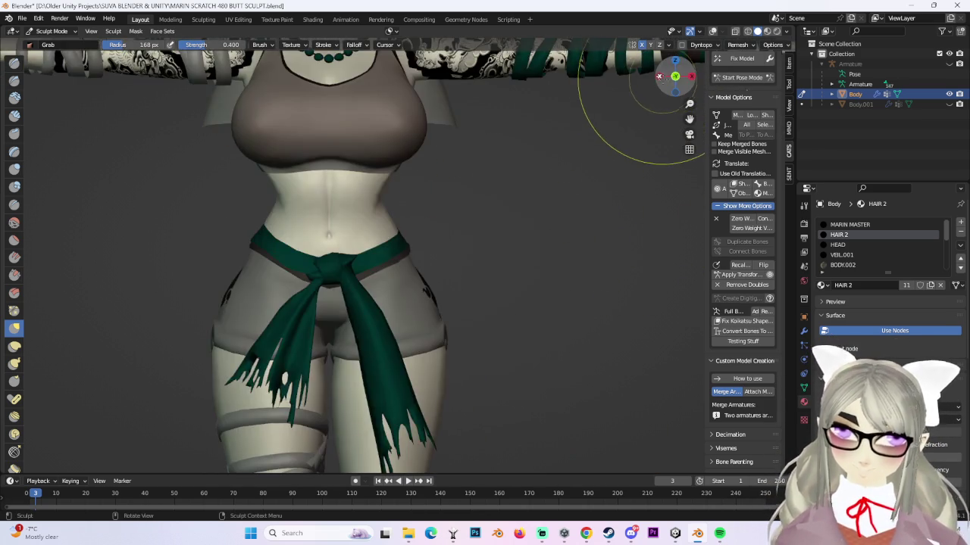
click(688, 70)
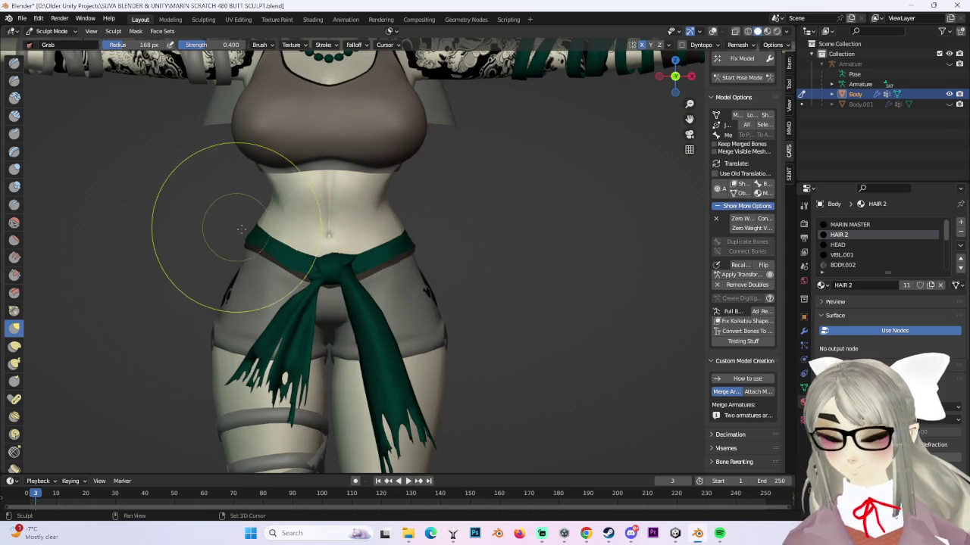
scroll(317, 233, up, 2)
scroll(346, 281, up, 1)
scroll(292, 249, up, 2)
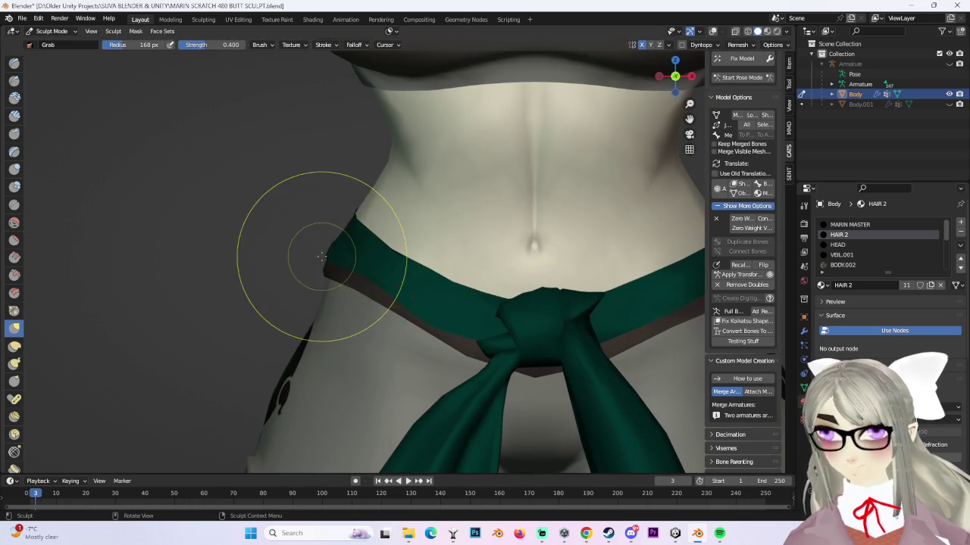
scroll(337, 261, down, 2)
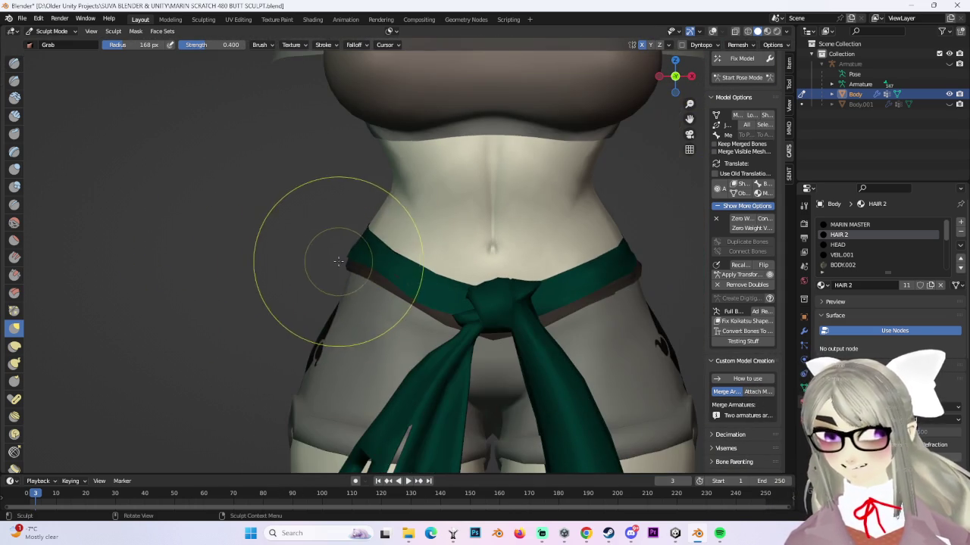
scroll(481, 280, up, 3)
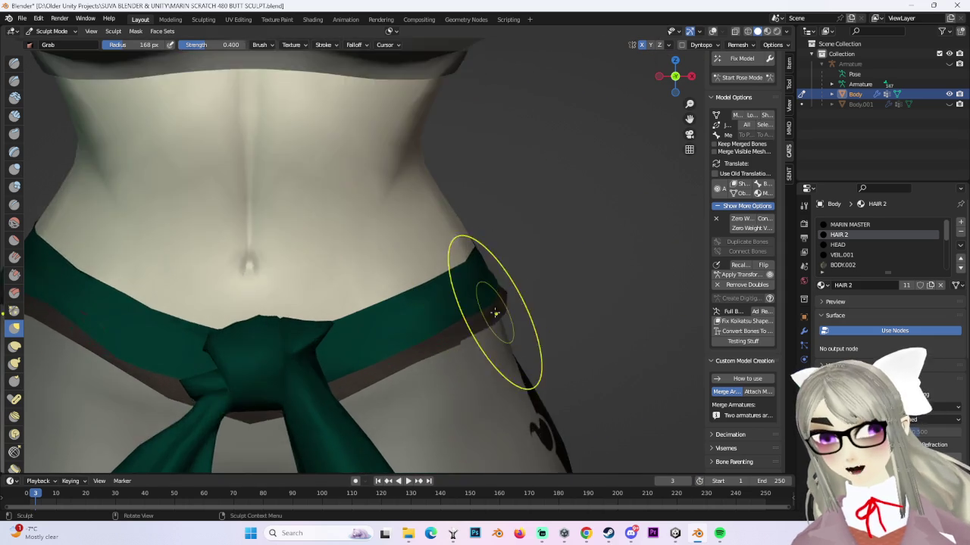
scroll(553, 311, up, 2)
scroll(512, 320, down, 2)
scroll(568, 319, down, 1)
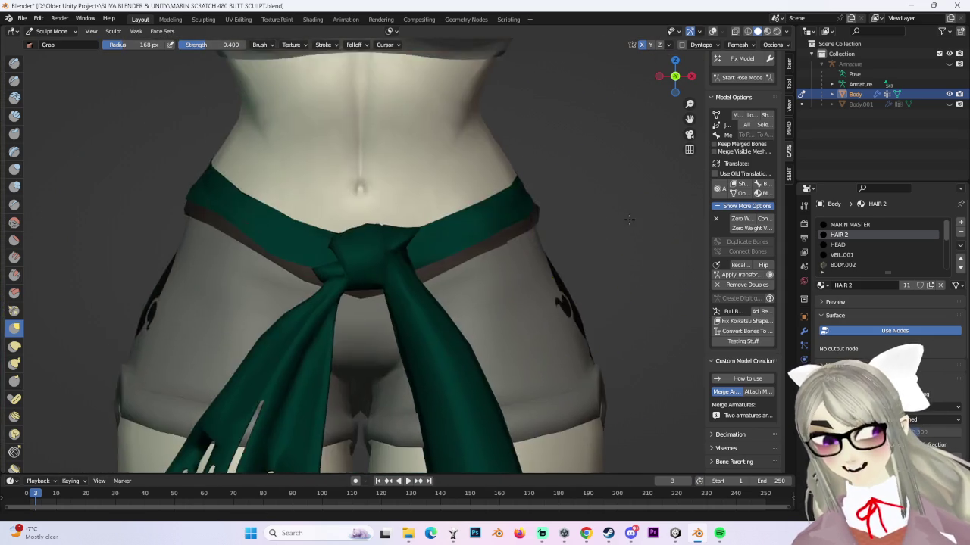
scroll(576, 227, down, 2)
scroll(350, 173, down, 2)
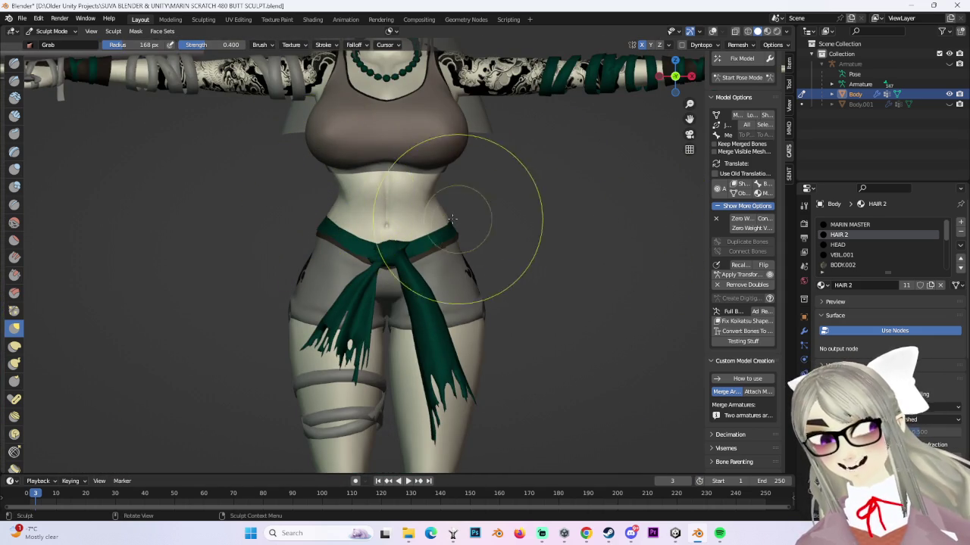
scroll(462, 209, up, 2)
scroll(473, 198, up, 2)
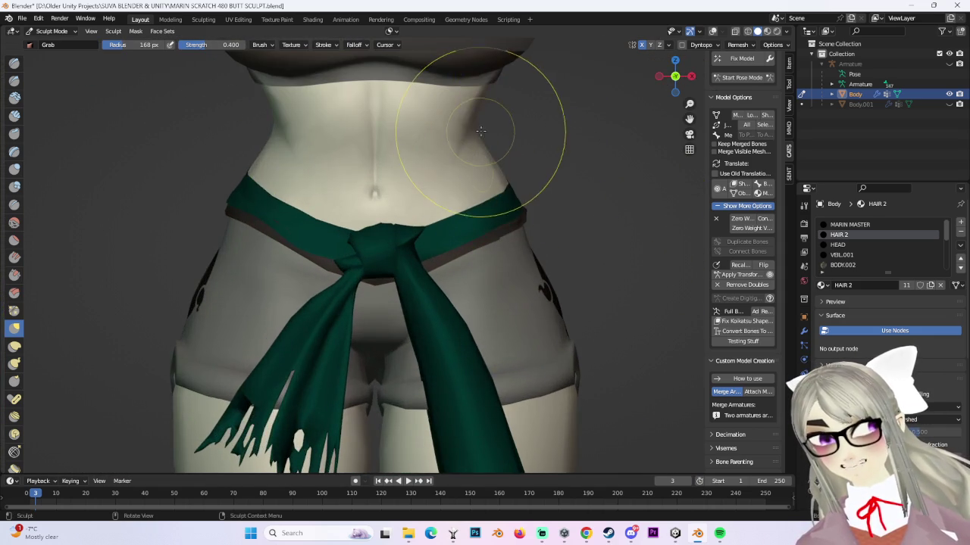
scroll(485, 197, down, 1)
scroll(557, 215, down, 2)
scroll(562, 227, down, 2)
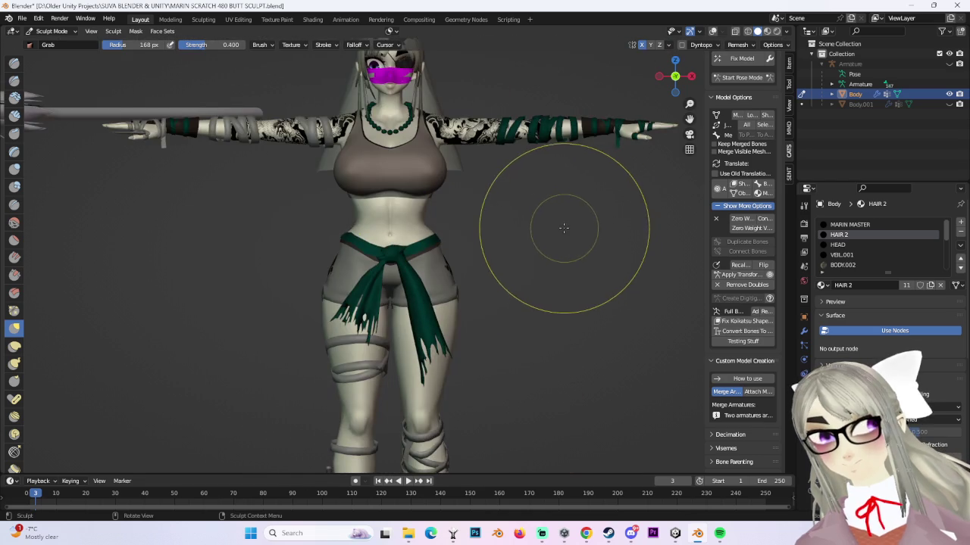
ctrl+middle_drag(552, 224, 485, 194)
scroll(473, 165, down, 1)
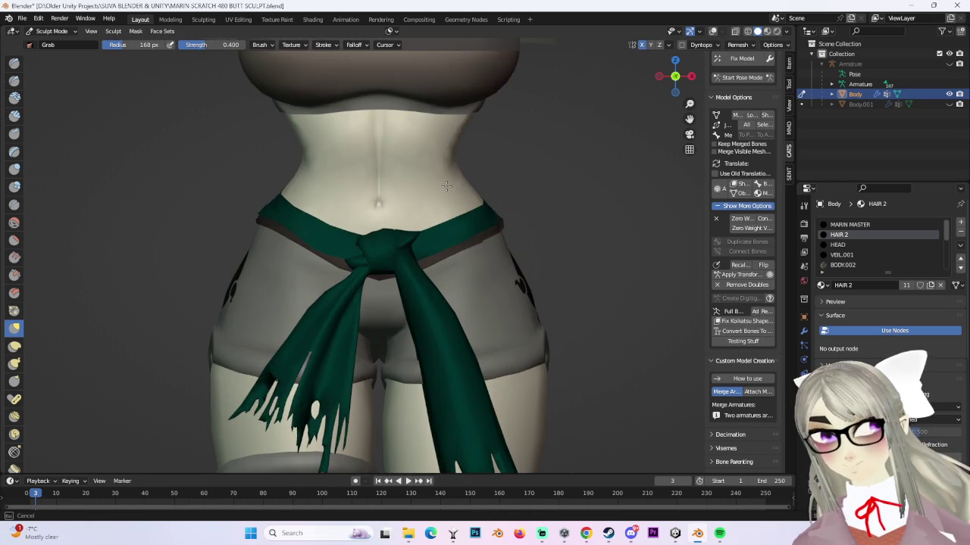
scroll(476, 190, down, 2)
scroll(530, 212, down, 1)
mouse_move(599, 229)
middle_down()
mouse_move(389, 250)
mouse_move(397, 193)
mouse_move(389, 227)
mouse_move(405, 223)
middle_up()
scroll(390, 227, up, 2)
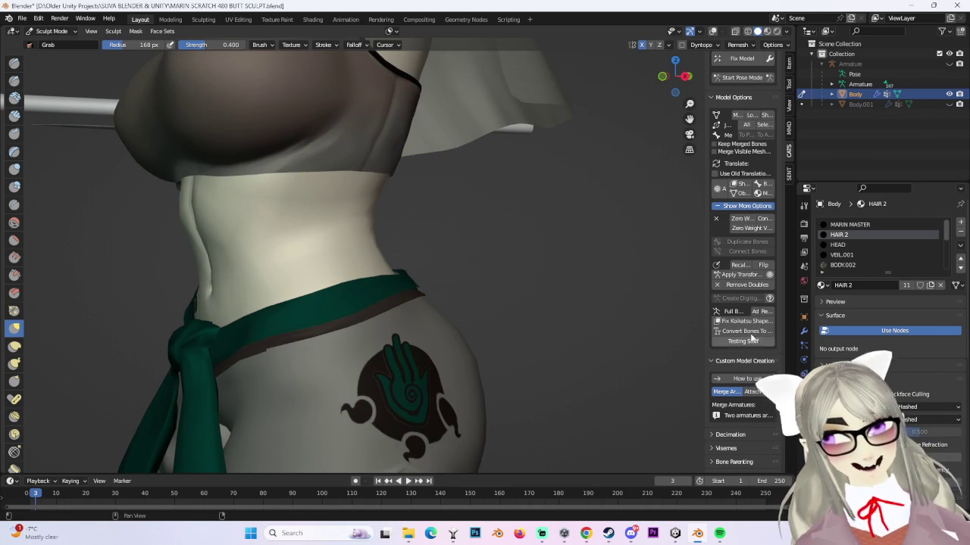
click(686, 76)
scroll(443, 229, down, 3)
shift+middle_drag(438, 234, 452, 204)
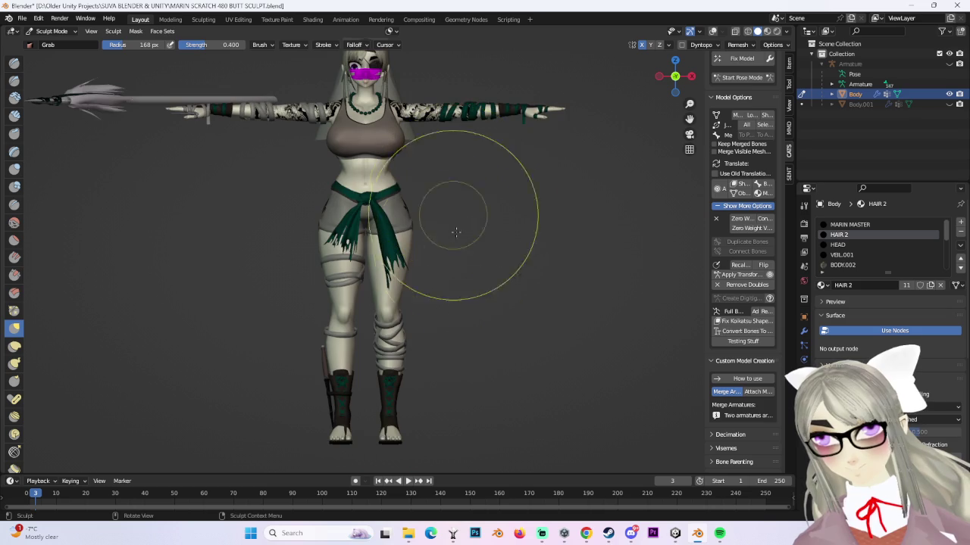
middle_drag(402, 241, 569, 227)
mouse_move(563, 156)
middle_down()
mouse_move(659, 65)
mouse_move(672, 81)
middle_up()
click(672, 81)
scroll(488, 267, up, 3)
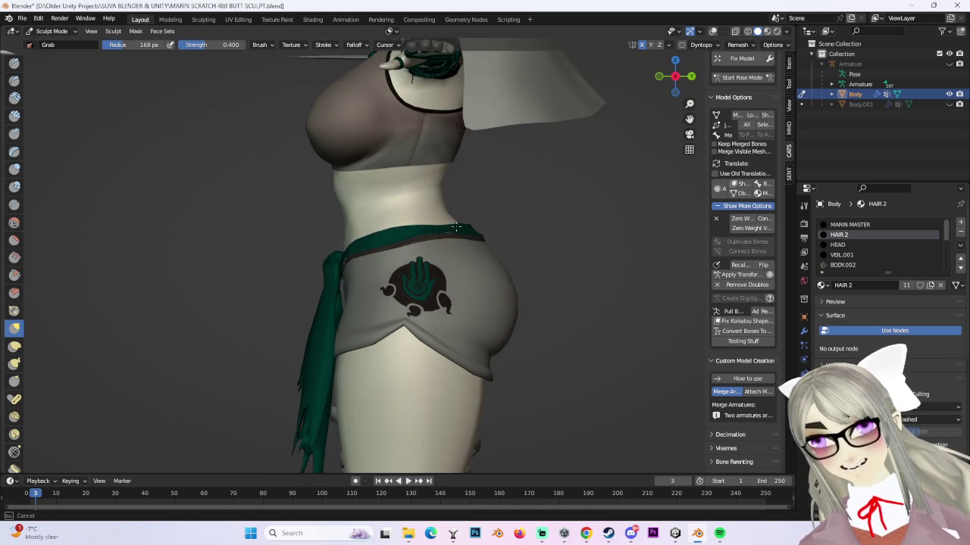
scroll(452, 195, down, 3)
mouse_move(465, 205)
middle_down()
mouse_move(435, 235)
mouse_move(508, 195)
mouse_move(500, 237)
mouse_move(642, 94)
middle_up()
scroll(436, 235, up, 3)
scroll(433, 281, down, 3)
scroll(357, 346, up, 5)
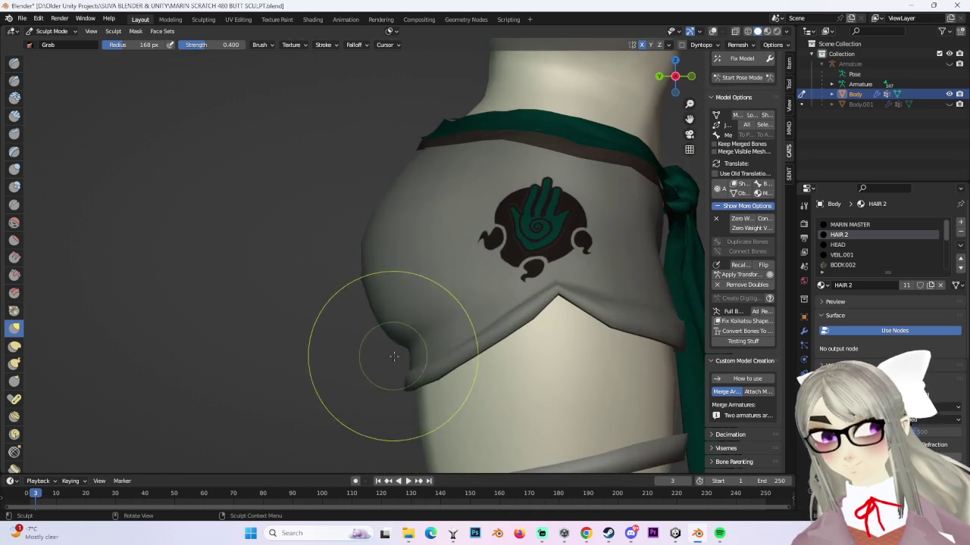
scroll(393, 341, up, 2)
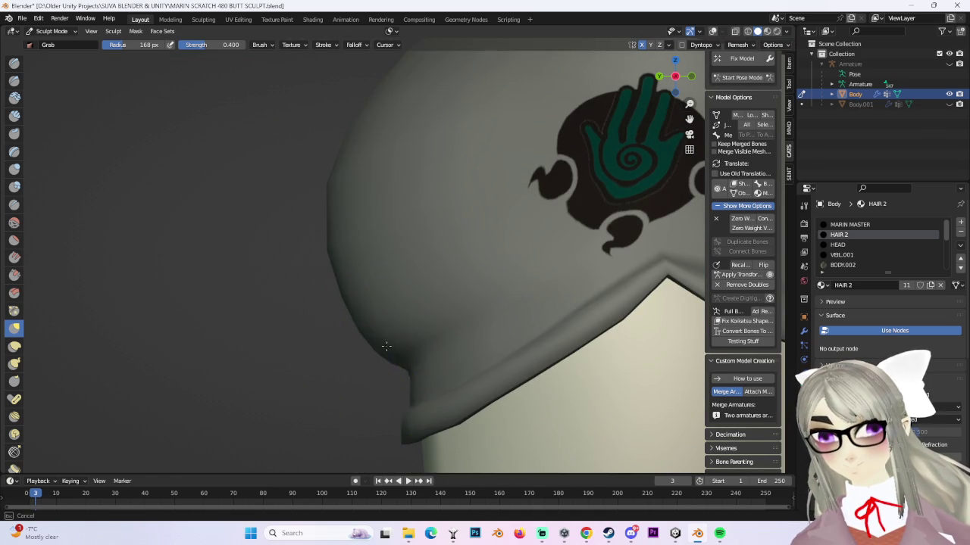
scroll(400, 324, down, 1)
scroll(649, 217, down, 3)
scroll(606, 292, down, 2)
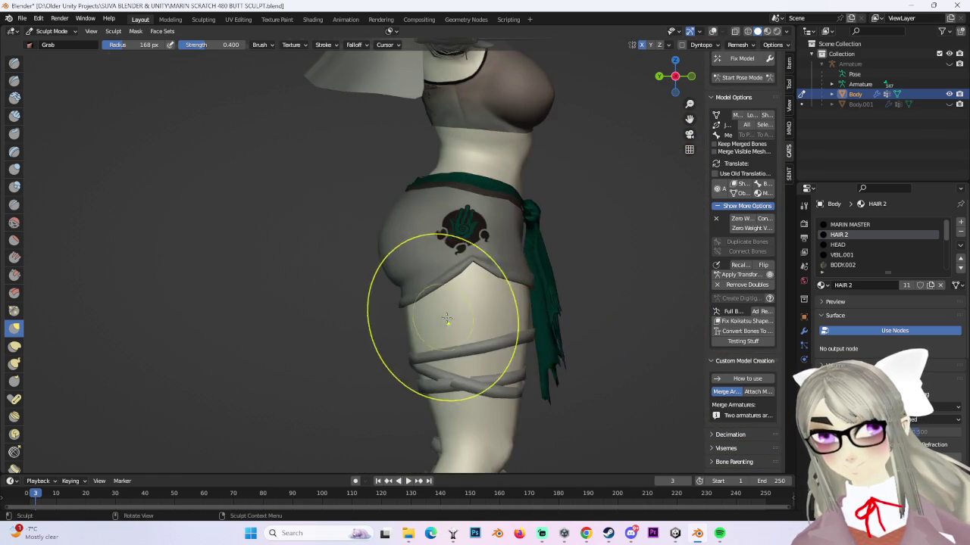
scroll(621, 288, down, 4)
mouse_move(621, 289)
middle_down()
mouse_move(518, 291)
mouse_move(599, 214)
middle_up()
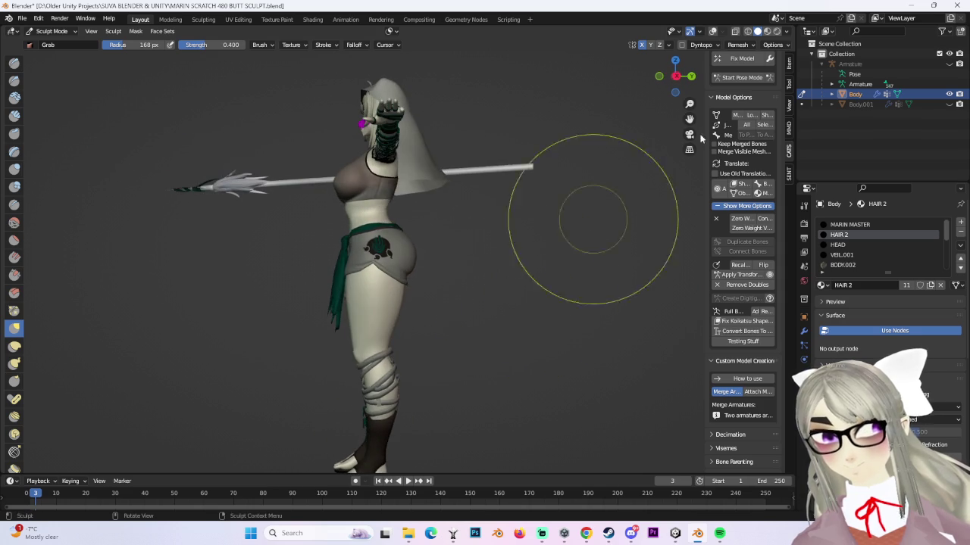
click(742, 78)
- Show bone and wireframe overlays and swing the Left leg bone outward about 42 degrees
drag(424, 220, 530, 151)
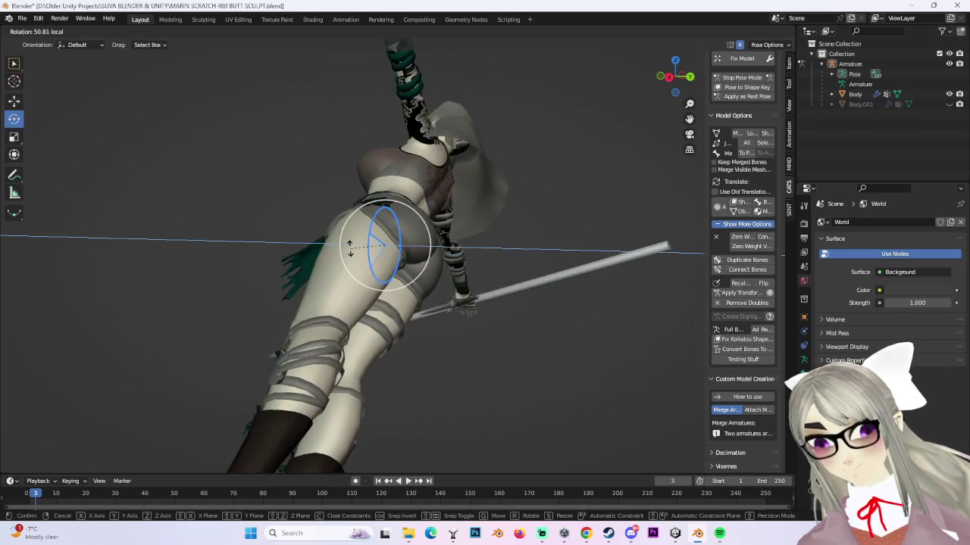
key(ctrl+z)
click(716, 32)
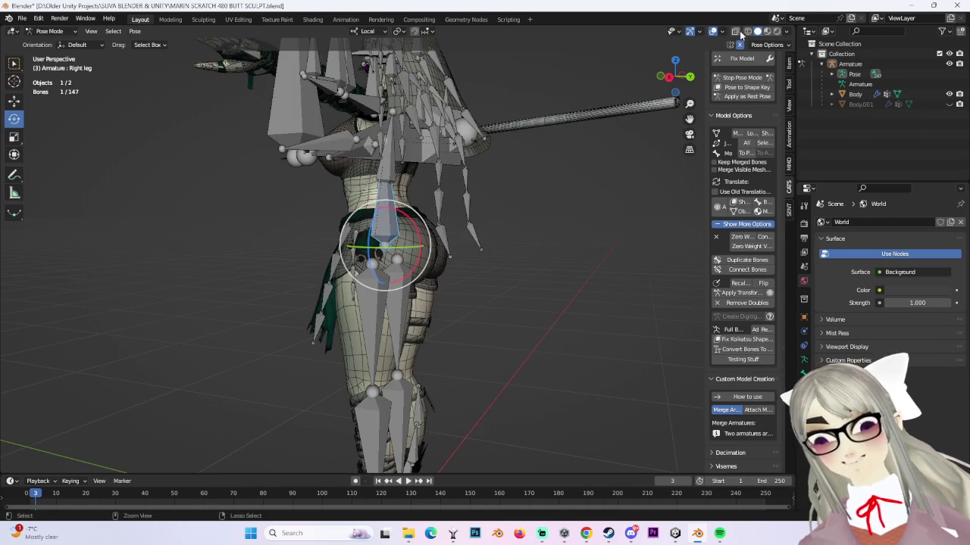
click(391, 285)
middle_drag(391, 285, 459, 266)
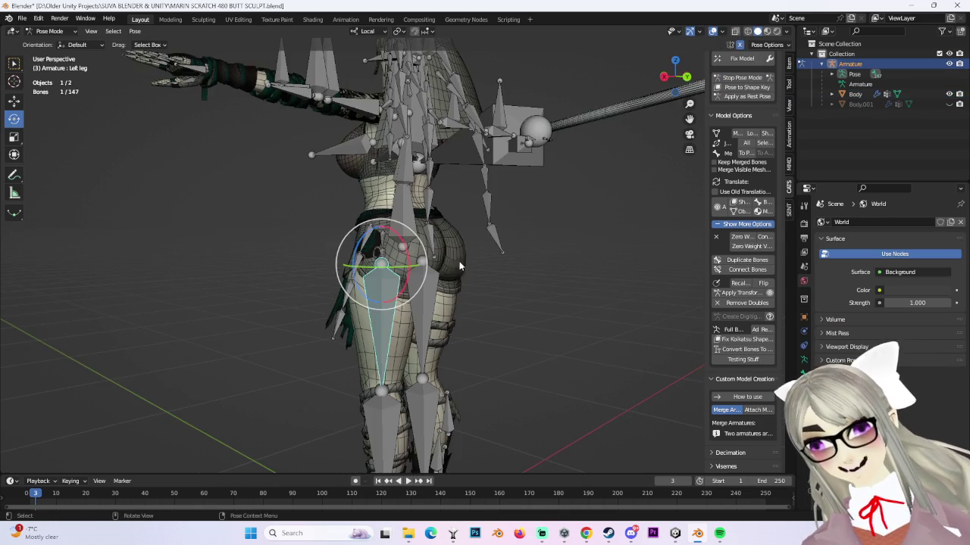
click(804, 319)
middle_drag(454, 326, 410, 341)
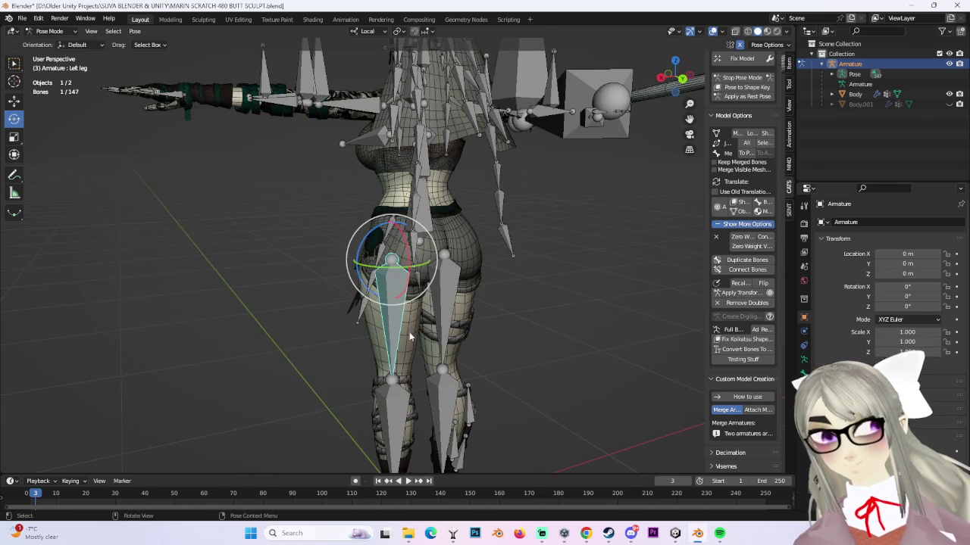
drag(376, 298, 328, 274)
mouse_move(328, 274)
middle_down()
mouse_move(603, 194)
mouse_move(528, 213)
mouse_move(563, 225)
mouse_move(521, 233)
mouse_move(296, 170)
middle_up()
- Leave Pose Mode, select the Body mesh and switch it to Sculpt Mode
click(49, 32)
click(55, 39)
click(485, 228)
click(75, 34)
click(53, 62)
mouse_move(505, 218)
middle_down()
mouse_move(520, 220)
mouse_move(424, 220)
middle_up()
key(ctrl+z)
key(ctrl+z)
key(ctrl+z)
- Use File > Save As to store the project as 'MARIN SCRATCH 481 the assening.blend'
click(22, 18)
click(45, 99)
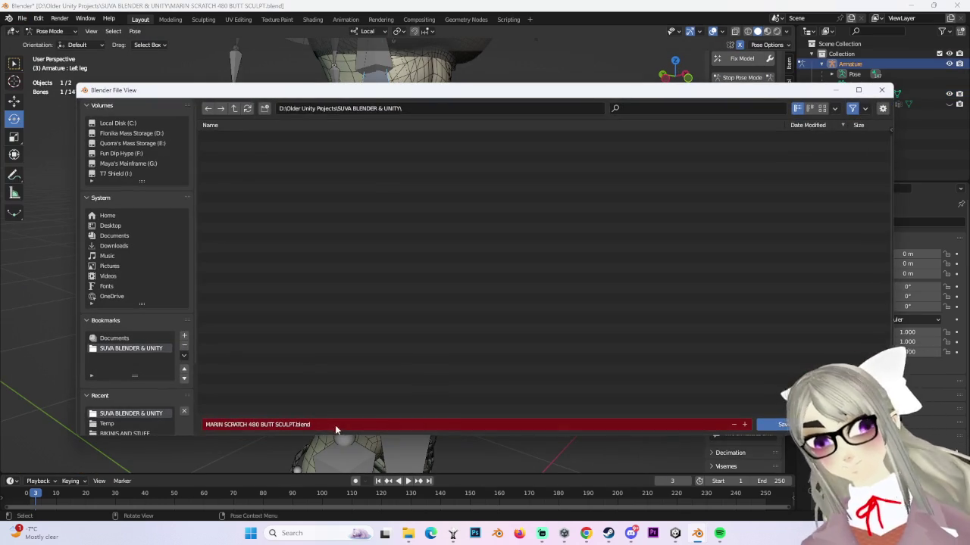
click(344, 424)
text(MARIN SCRATCH 481)
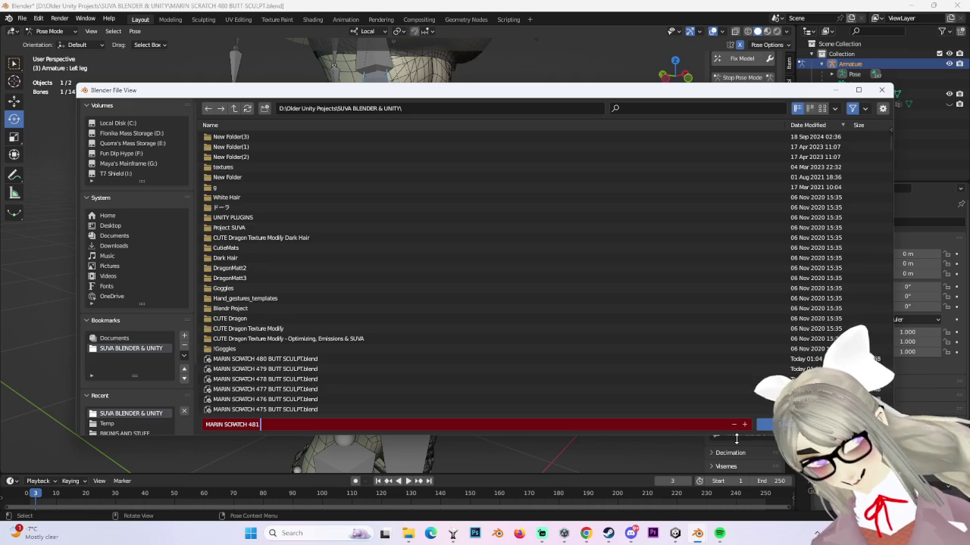
text( the assening)
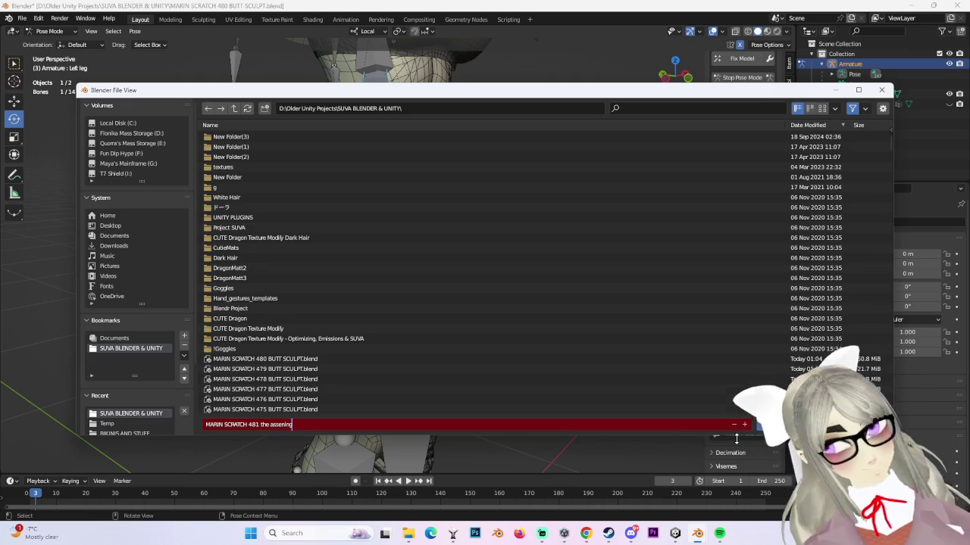
key(Return)
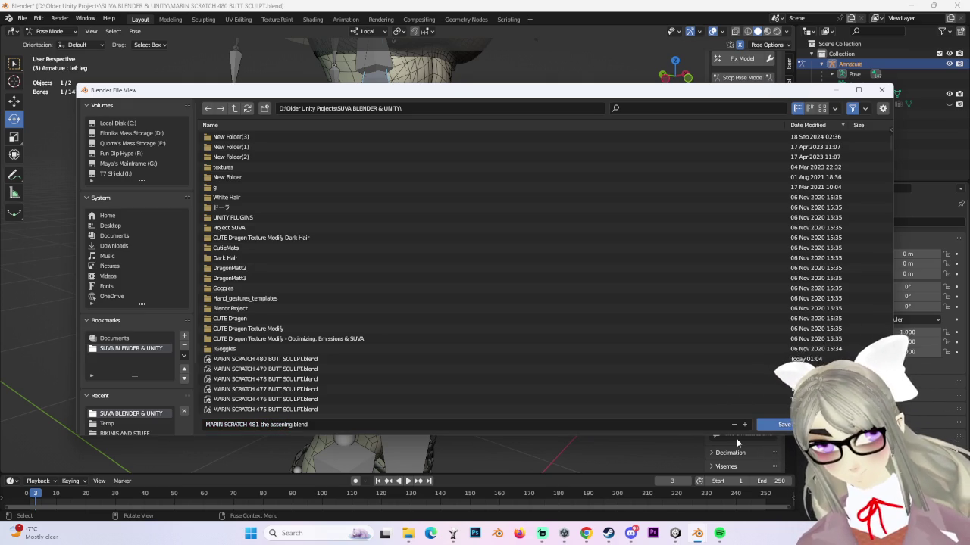
click(780, 424)
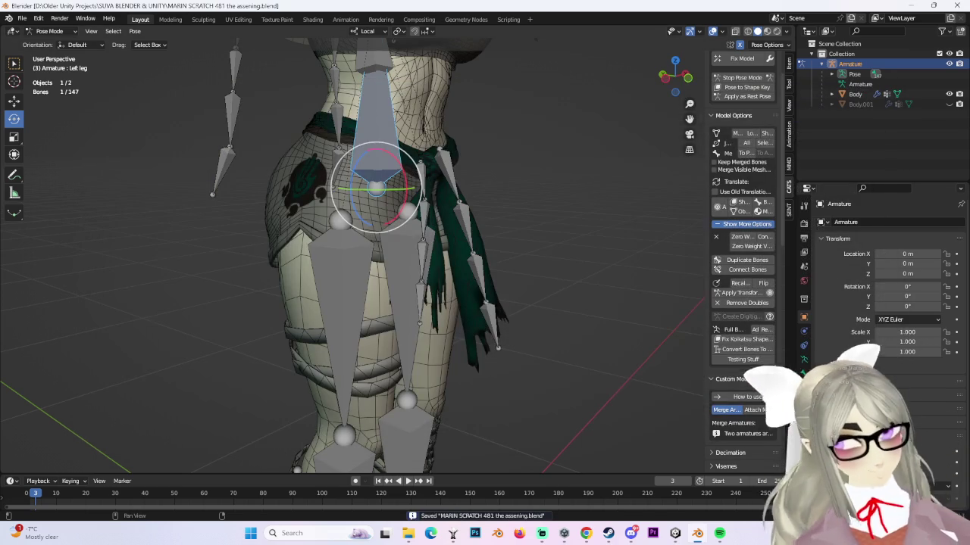
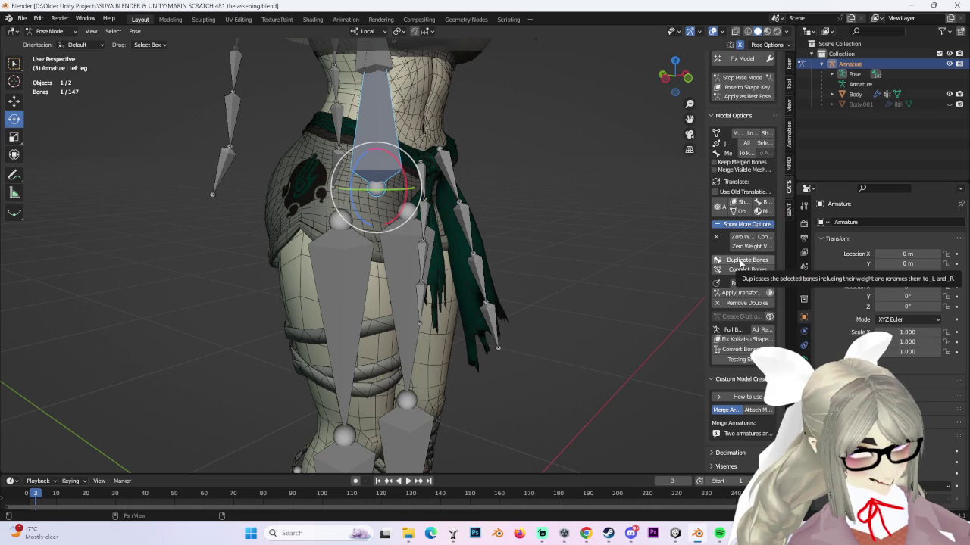
- Leave Pose Mode for Object Mode, select the Body mesh at the hip, and enter Edit Mode
scroll(716, 263, down, 10)
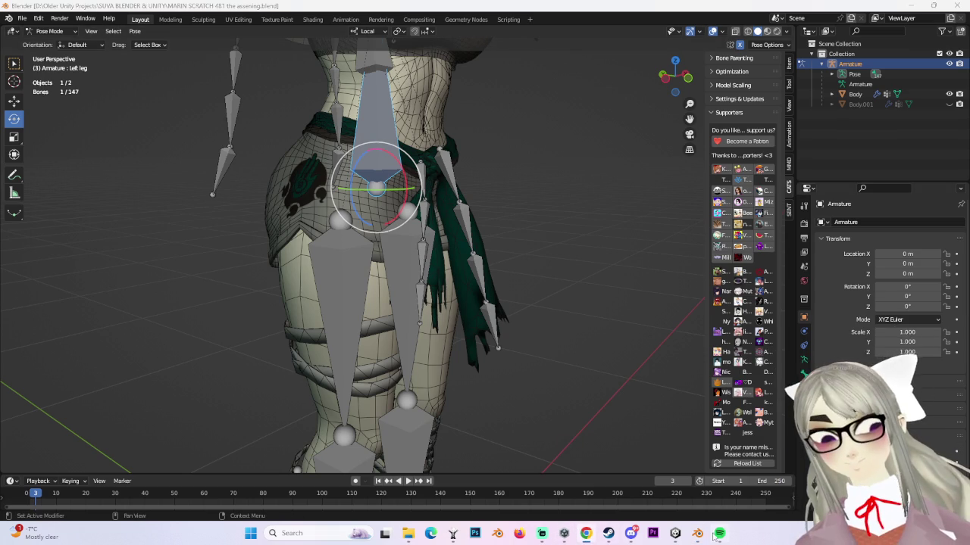
key(alt+Tab)
key(alt+Tab)
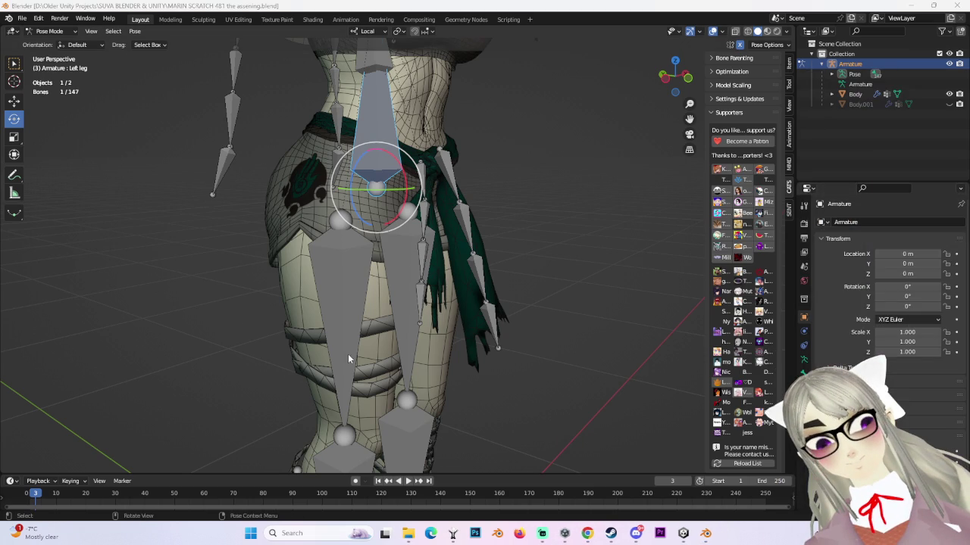
click(50, 31)
click(53, 46)
click(280, 177)
mouse_move(281, 177)
middle_down()
mouse_move(375, 168)
mouse_move(389, 191)
middle_up()
click(50, 32)
click(50, 59)
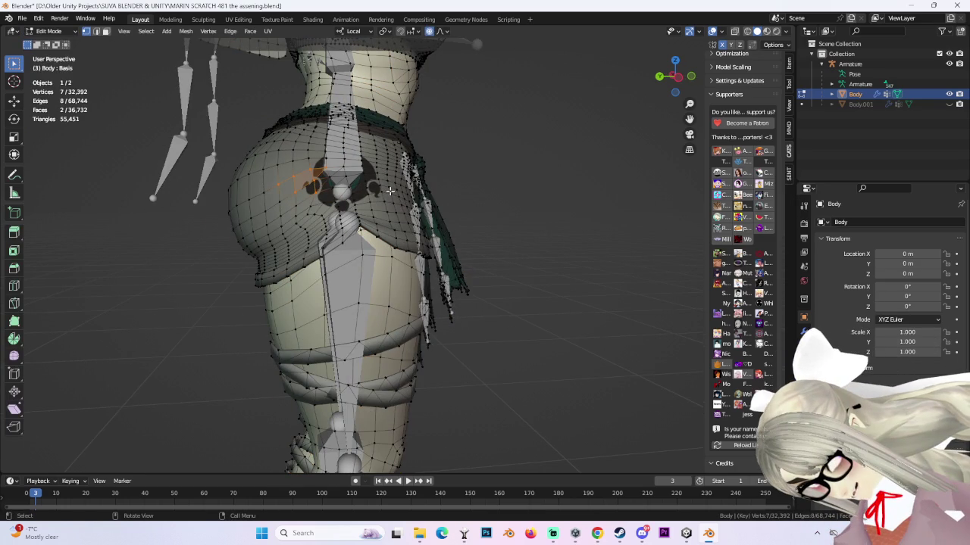
- Select the linked shorts/hip part and separate it by selection into Body.002
key(ctrl+l)
middle_drag(414, 197, 474, 228)
click(671, 76)
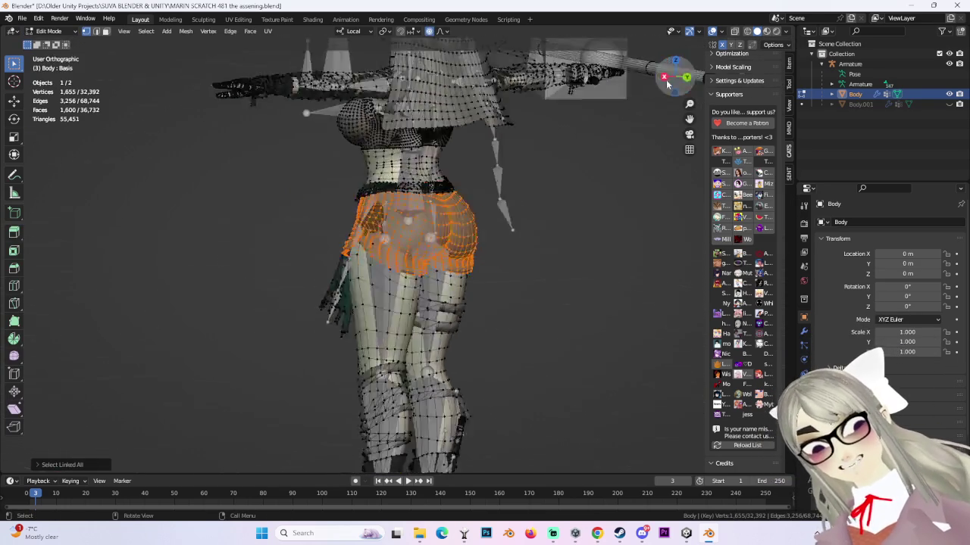
scroll(558, 220, up, 3)
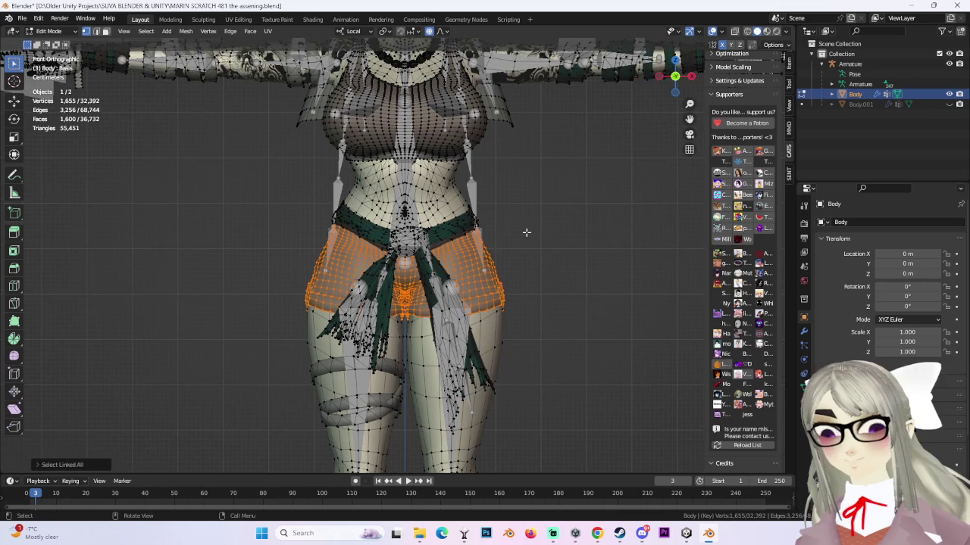
key(p)
click(522, 233)
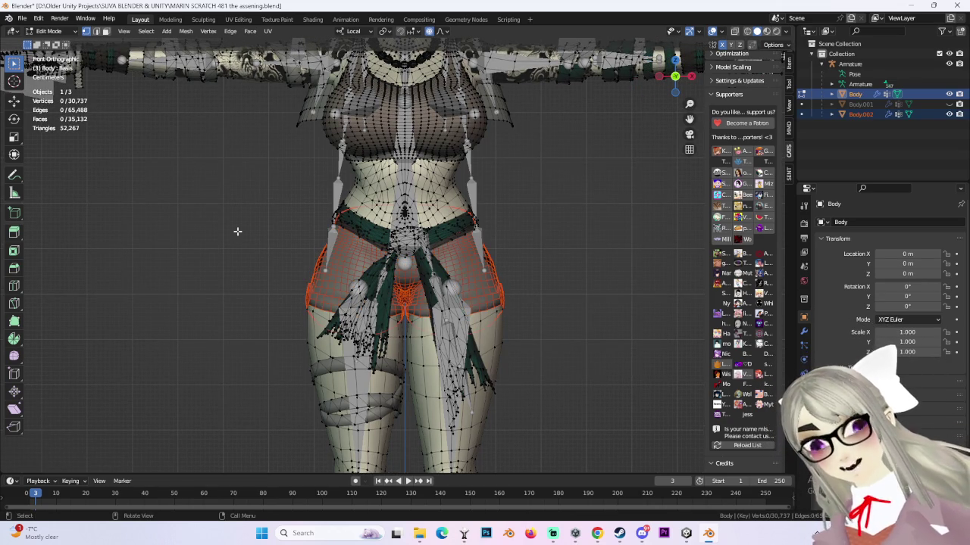
- Return to Object Mode, select the armature, and show its bones in X-ray
click(48, 31)
click(53, 44)
click(410, 268)
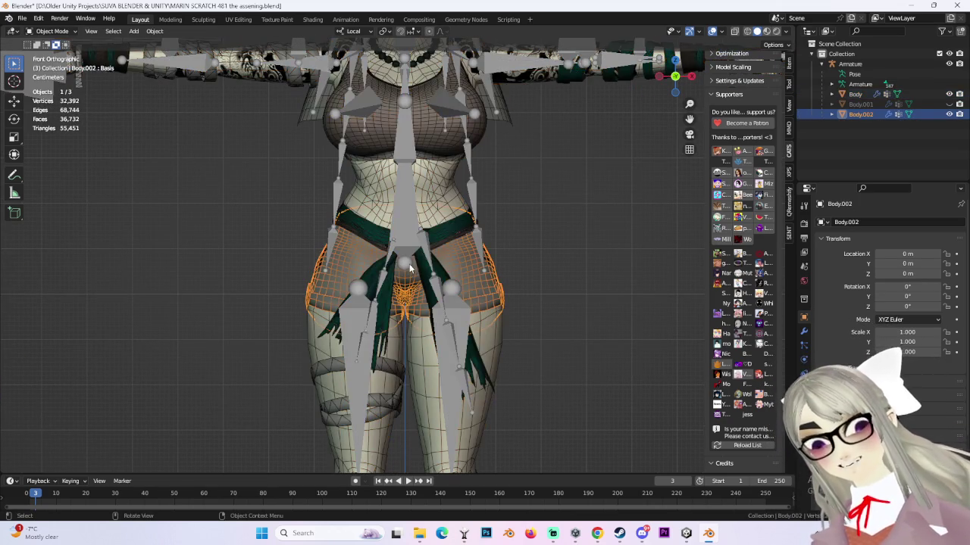
middle_drag(424, 250, 522, 310)
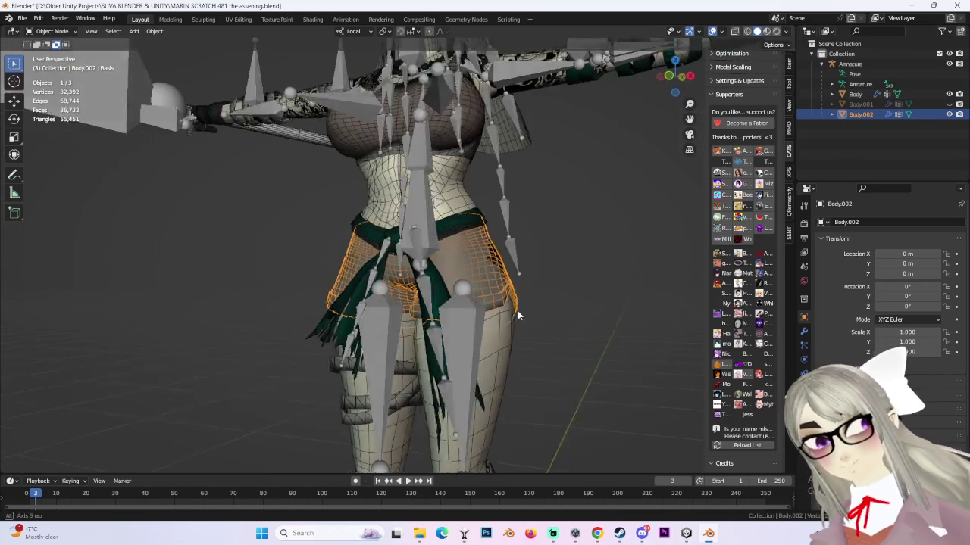
click(671, 76)
click(458, 318)
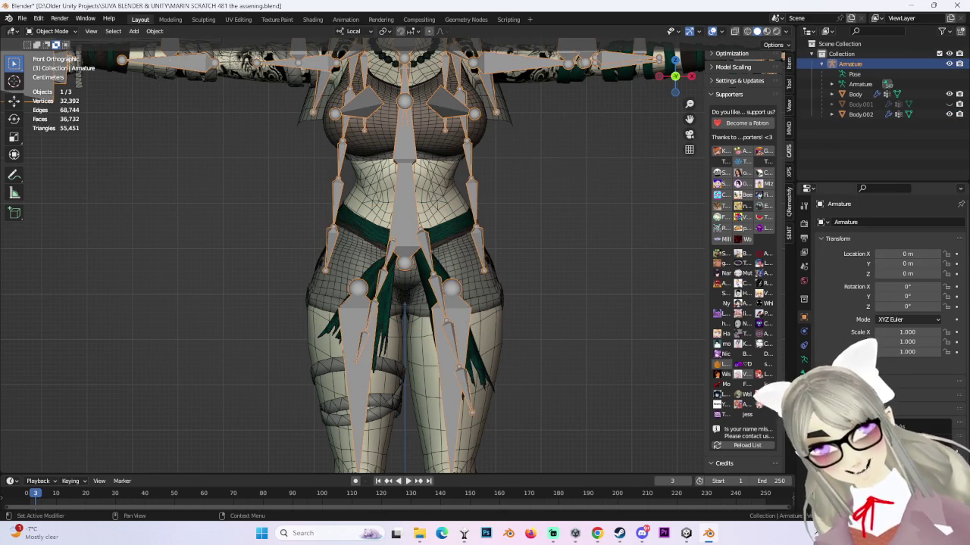
key(alt+z)
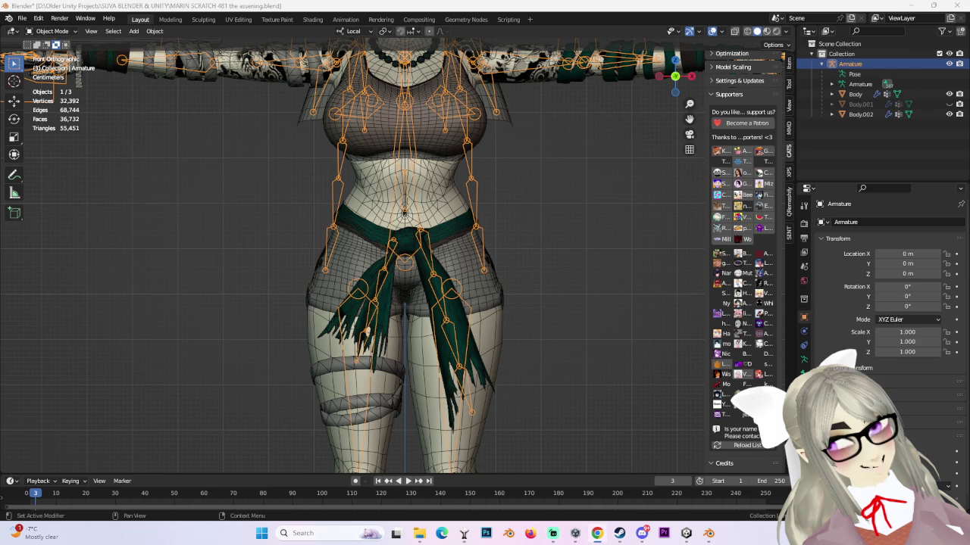
- Start CATS Pose Mode and rotate the left leg bone about 20 degrees
scroll(754, 105, up, 6)
scroll(743, 198, up, 2)
scroll(743, 199, up, 4)
scroll(747, 122, up, 3)
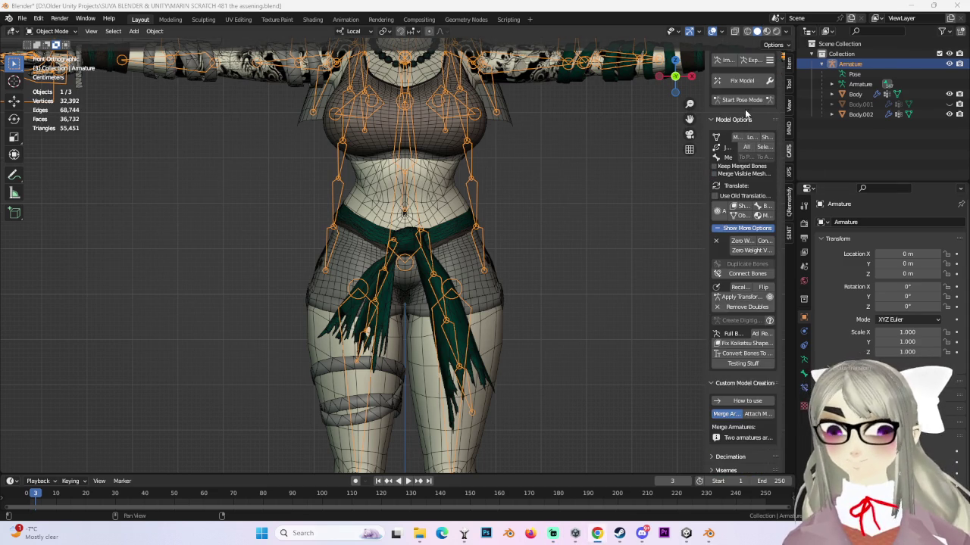
click(741, 100)
click(448, 312)
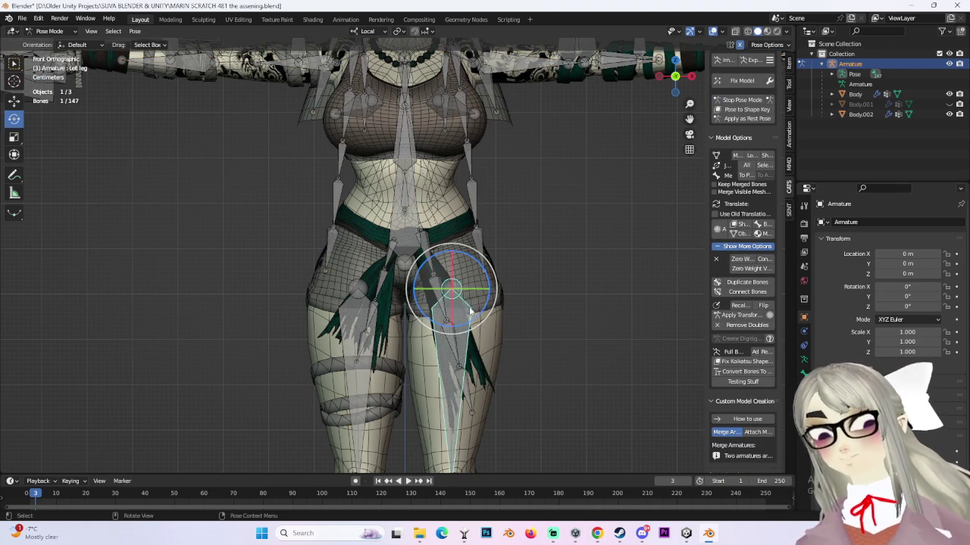
drag(485, 318, 497, 310)
click(497, 310)
mouse_move(497, 311)
middle_down()
mouse_move(462, 343)
mouse_move(577, 341)
mouse_move(508, 310)
mouse_move(454, 318)
middle_up()
- Return to Object Mode, select Body.002, and switch it into Sculpt Mode
click(65, 31)
click(50, 44)
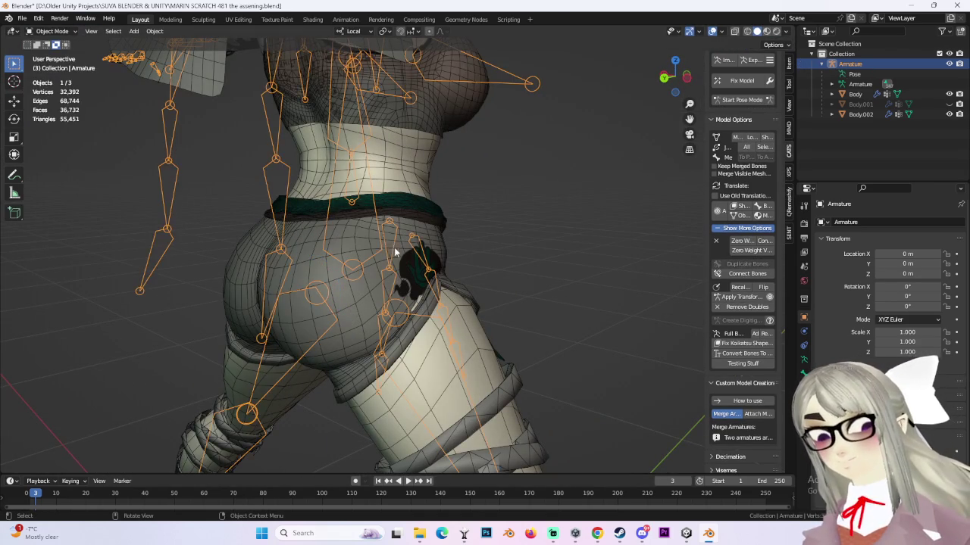
click(410, 278)
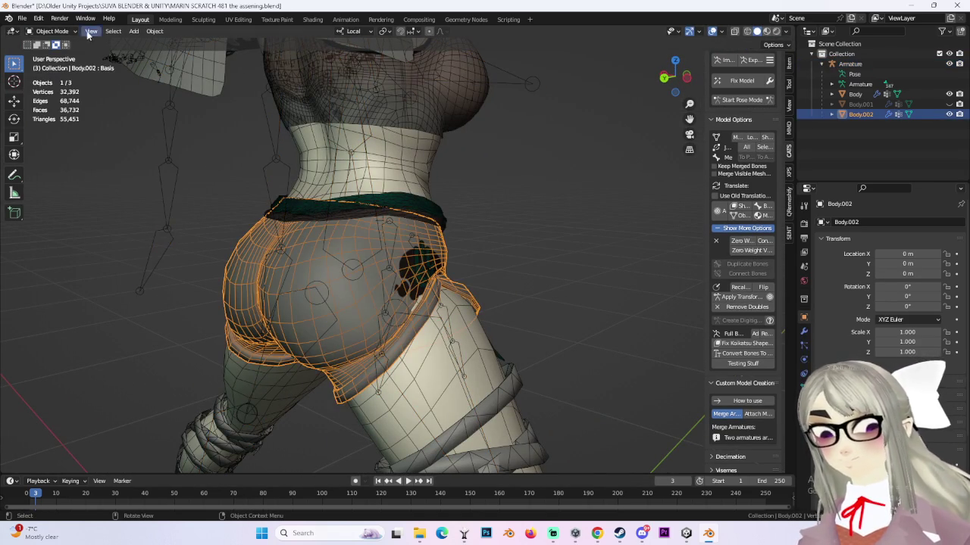
click(52, 31)
click(50, 75)
click(52, 31)
click(47, 70)
mouse_move(510, 240)
middle_down()
mouse_move(465, 313)
mouse_move(353, 255)
middle_up()
- Orbit around the rear, waistband and front of the shorts to inspect the hips
mouse_move(350, 255)
middle_down()
mouse_move(541, 227)
mouse_move(435, 267)
middle_up()
scroll(436, 267, up, 1)
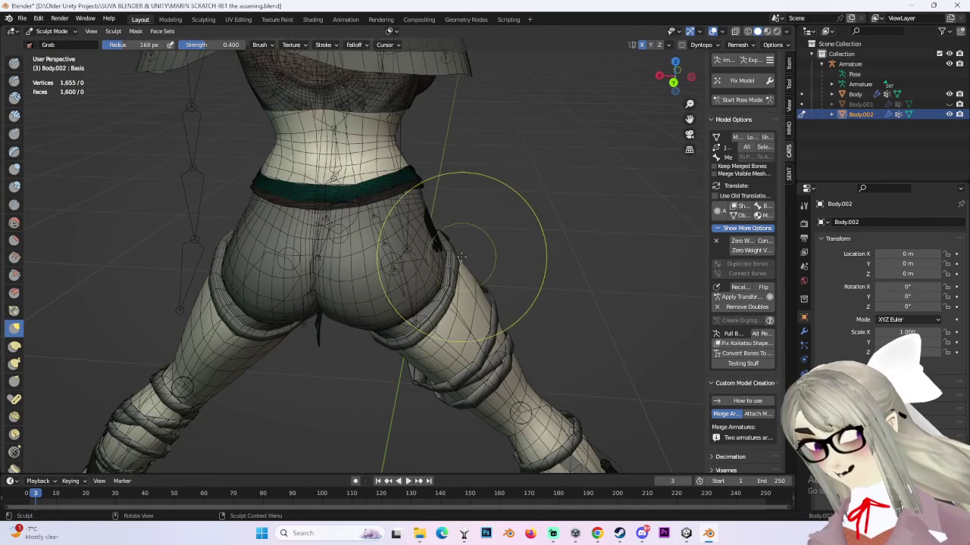
scroll(470, 262, up, 1)
scroll(470, 279, up, 1)
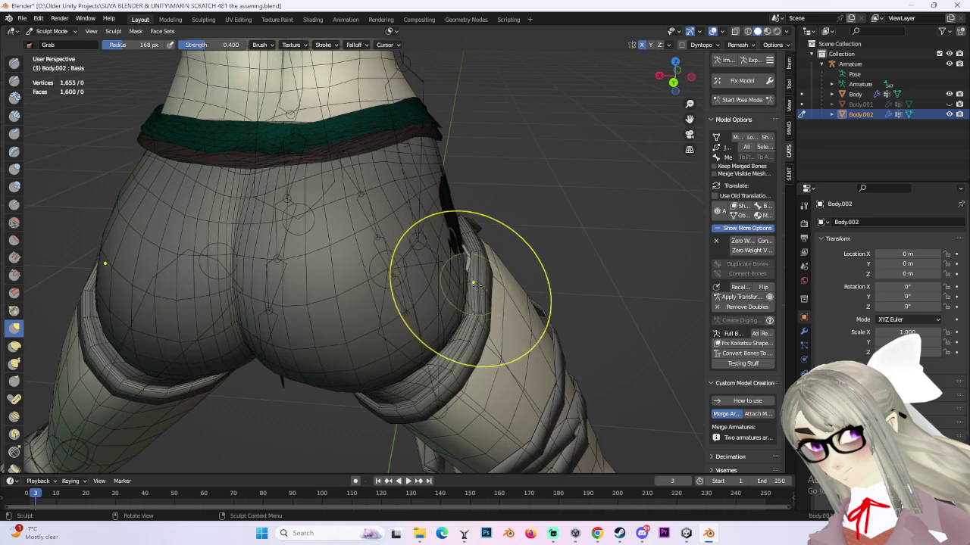
middle_drag(487, 293, 506, 286)
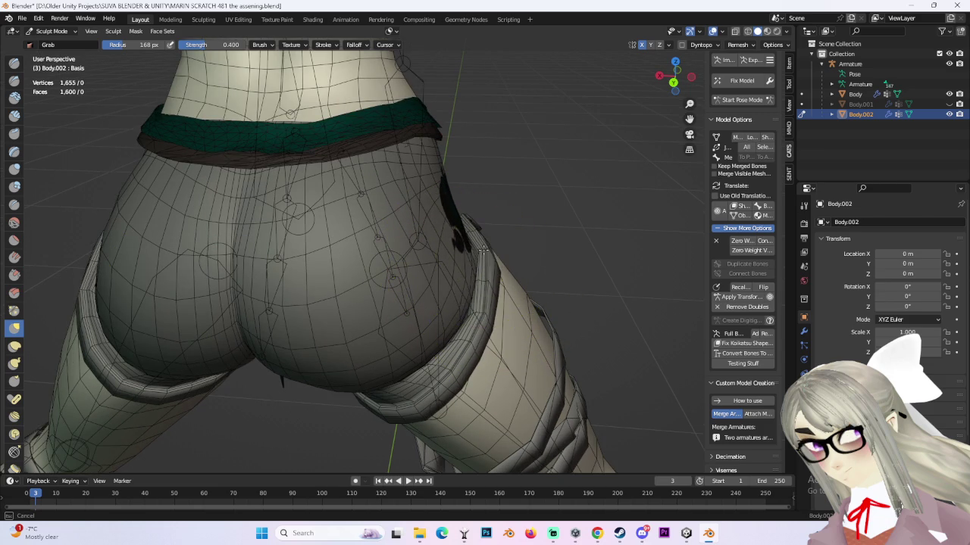
mouse_move(540, 252)
middle_down()
mouse_move(411, 195)
mouse_move(437, 165)
middle_up()
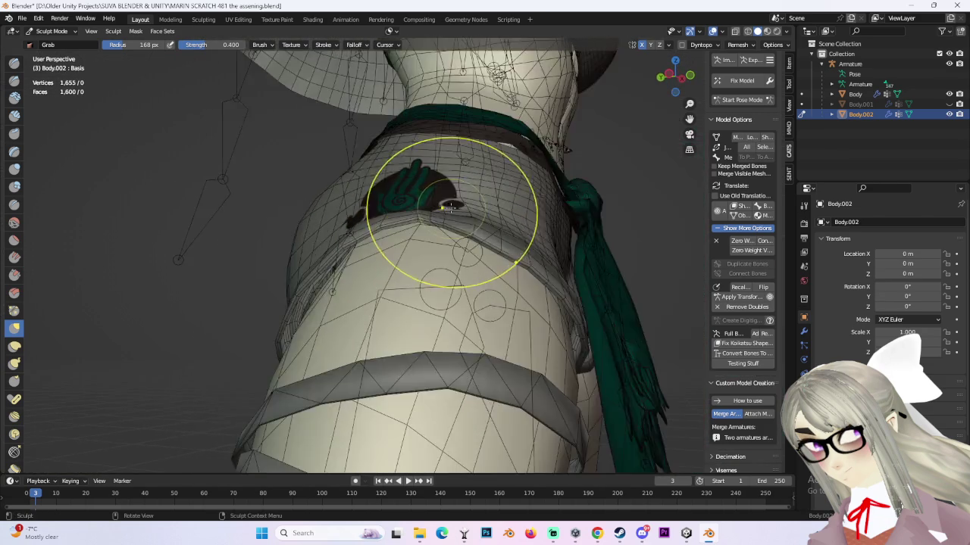
mouse_move(438, 206)
middle_down()
mouse_move(387, 239)
mouse_move(553, 258)
mouse_move(542, 271)
middle_up()
mouse_move(553, 202)
middle_down()
mouse_move(454, 199)
mouse_move(465, 186)
mouse_move(451, 161)
mouse_move(417, 163)
mouse_move(453, 190)
mouse_move(502, 204)
mouse_move(473, 168)
middle_up()
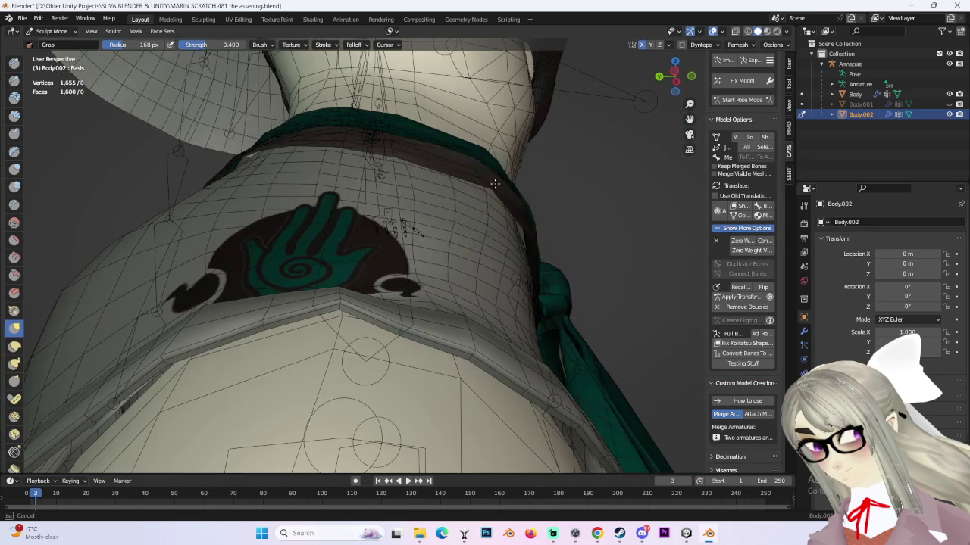
mouse_move(532, 209)
middle_down()
mouse_move(530, 303)
mouse_move(426, 223)
mouse_move(454, 228)
mouse_move(657, 171)
mouse_move(567, 227)
mouse_move(530, 238)
mouse_move(519, 217)
middle_up()
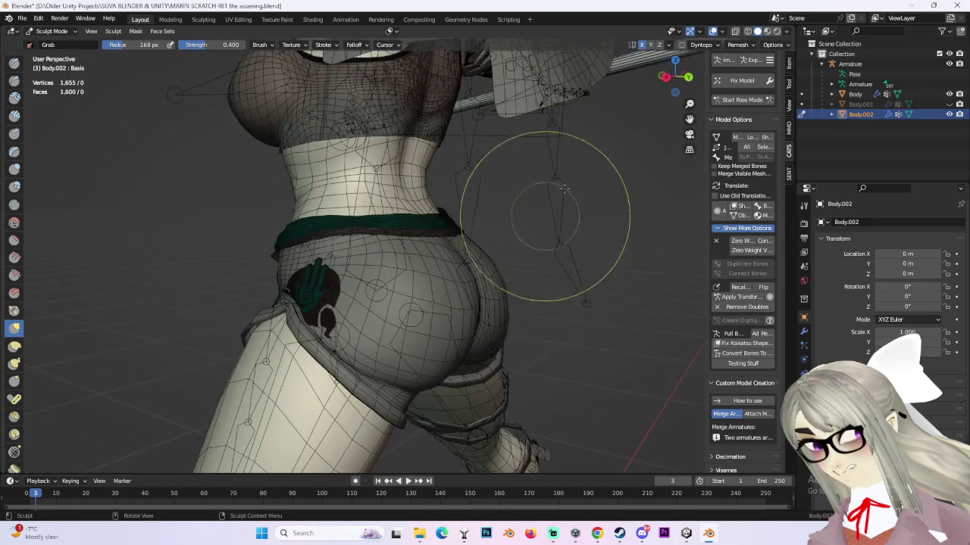
click(664, 77)
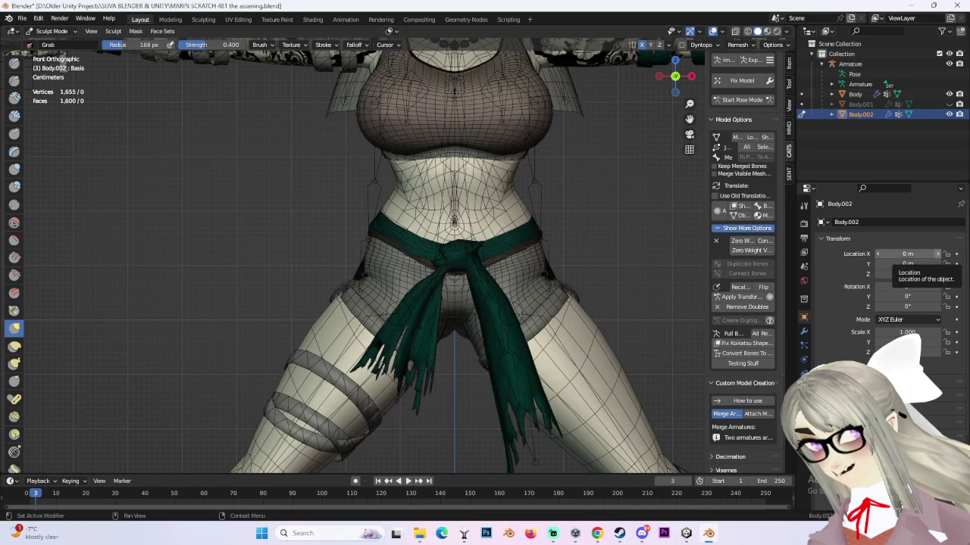
mouse_move(373, 311)
middle_down()
mouse_move(606, 254)
mouse_move(569, 238)
middle_up()
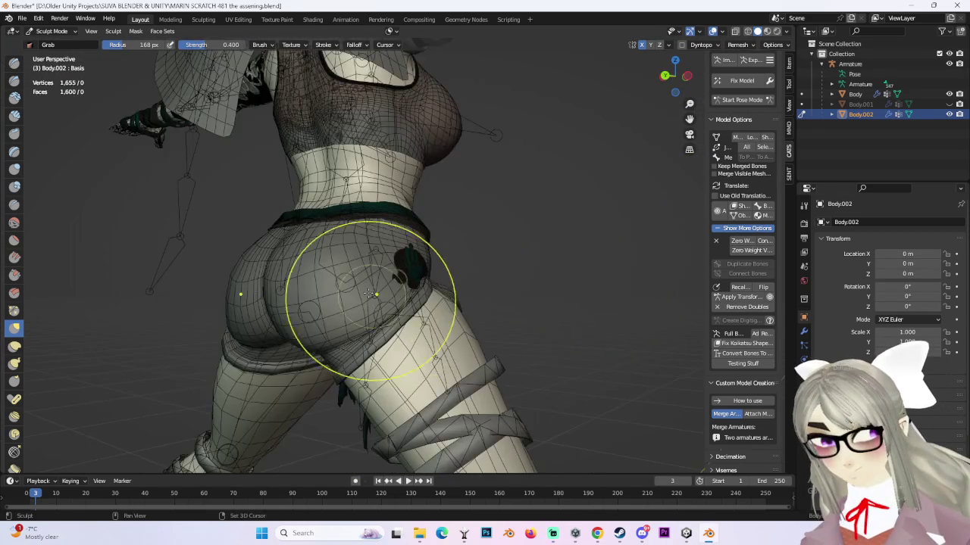
shift+middle_drag(375, 296, 479, 277)
- Grab-pull the shorts' buttock and hip rounder, then check between the thighs
mouse_move(393, 294)
mouse_down()
mouse_move(342, 303)
mouse_move(389, 303)
mouse_up()
mouse_move(389, 303)
middle_down()
mouse_move(396, 320)
mouse_move(494, 277)
mouse_move(424, 322)
middle_up()
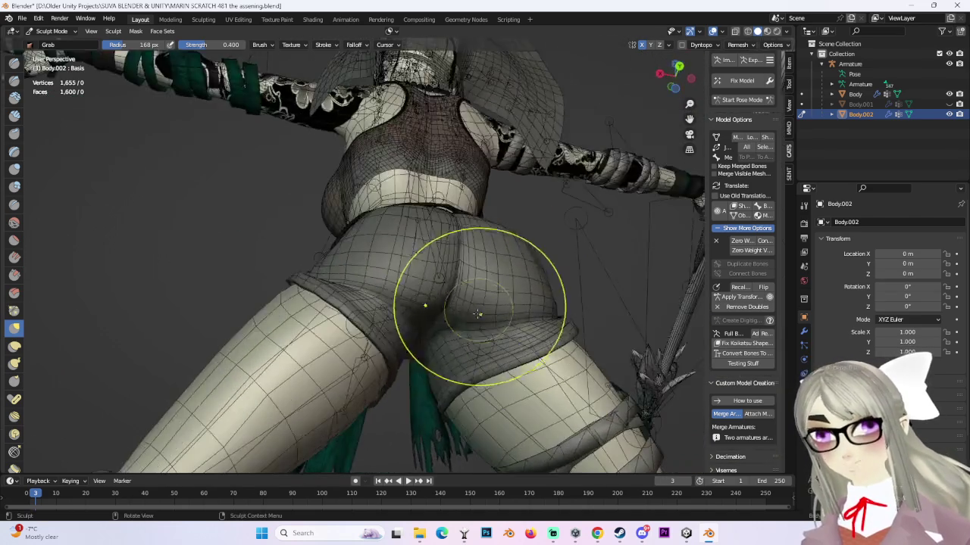
scroll(422, 324, up, 3)
drag(422, 324, 455, 389)
middle_drag(455, 389, 470, 340)
scroll(487, 281, up, 3)
mouse_move(487, 281)
middle_down()
mouse_move(487, 195)
mouse_move(449, 205)
middle_up()
scroll(449, 204, up, 3)
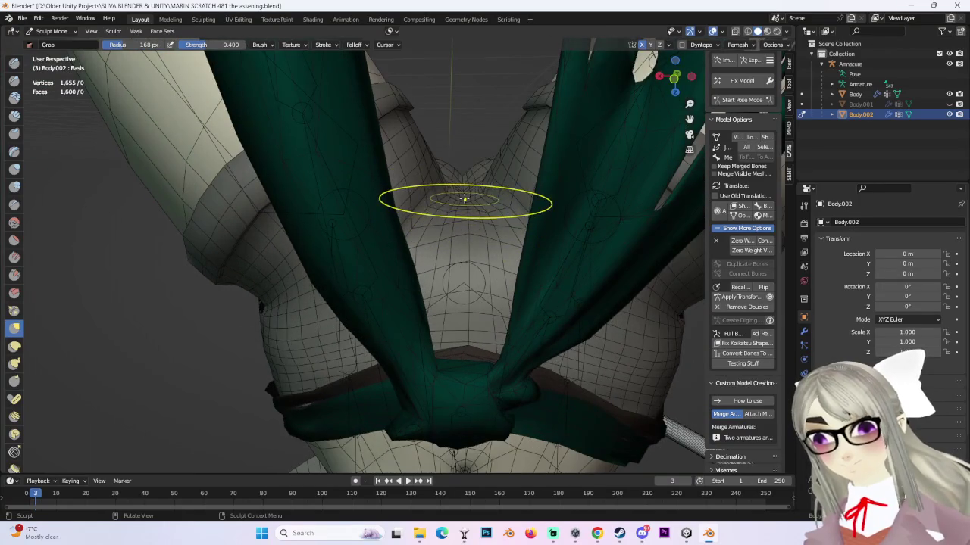
click(22, 18)
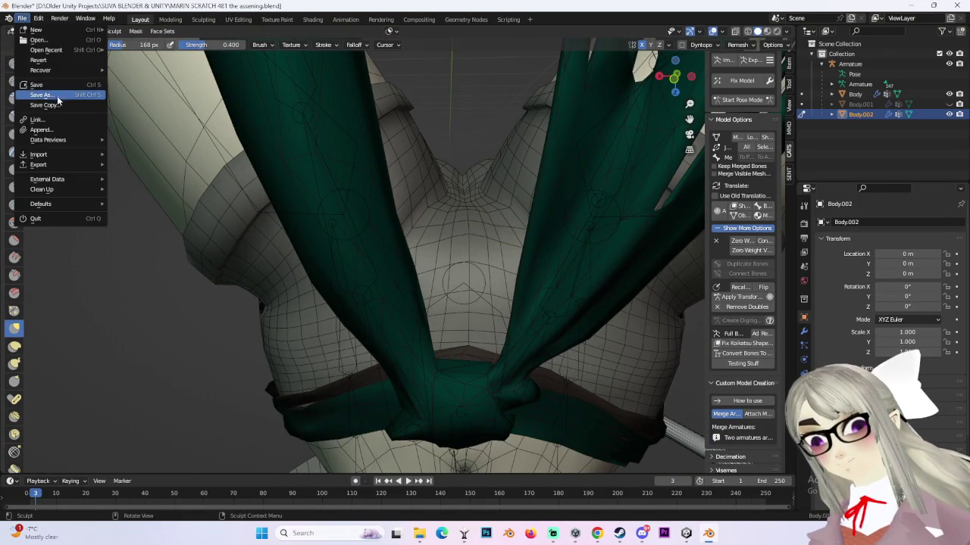
- Save the scene as a new file, MARIN SCRATCH 482 P ASSESSMENT.blend
click(53, 99)
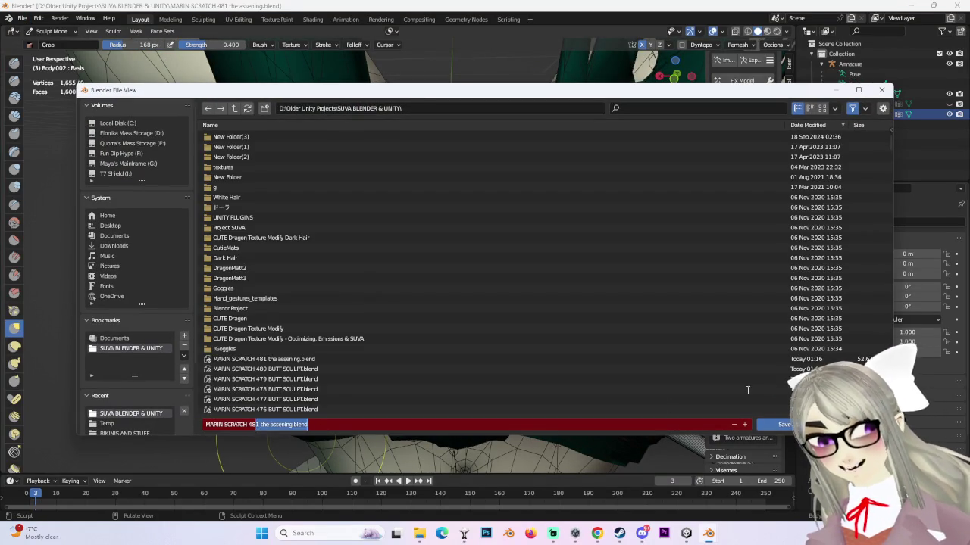
text(MARIN SCRATCH 482 P ASSESSME)
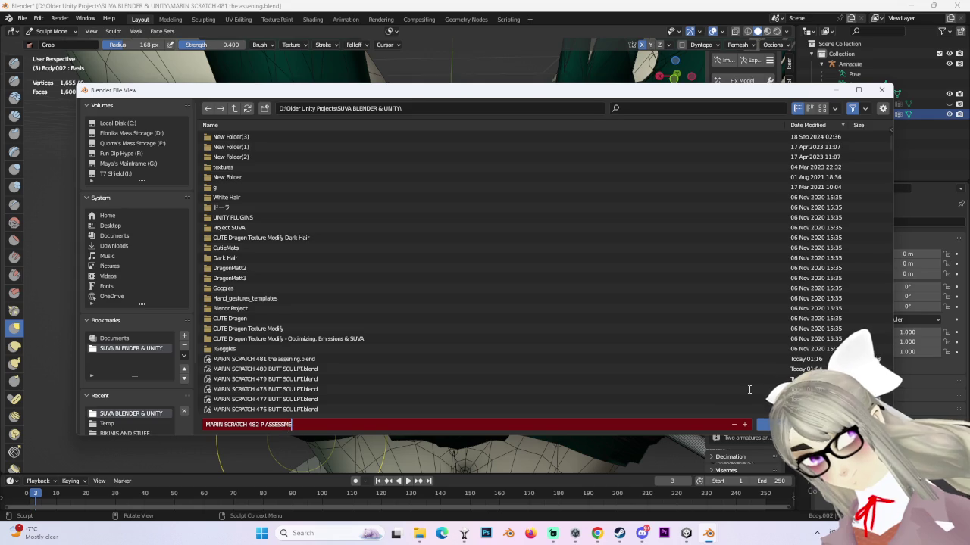
text(NT)
key(Return)
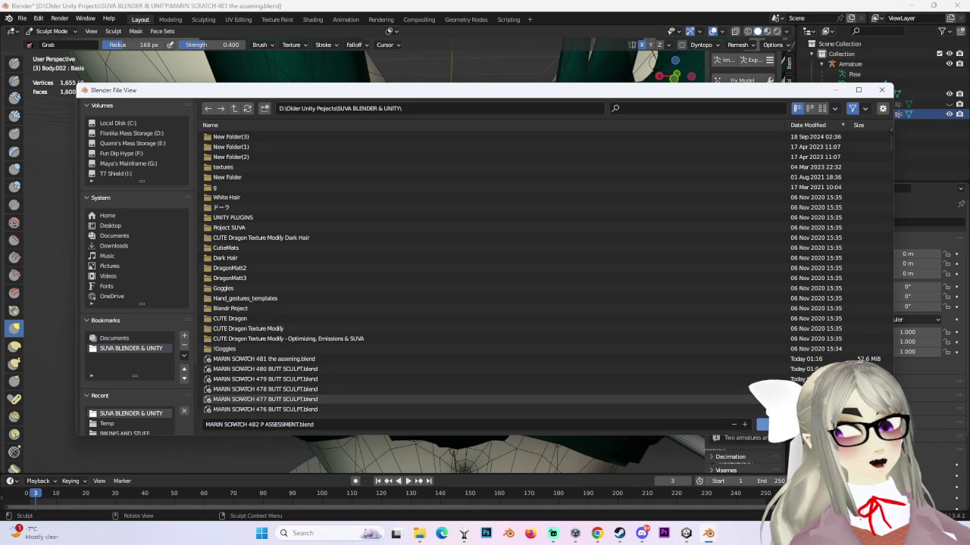
click(765, 425)
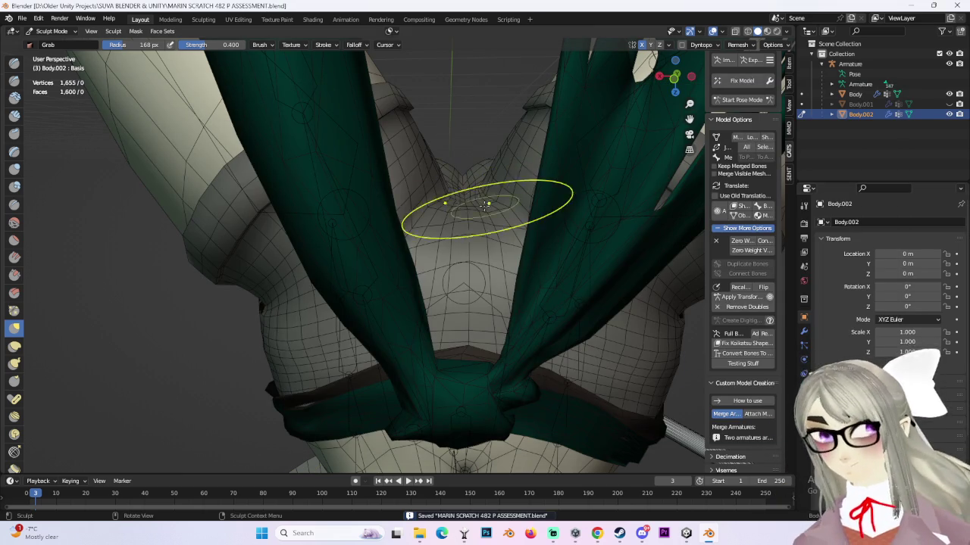
mouse_move(547, 225)
middle_down()
mouse_move(539, 286)
mouse_move(444, 228)
mouse_move(382, 229)
middle_up()
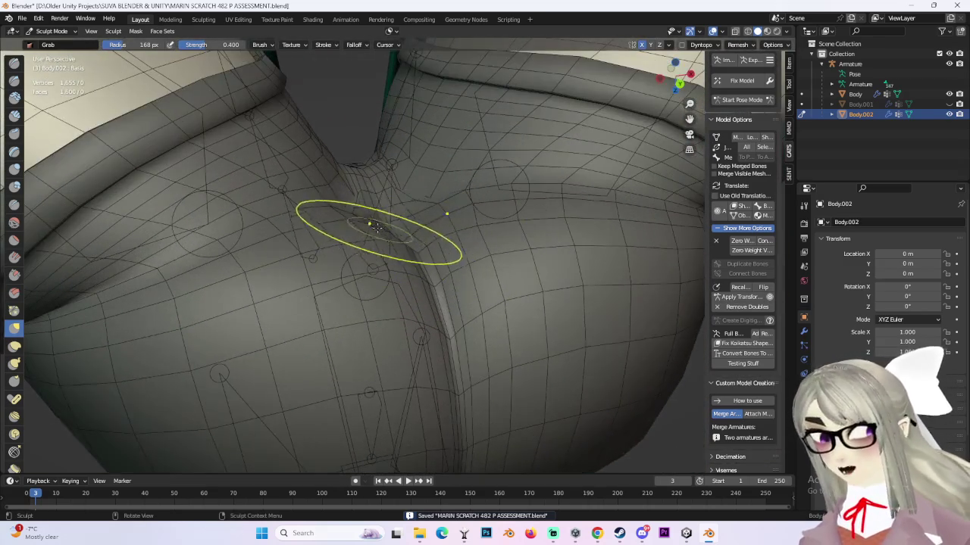
mouse_move(368, 162)
middle_down()
mouse_move(468, 265)
mouse_move(405, 204)
mouse_move(422, 245)
mouse_move(409, 213)
middle_up()
mouse_move(417, 150)
middle_down()
mouse_move(325, 159)
mouse_move(453, 209)
mouse_move(378, 221)
middle_up()
mouse_move(383, 176)
middle_down()
mouse_move(426, 210)
mouse_move(397, 210)
mouse_move(384, 189)
mouse_move(373, 211)
middle_up()
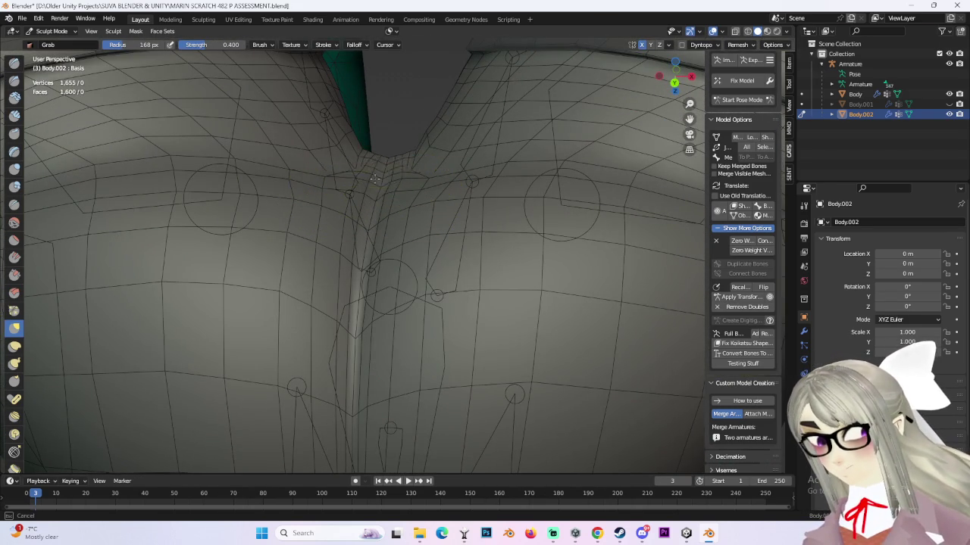
mouse_move(392, 146)
middle_down()
mouse_move(379, 200)
mouse_move(357, 188)
mouse_move(381, 198)
middle_up()
middle_drag(394, 162, 457, 197)
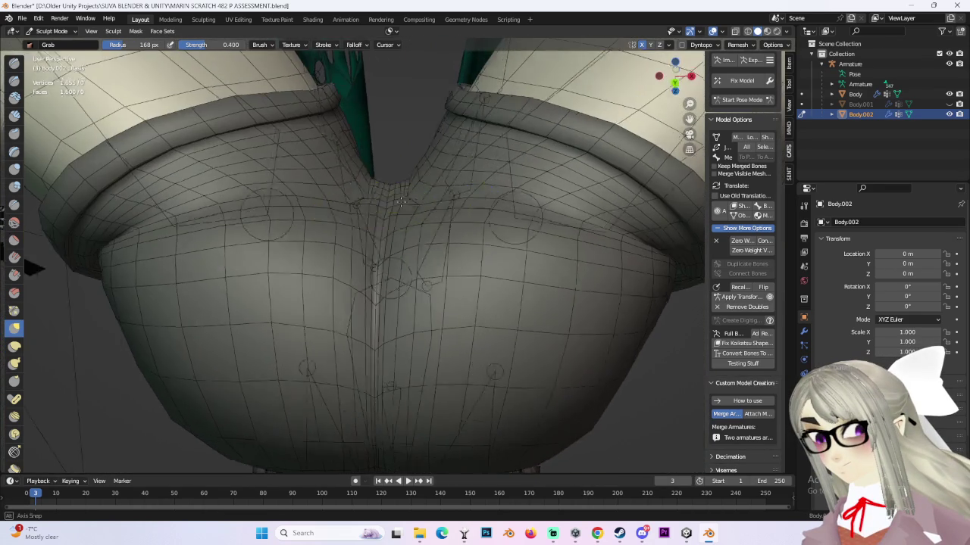
mouse_move(695, 90)
middle_down()
mouse_move(448, 283)
mouse_move(450, 264)
mouse_move(401, 238)
mouse_move(405, 214)
mouse_move(382, 214)
middle_up()
scroll(382, 214, up, 3)
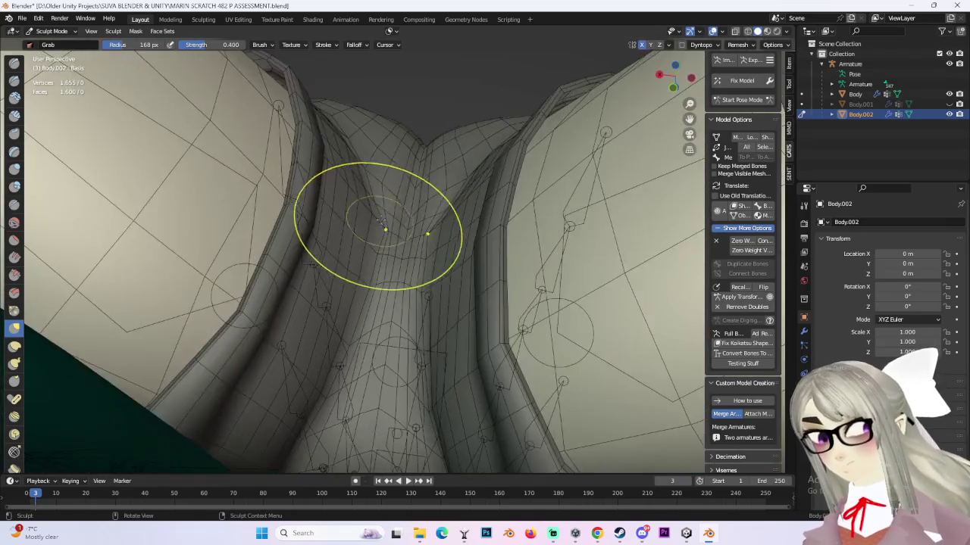
scroll(383, 182, down, 1)
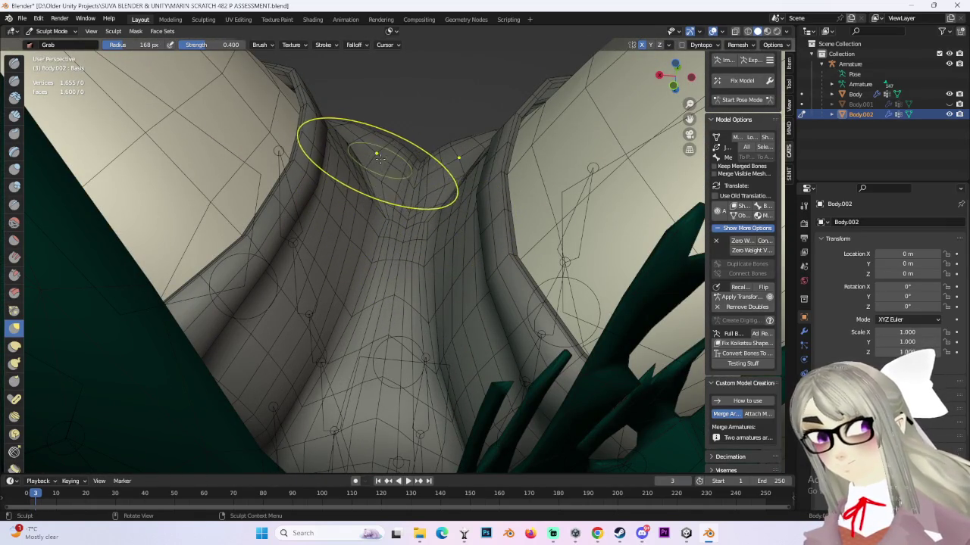
mouse_move(424, 218)
middle_down()
mouse_move(409, 204)
mouse_move(399, 237)
mouse_move(393, 227)
middle_up()
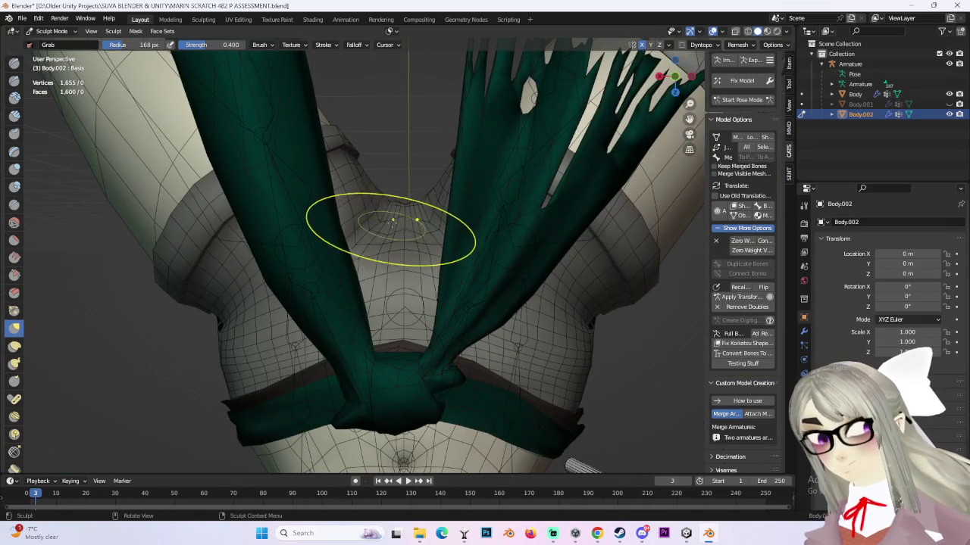
mouse_move(388, 184)
middle_down()
mouse_move(387, 244)
mouse_move(404, 181)
mouse_move(353, 187)
middle_up()
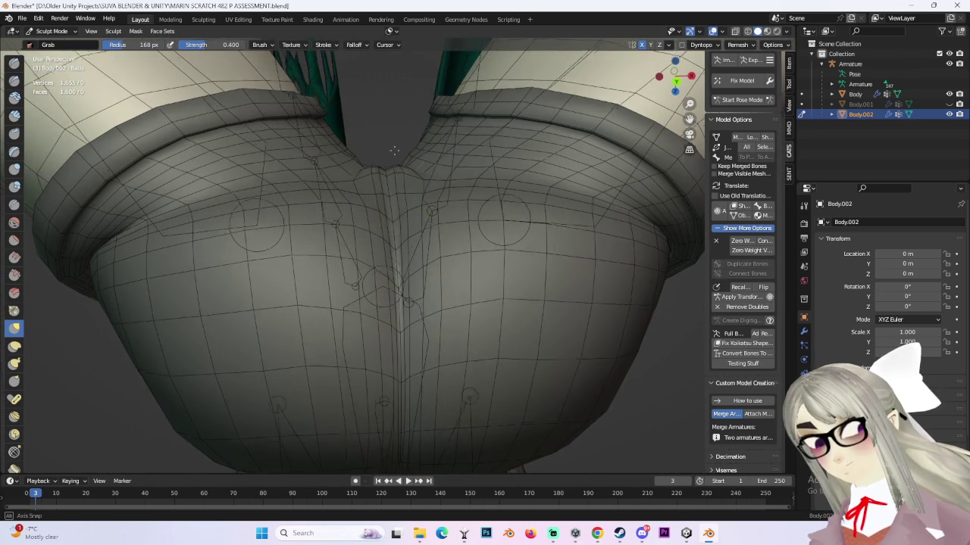
middle_drag(385, 134, 400, 174)
mouse_move(397, 115)
middle_down()
mouse_move(385, 190)
mouse_move(385, 157)
mouse_move(514, 151)
mouse_move(418, 238)
mouse_move(400, 216)
mouse_move(406, 200)
mouse_move(478, 249)
mouse_move(415, 227)
mouse_move(434, 206)
middle_up()
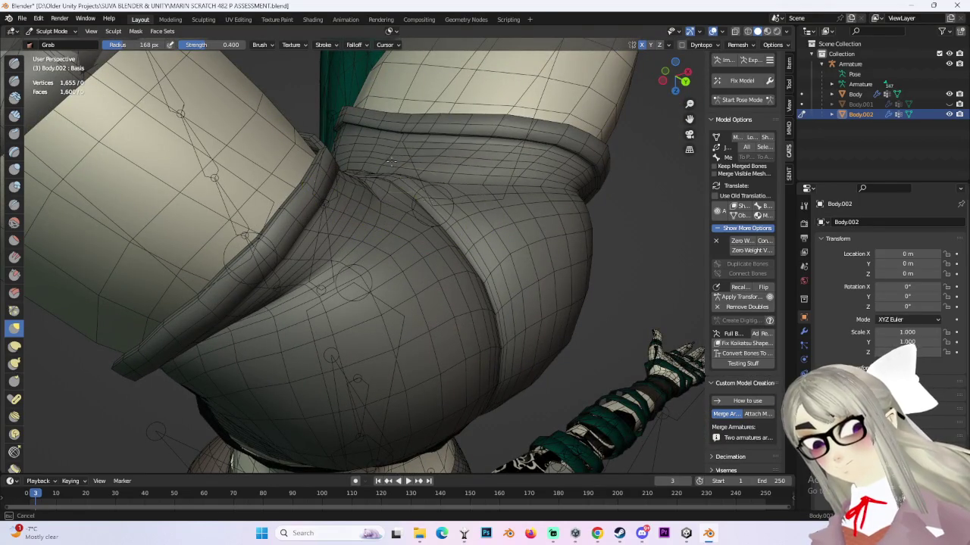
middle_drag(391, 160, 399, 199)
mouse_move(369, 158)
middle_down()
mouse_move(390, 218)
mouse_move(379, 217)
mouse_move(389, 184)
mouse_move(288, 216)
mouse_move(288, 228)
middle_up()
mouse_move(250, 346)
middle_down()
mouse_move(400, 238)
mouse_move(400, 187)
mouse_move(356, 229)
mouse_move(375, 222)
middle_up()
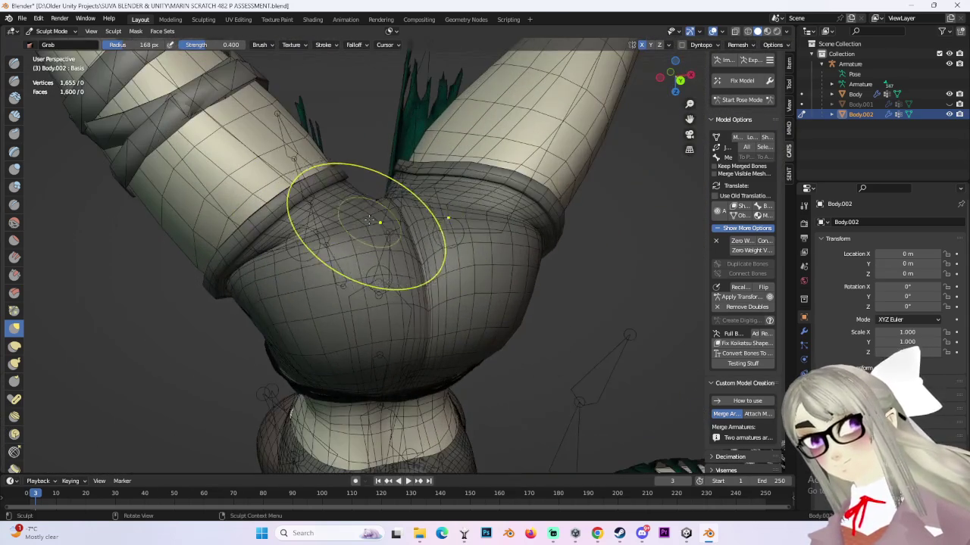
mouse_move(360, 166)
middle_down()
mouse_move(433, 191)
mouse_move(430, 214)
mouse_move(497, 197)
mouse_move(449, 201)
middle_up()
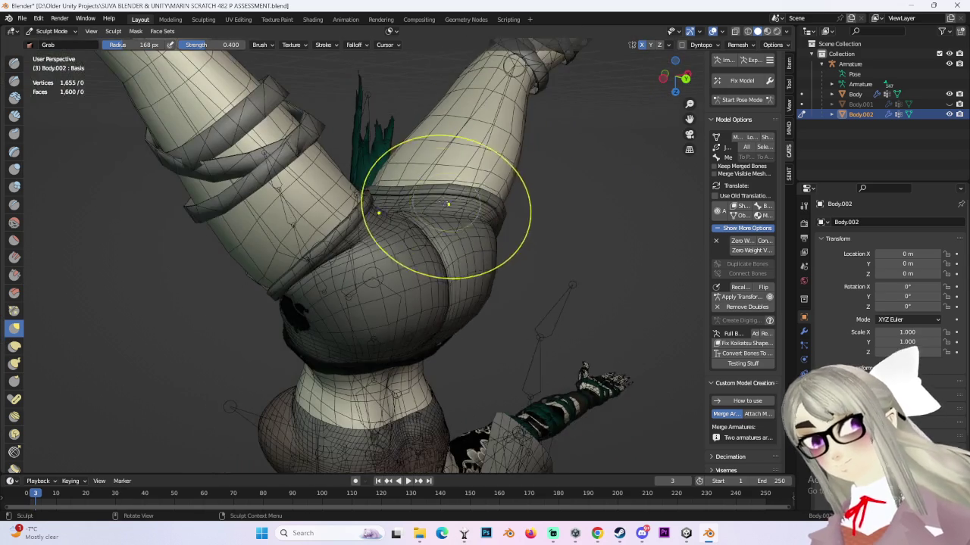
- Pull Body.002's hip surface upward with a Grab brush stroke
mouse_move(432, 241)
middle_down()
mouse_move(444, 232)
mouse_move(390, 214)
middle_up()
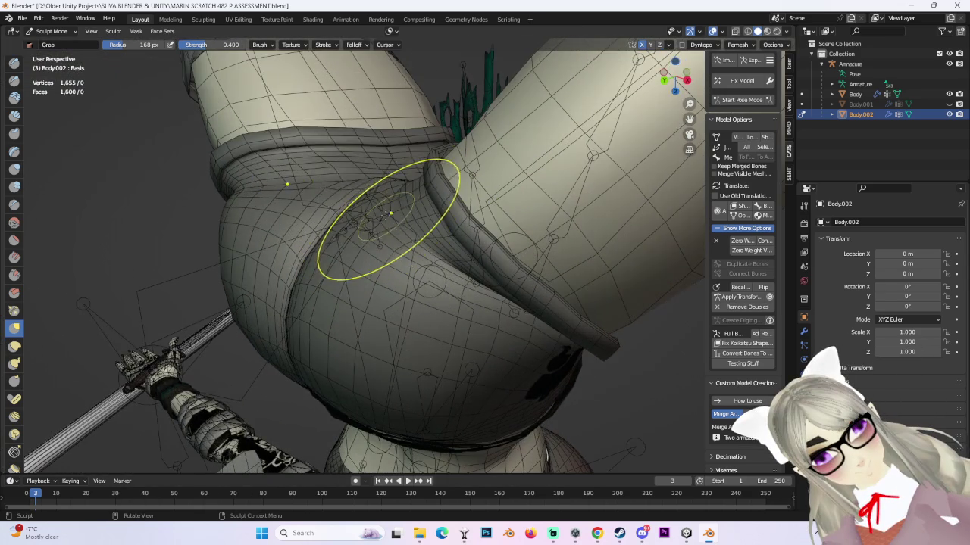
mouse_move(384, 179)
middle_down()
mouse_move(441, 193)
mouse_move(412, 198)
mouse_move(493, 195)
mouse_move(389, 207)
middle_up()
drag(379, 207, 380, 180)
mouse_move(412, 195)
middle_down()
mouse_move(513, 199)
mouse_move(440, 180)
mouse_move(466, 180)
mouse_move(461, 195)
middle_up()
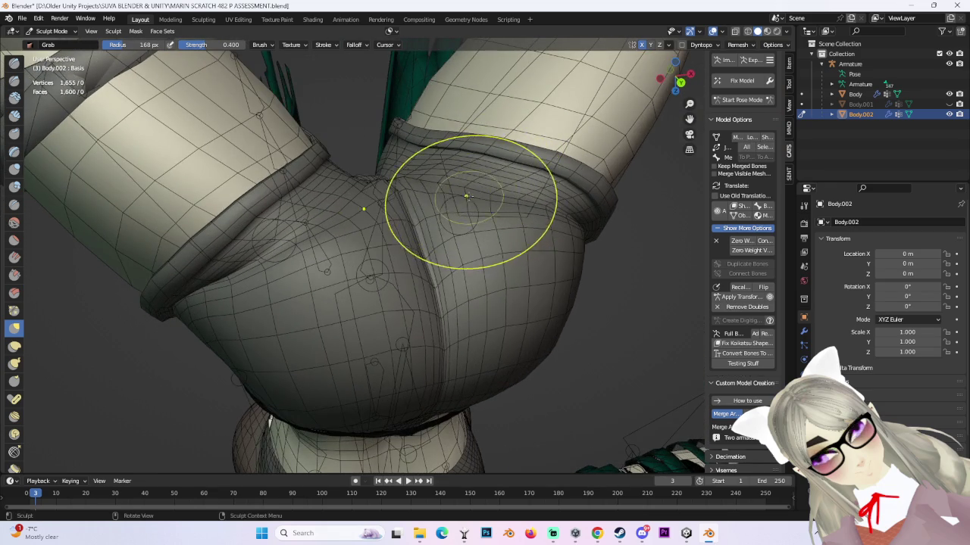
scroll(493, 162, up, 5)
middle_drag(493, 162, 419, 188)
scroll(419, 188, down, 3)
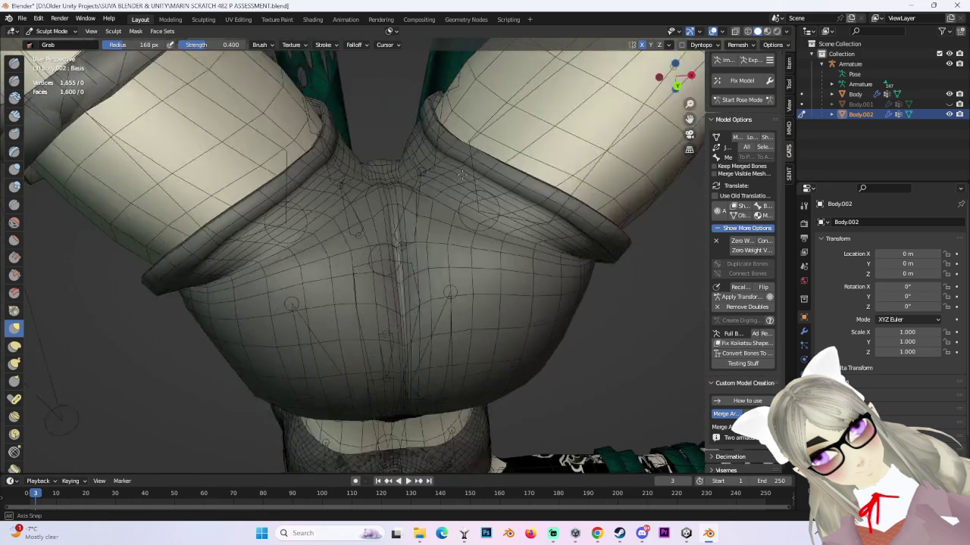
- Check the hip crease and legs from low angles, briefly viewing the MARIN SCRATCH TEXTURES folder
mouse_move(384, 157)
middle_down()
mouse_move(428, 184)
mouse_move(407, 232)
mouse_move(386, 231)
middle_up()
mouse_move(409, 199)
middle_down()
mouse_move(376, 207)
mouse_move(386, 219)
mouse_move(358, 191)
middle_up()
scroll(357, 164, down, 3)
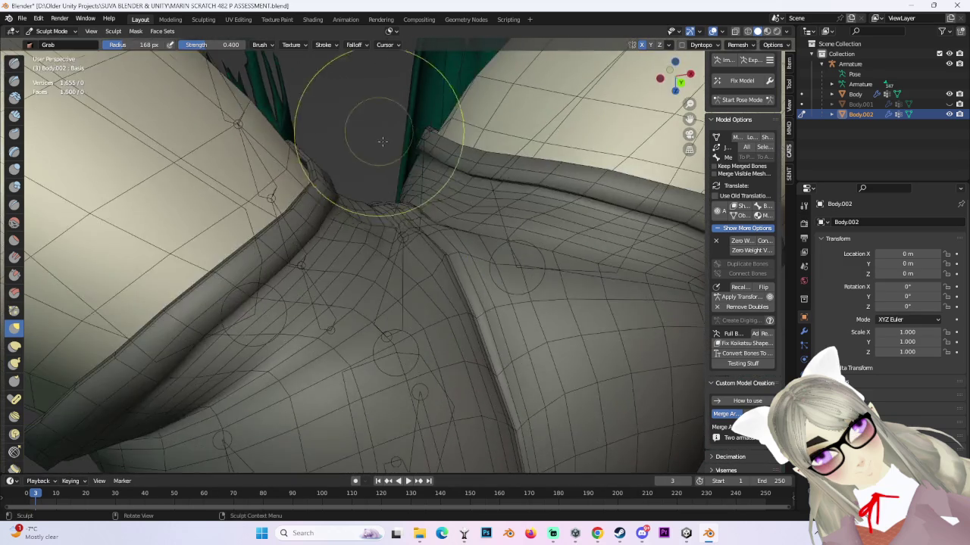
scroll(378, 144, down, 3)
scroll(412, 121, down, 3)
mouse_move(411, 121)
middle_down()
mouse_move(493, 321)
mouse_move(465, 162)
mouse_move(432, 237)
mouse_move(430, 276)
mouse_move(389, 270)
mouse_move(376, 258)
mouse_move(379, 238)
mouse_move(495, 146)
mouse_move(530, 197)
mouse_move(479, 182)
mouse_move(454, 217)
mouse_move(450, 205)
mouse_move(465, 214)
mouse_move(444, 293)
mouse_move(394, 173)
mouse_move(351, 259)
mouse_move(401, 223)
mouse_move(426, 241)
mouse_move(451, 220)
mouse_move(415, 220)
mouse_move(415, 238)
middle_up()
scroll(493, 322, up, 3)
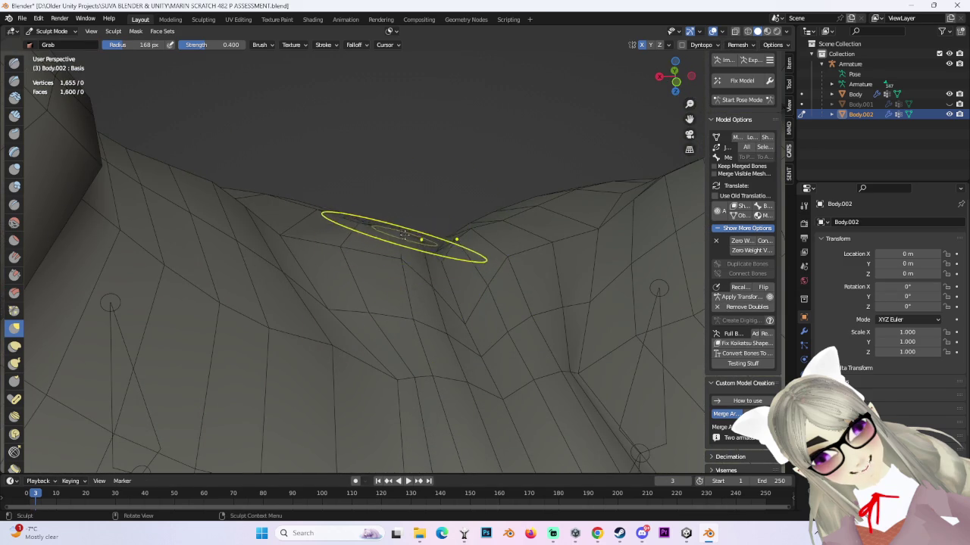
mouse_move(399, 311)
middle_down()
mouse_move(417, 281)
mouse_move(427, 345)
mouse_move(444, 278)
mouse_move(372, 300)
mouse_move(446, 296)
mouse_move(400, 235)
mouse_move(428, 221)
mouse_move(454, 227)
mouse_move(447, 253)
mouse_move(425, 252)
mouse_move(602, 225)
mouse_move(359, 297)
mouse_move(363, 211)
middle_up()
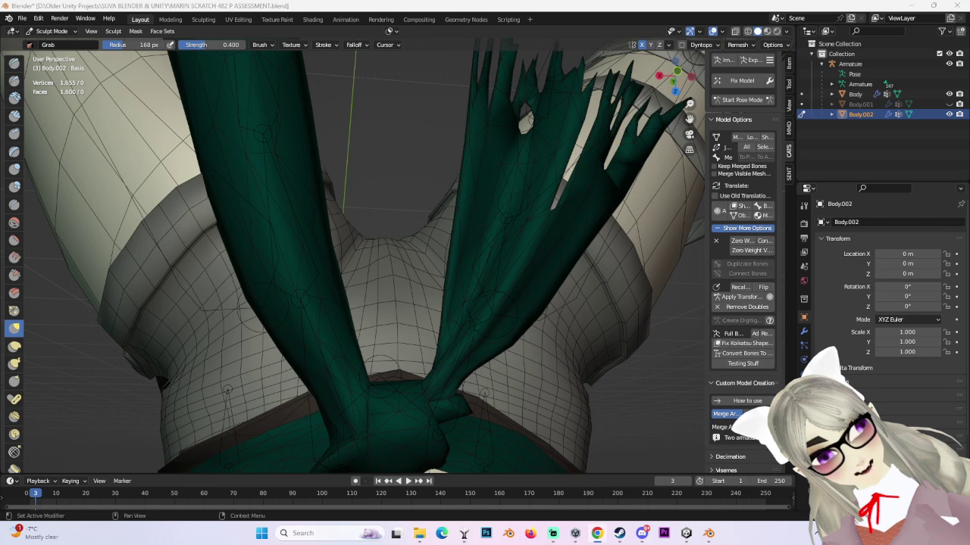
click(419, 533)
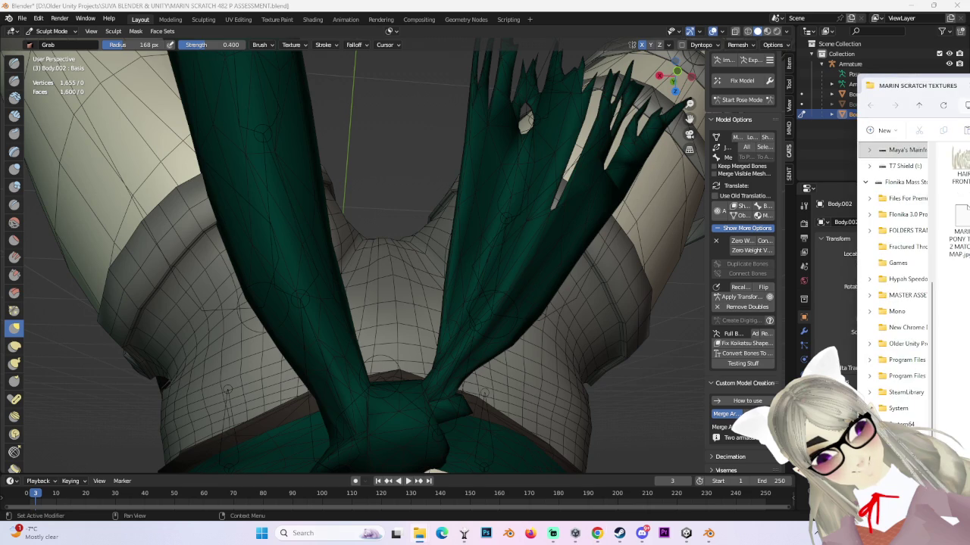
click(419, 533)
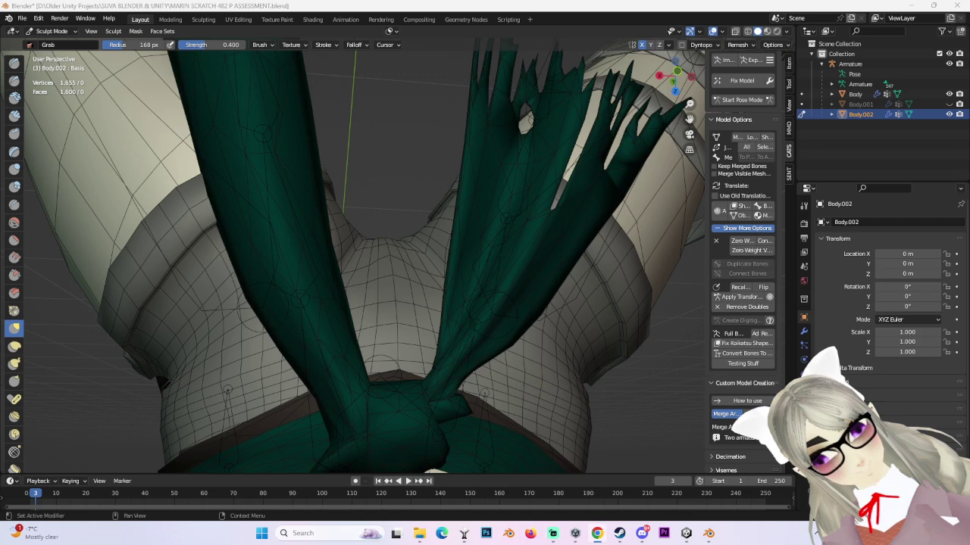
middle_drag(449, 185, 596, 221)
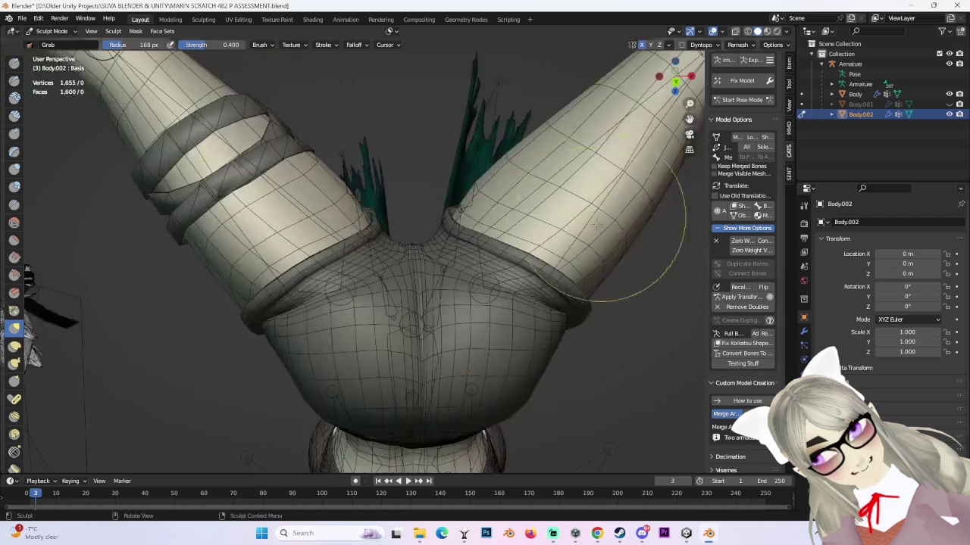
scroll(455, 250, up, 3)
scroll(480, 245, up, 2)
mouse_move(481, 245)
middle_down()
mouse_move(437, 266)
mouse_move(552, 220)
middle_up()
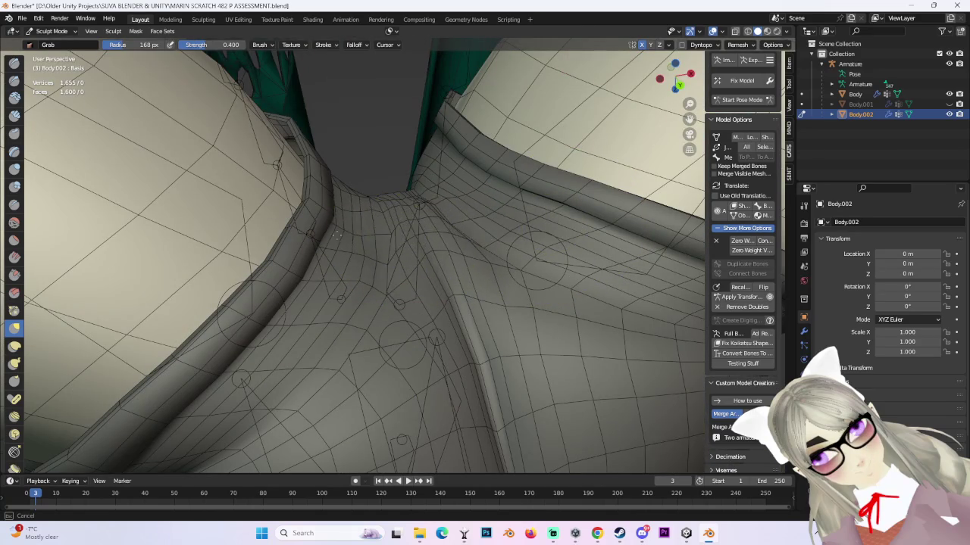
scroll(318, 251, down, 5)
mouse_move(319, 251)
middle_down()
mouse_move(389, 177)
mouse_move(444, 217)
mouse_move(428, 280)
mouse_move(444, 271)
mouse_move(412, 265)
mouse_move(444, 314)
mouse_move(335, 281)
mouse_move(388, 209)
mouse_move(395, 229)
mouse_move(402, 212)
mouse_move(444, 194)
mouse_move(399, 243)
mouse_move(432, 227)
mouse_move(476, 228)
mouse_move(433, 184)
mouse_move(372, 179)
mouse_move(368, 190)
mouse_move(567, 255)
mouse_move(497, 323)
mouse_move(429, 313)
mouse_move(525, 258)
middle_up()
scroll(428, 280, up, 2)
scroll(356, 256, up, 2)
mouse_move(389, 231)
middle_down()
mouse_move(335, 205)
mouse_move(325, 245)
mouse_move(333, 260)
middle_up()
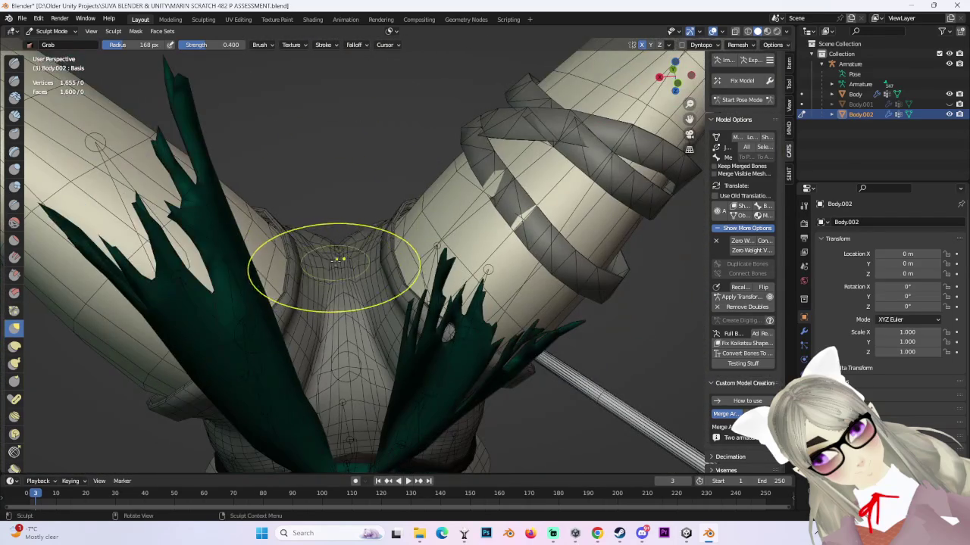
click(742, 99)
- Swing the left leg bone outward, forward and sideways to test hip deformation
mouse_move(421, 184)
middle_down()
mouse_move(542, 213)
mouse_move(494, 179)
mouse_move(523, 227)
mouse_move(538, 315)
mouse_move(544, 233)
middle_up()
drag(543, 233, 584, 236)
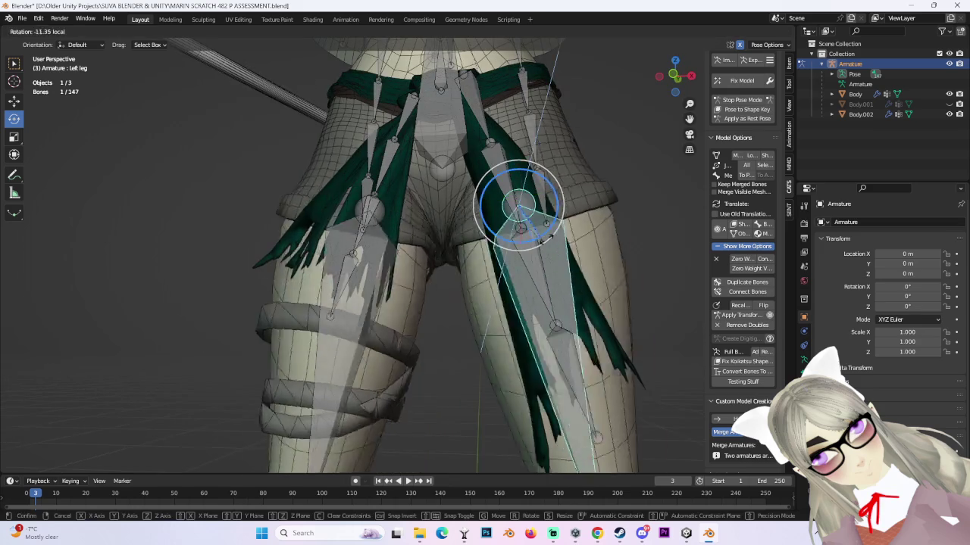
mouse_move(585, 236)
middle_down()
mouse_move(492, 266)
mouse_move(452, 265)
mouse_move(493, 260)
mouse_move(295, 215)
middle_up()
drag(277, 214, 274, 222)
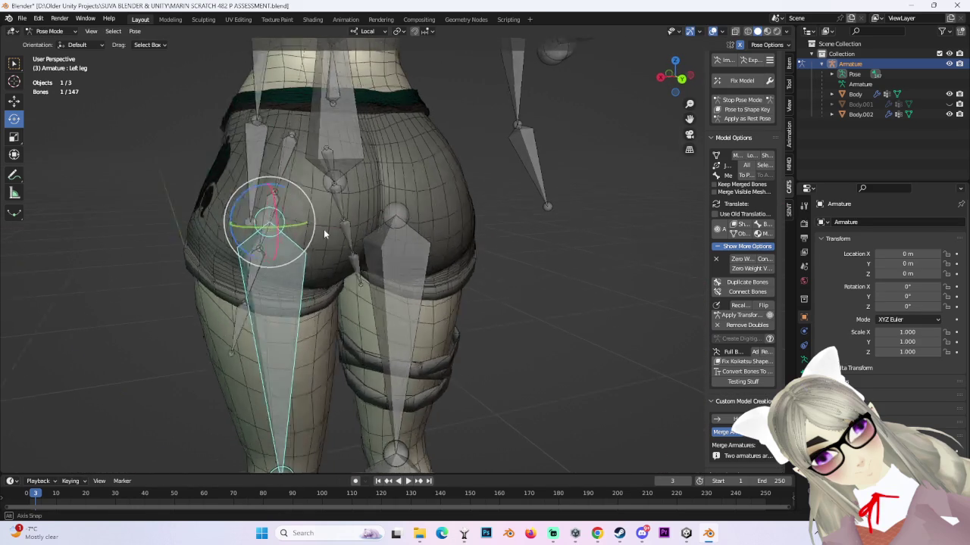
middle_drag(274, 222, 429, 243)
drag(551, 264, 562, 229)
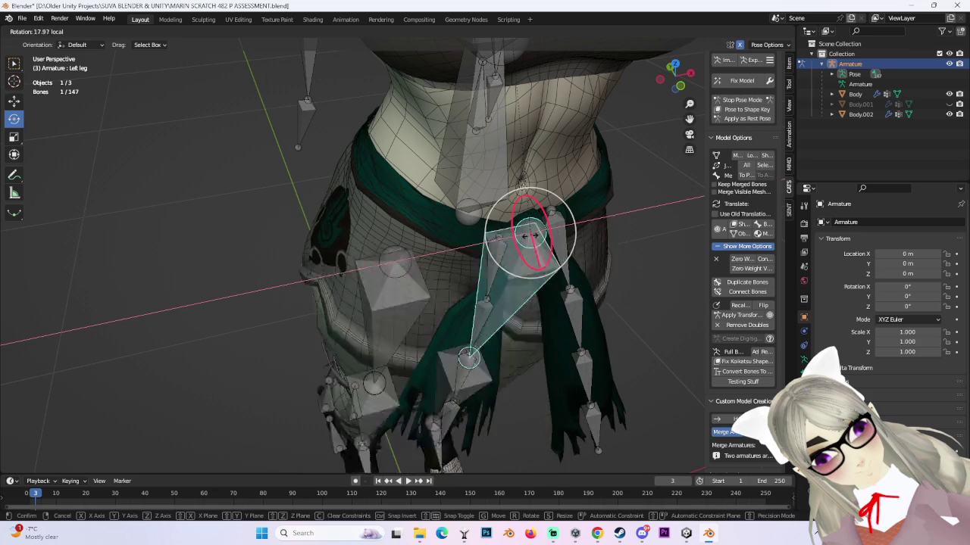
right_click(562, 230)
middle_drag(562, 230, 528, 229)
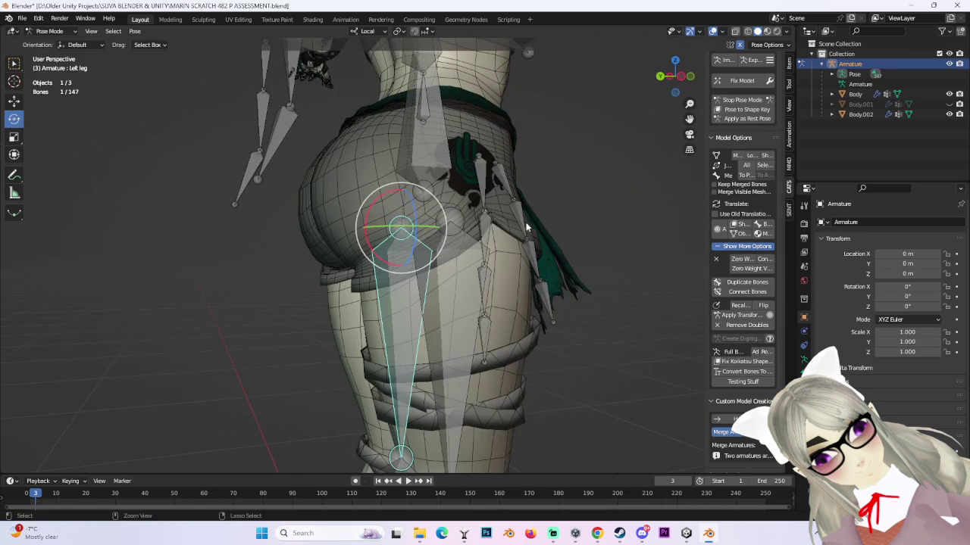
drag(392, 263, 482, 256)
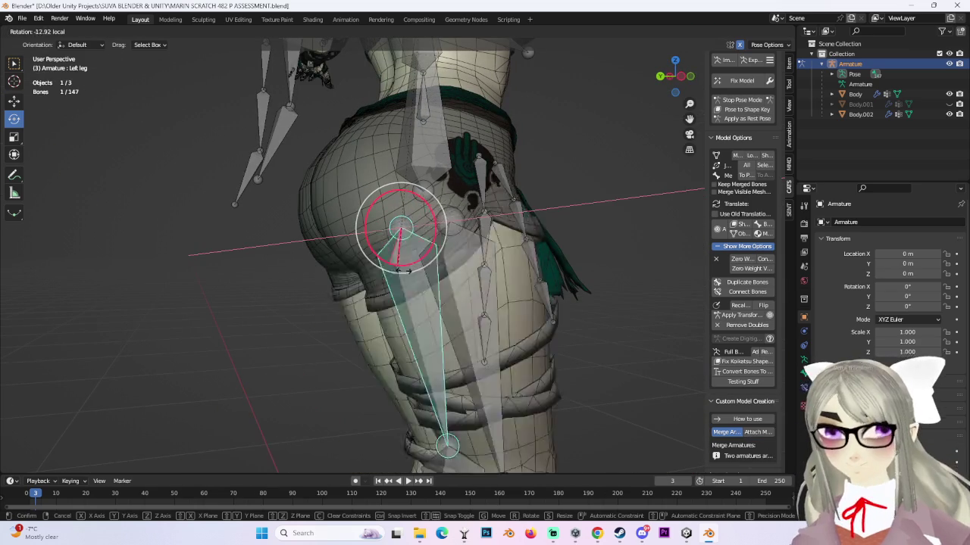
middle_drag(483, 255, 370, 273)
drag(370, 272, 375, 276)
mouse_move(374, 275)
middle_down()
mouse_move(520, 283)
mouse_move(391, 184)
mouse_move(428, 253)
mouse_move(442, 227)
mouse_move(557, 229)
mouse_move(544, 252)
mouse_move(422, 234)
mouse_move(452, 245)
mouse_move(690, 102)
middle_up()
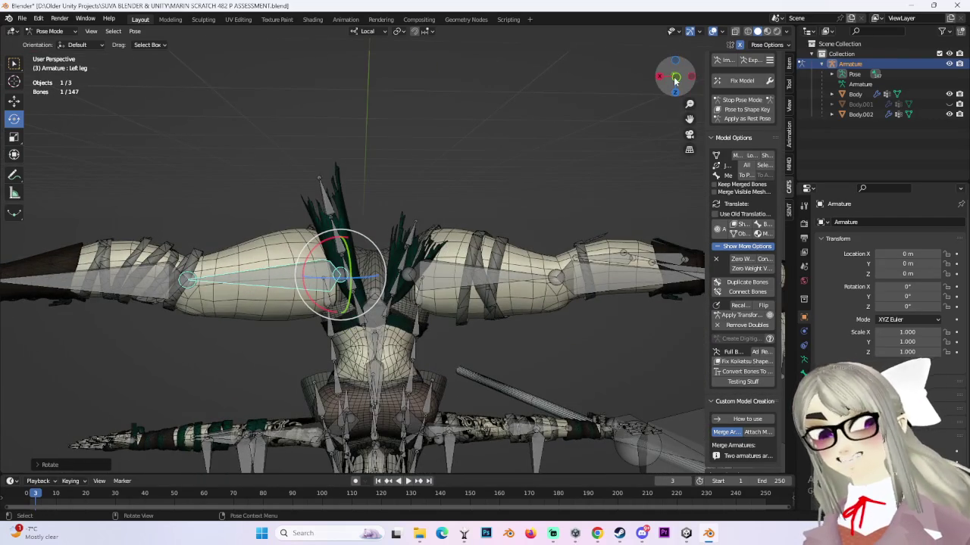
- Undo the leg pose, stop CATS Pose Mode, and select Body.002
click(675, 78)
scroll(490, 257, up, 3)
key(ctrl+z)
key(ctrl+z)
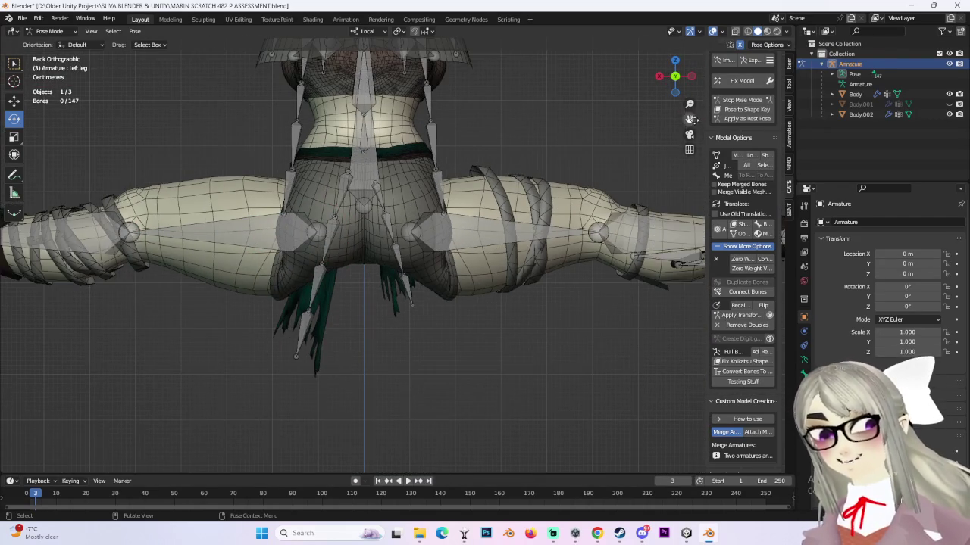
click(736, 101)
click(433, 227)
middle_drag(432, 227, 562, 174)
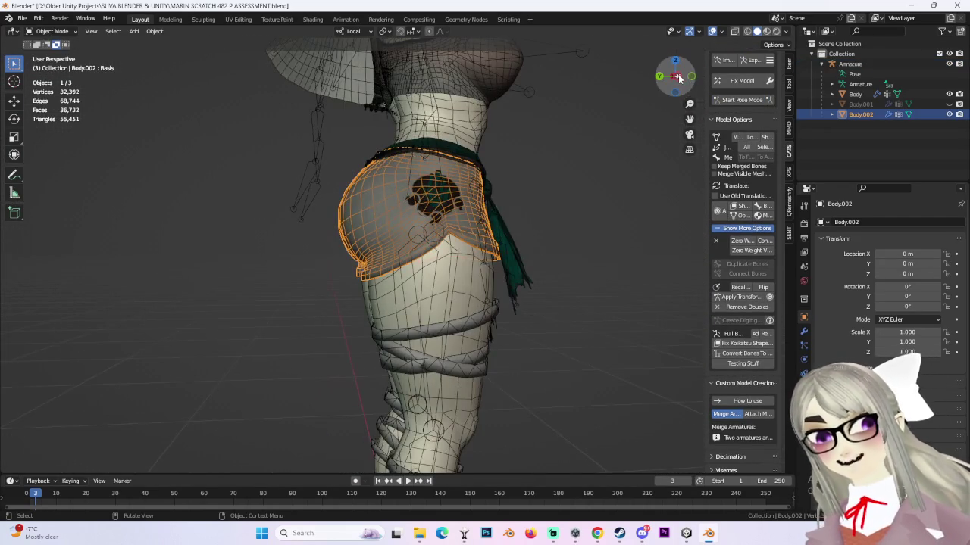
- Hide Body.002, select the Body mesh, and switch it into Sculpt Mode
click(678, 79)
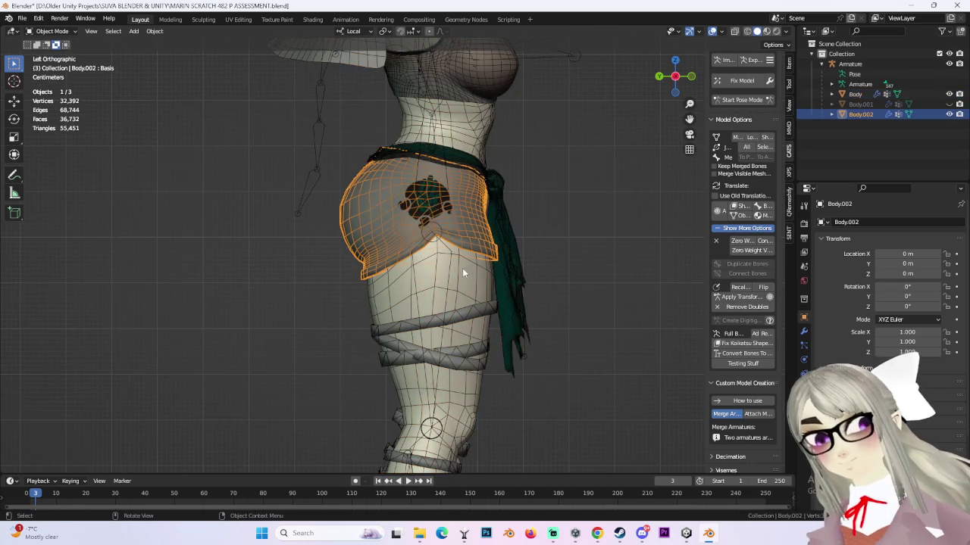
shift+click(513, 306)
shift+click(474, 184)
click(949, 115)
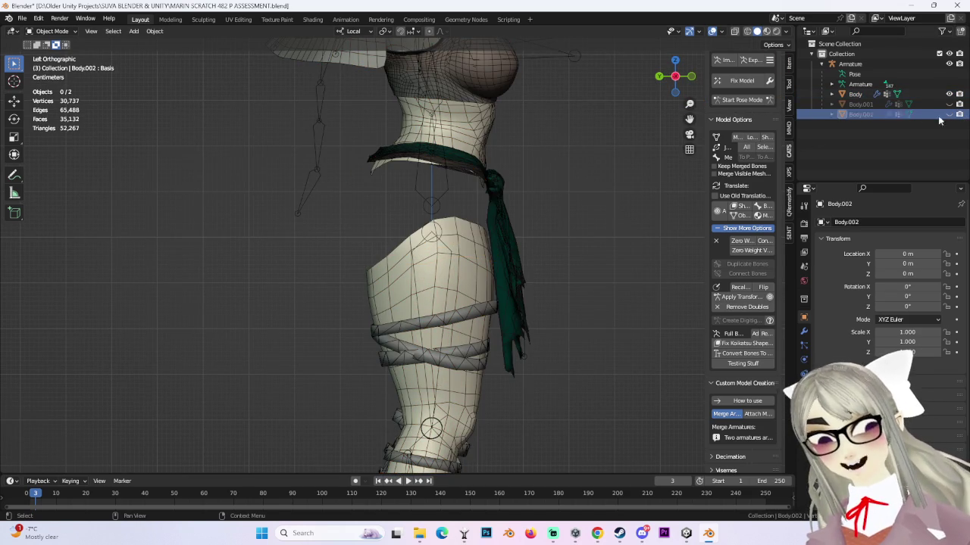
click(486, 265)
click(53, 31)
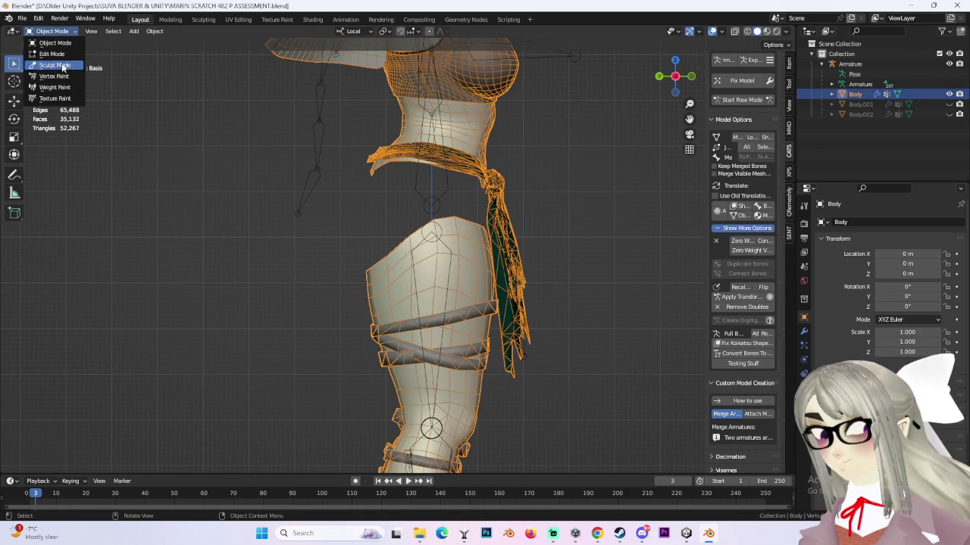
click(57, 65)
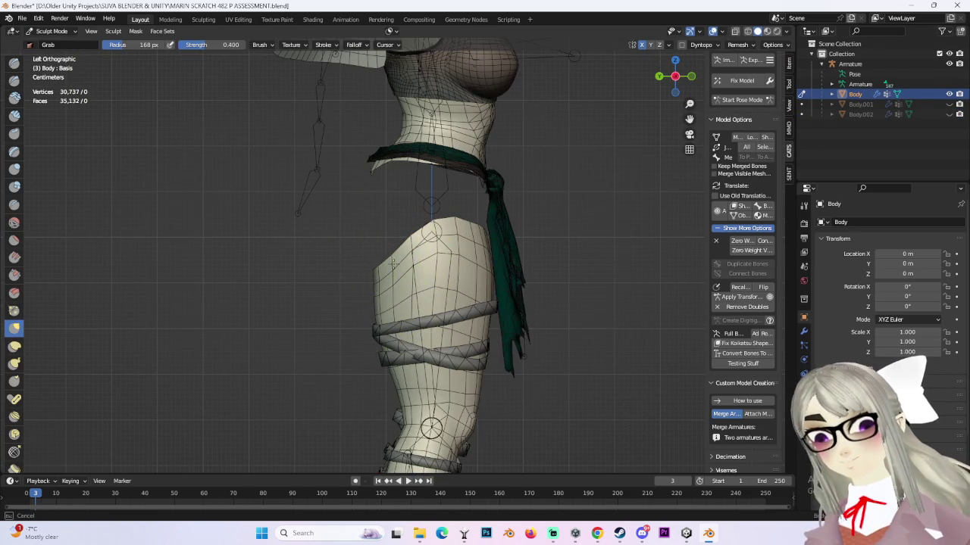
- Zoom and orbit in on the Body's thigh and lower leg
scroll(360, 271, up, 2)
shift+middle_drag(389, 269, 386, 193)
scroll(379, 243, down, 2)
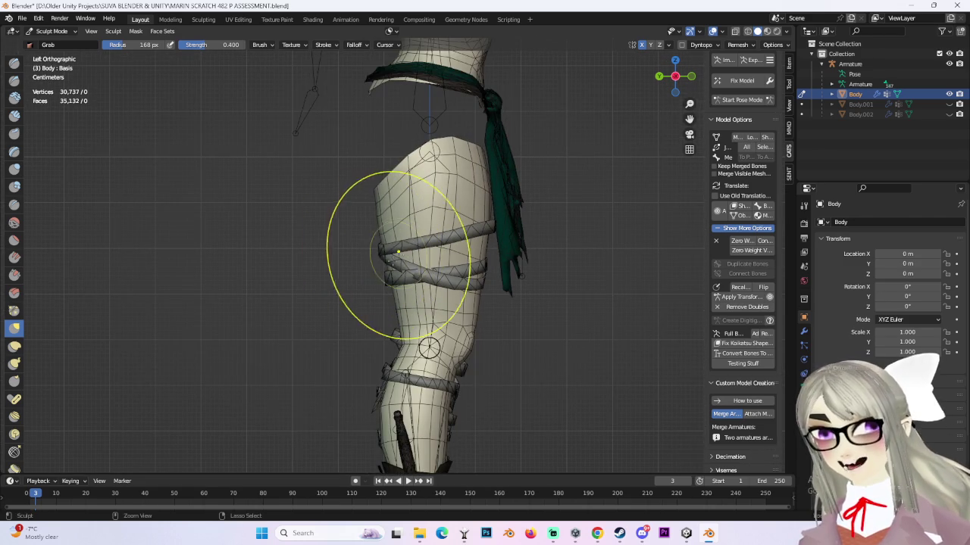
ctrl+middle_drag(388, 195, 376, 279)
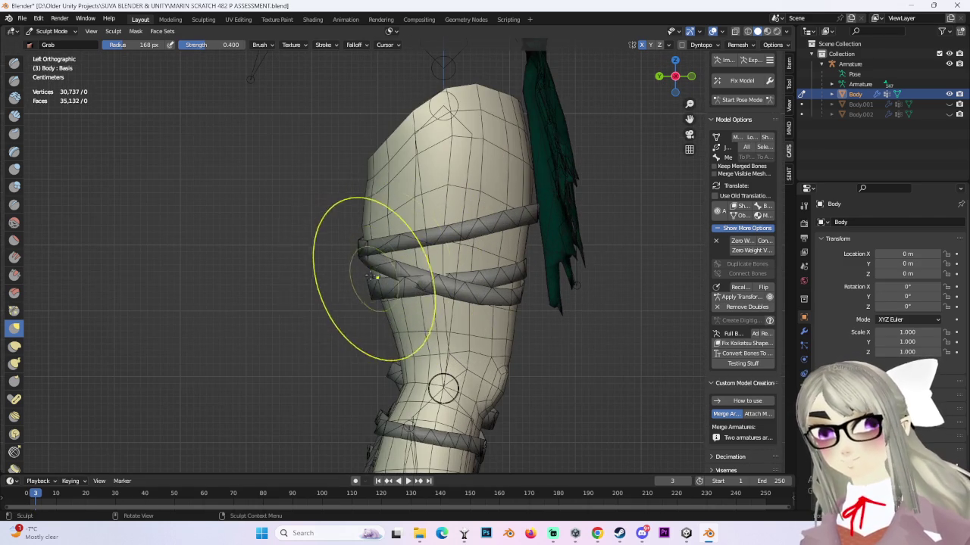
mouse_move(392, 226)
ctrl+middle_down()
mouse_move(380, 300)
mouse_move(540, 281)
mouse_move(377, 309)
mouse_move(628, 151)
ctrl+middle_up()
scroll(628, 217, up, 2)
scroll(517, 206, up, 2)
scroll(368, 195, up, 2)
scroll(368, 195, up, 1)
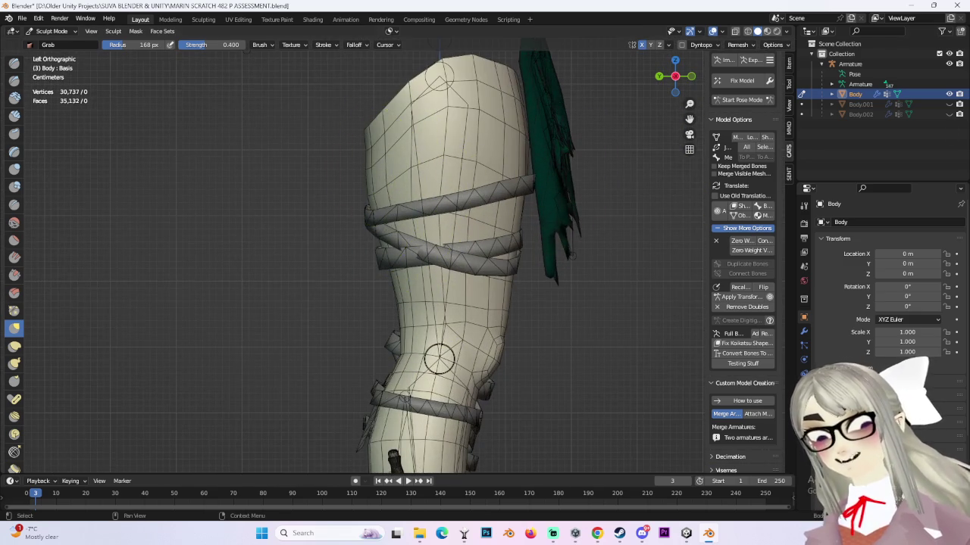
- Unhide Body.002 and orbit around the thigh to a left orthographic side view
click(950, 114)
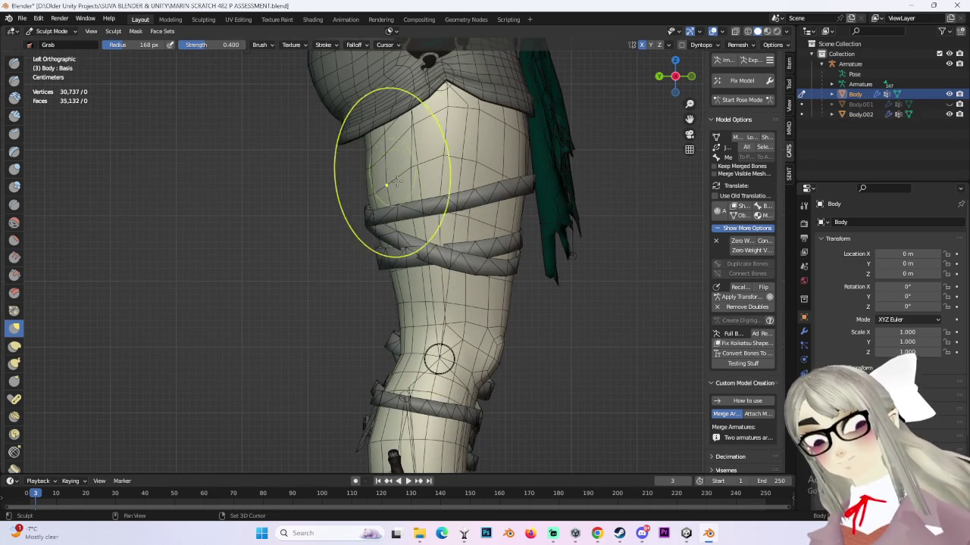
shift+middle_drag(390, 173, 384, 225)
scroll(530, 182, down, 6)
mouse_move(688, 141)
middle_down()
mouse_move(502, 234)
mouse_move(459, 235)
mouse_move(438, 219)
middle_up()
scroll(432, 205, up, 3)
scroll(422, 181, up, 3)
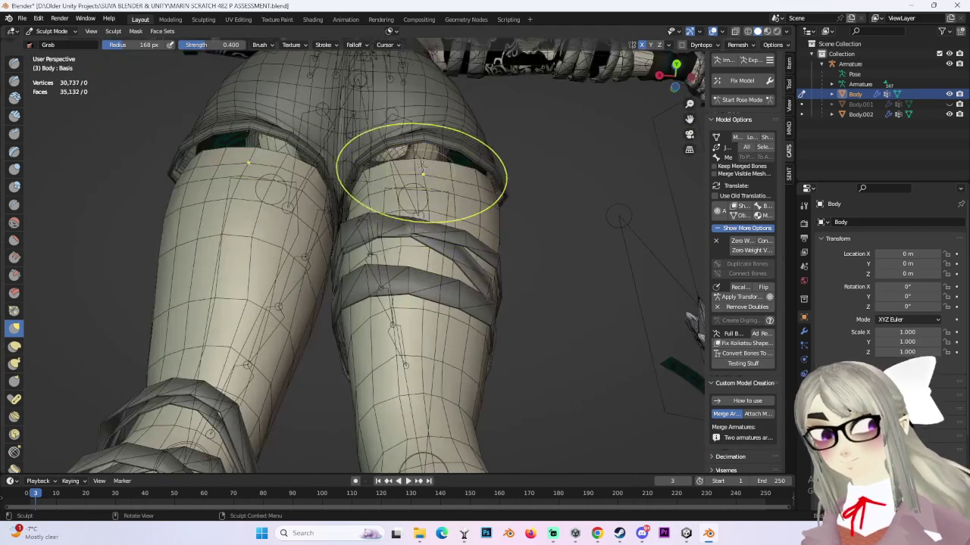
mouse_move(422, 176)
middle_down()
mouse_move(529, 180)
mouse_move(433, 174)
mouse_move(454, 184)
mouse_move(426, 189)
mouse_move(452, 203)
mouse_move(450, 216)
mouse_move(433, 130)
mouse_move(454, 184)
mouse_move(403, 181)
middle_up()
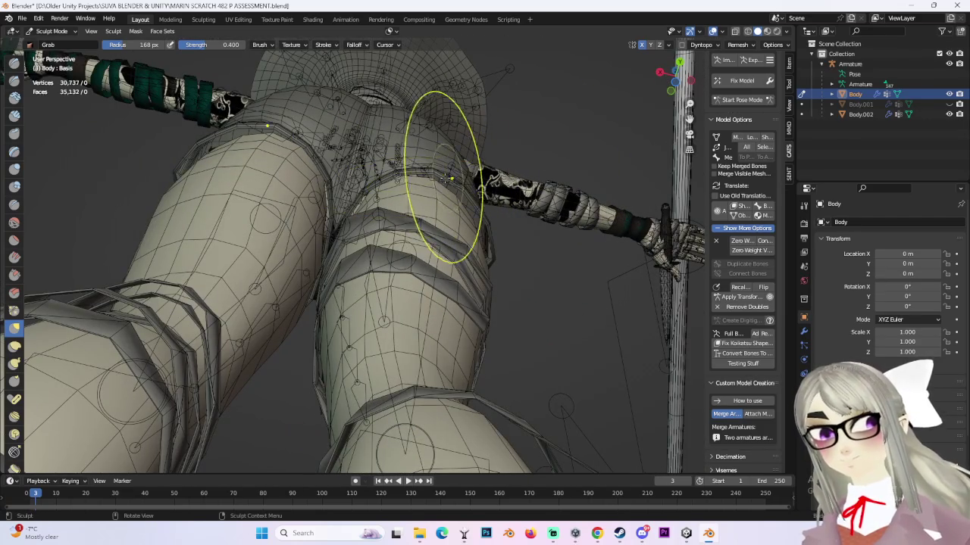
middle_drag(484, 206, 475, 214)
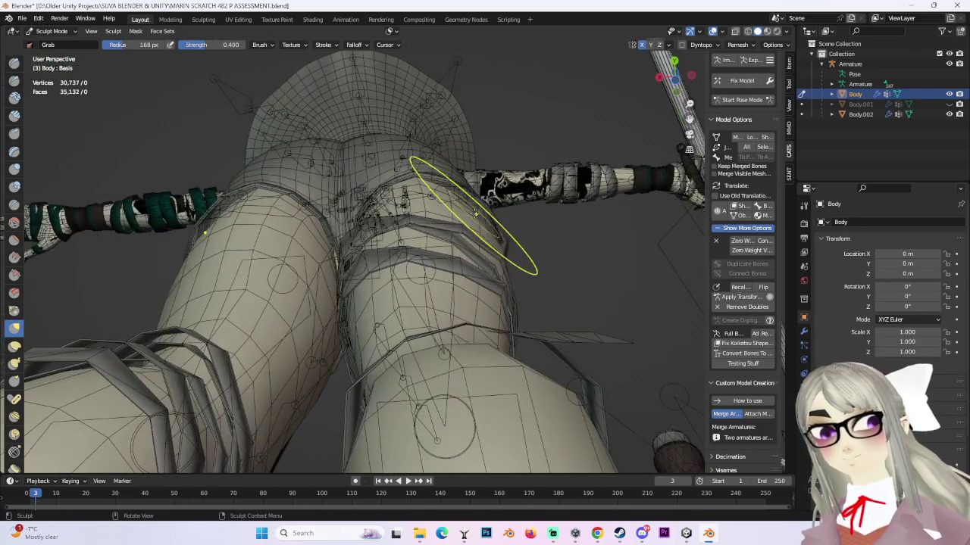
middle_drag(522, 179, 452, 229)
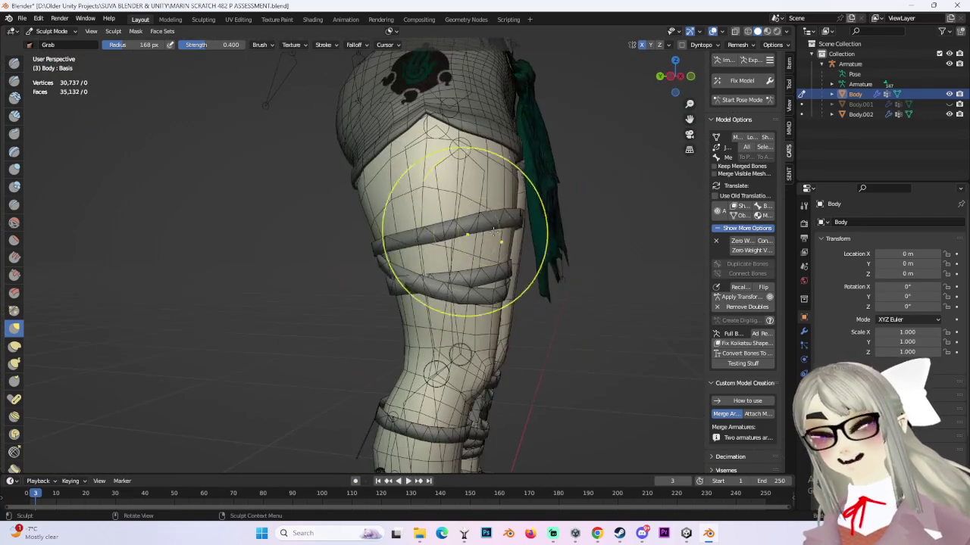
click(670, 77)
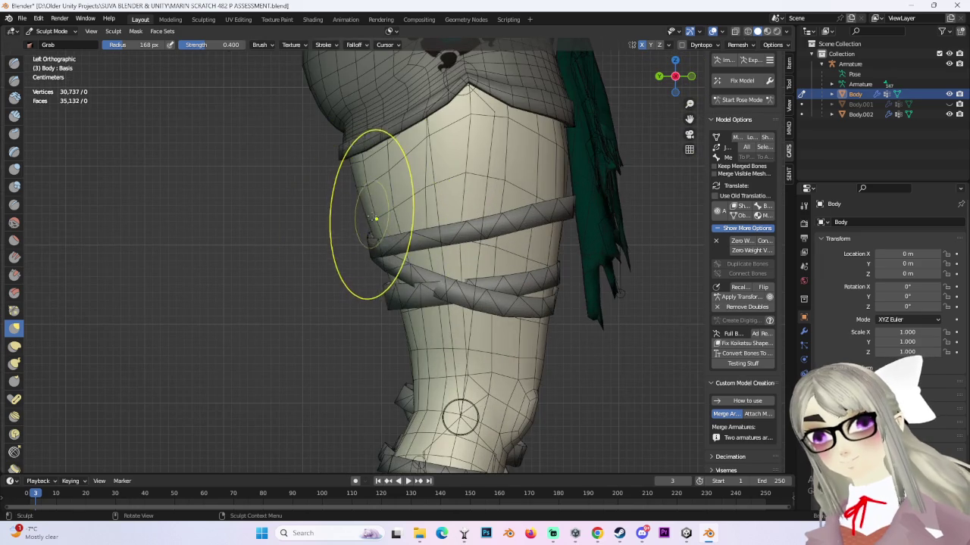
- Inspect the thighs from below, behind and the side, then return to front orthographic view
scroll(399, 205, up, 1)
scroll(422, 206, down, 2)
scroll(558, 217, down, 3)
scroll(574, 232, up, 3)
scroll(576, 220, down, 3)
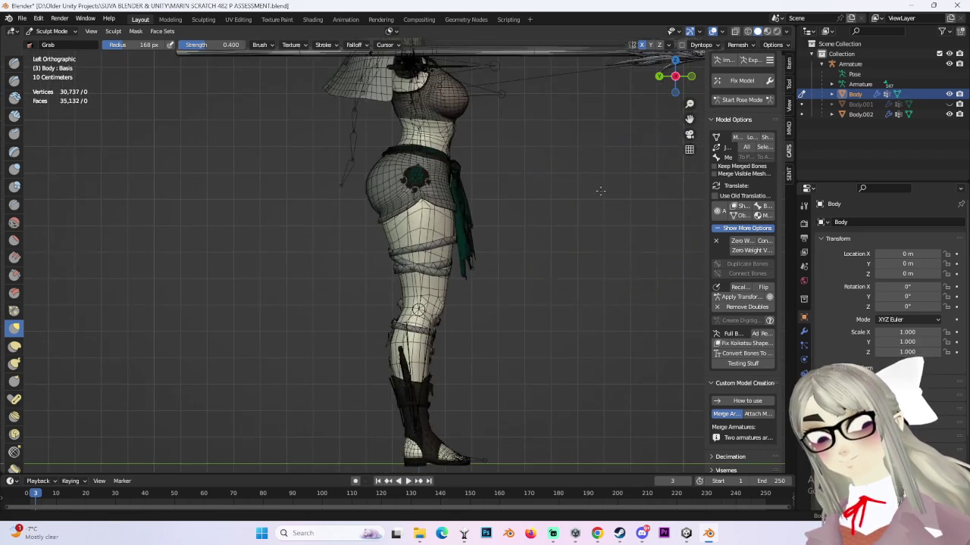
scroll(538, 220, up, 3)
mouse_move(538, 220)
middle_down()
mouse_move(492, 280)
mouse_move(439, 275)
mouse_move(397, 243)
middle_up()
scroll(475, 303, up, 2)
scroll(475, 303, down, 1)
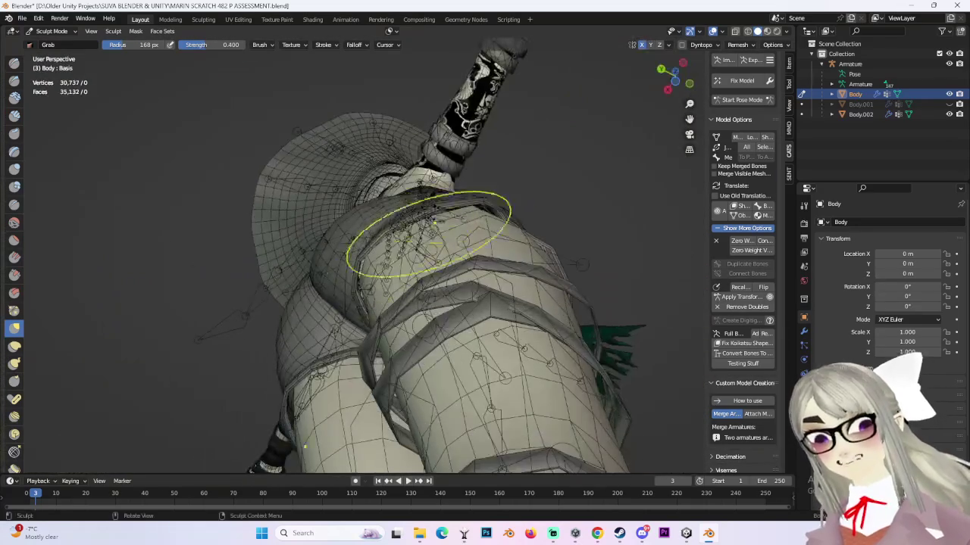
middle_drag(521, 201, 591, 253)
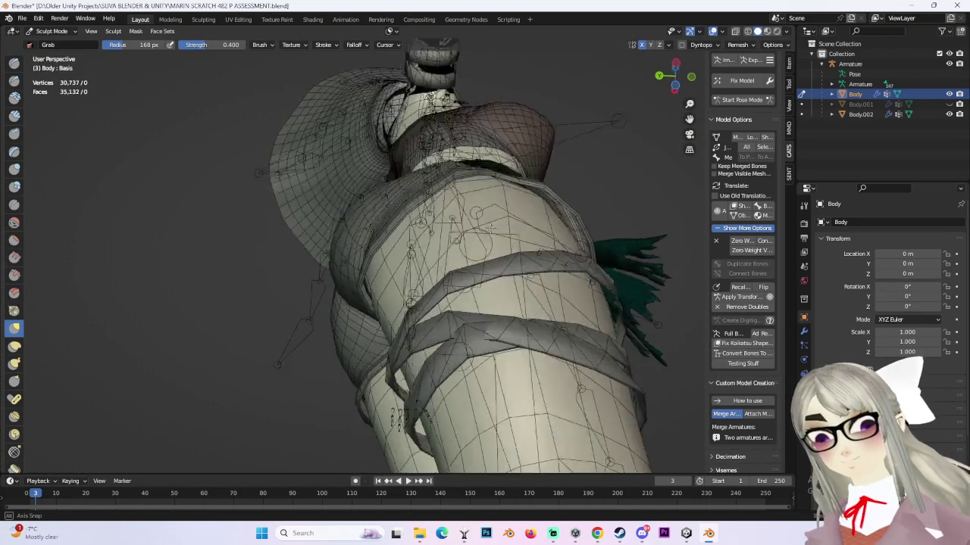
scroll(530, 246, up, 2)
mouse_move(503, 240)
middle_down()
mouse_move(422, 217)
mouse_move(525, 190)
mouse_move(451, 295)
mouse_move(439, 287)
mouse_move(459, 288)
middle_up()
scroll(445, 206, up, 1)
scroll(433, 281, up, 1)
scroll(459, 288, down, 2)
scroll(610, 197, down, 2)
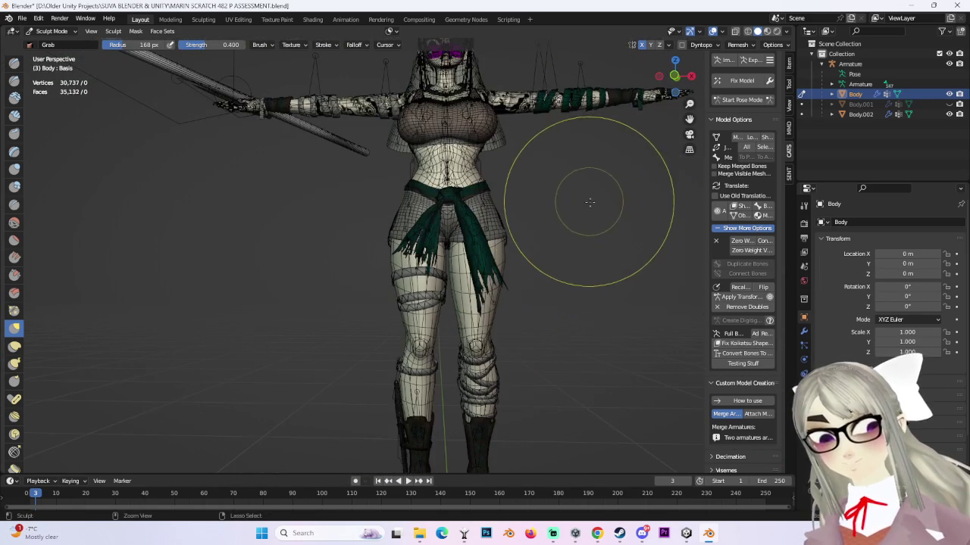
click(673, 76)
scroll(493, 281, up, 4)
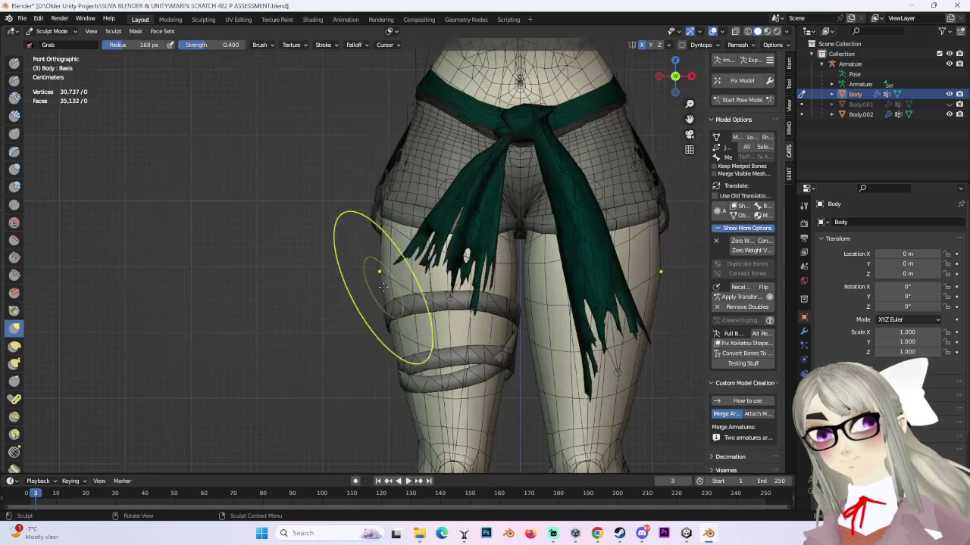
scroll(389, 280, up, 3)
scroll(387, 303, down, 3)
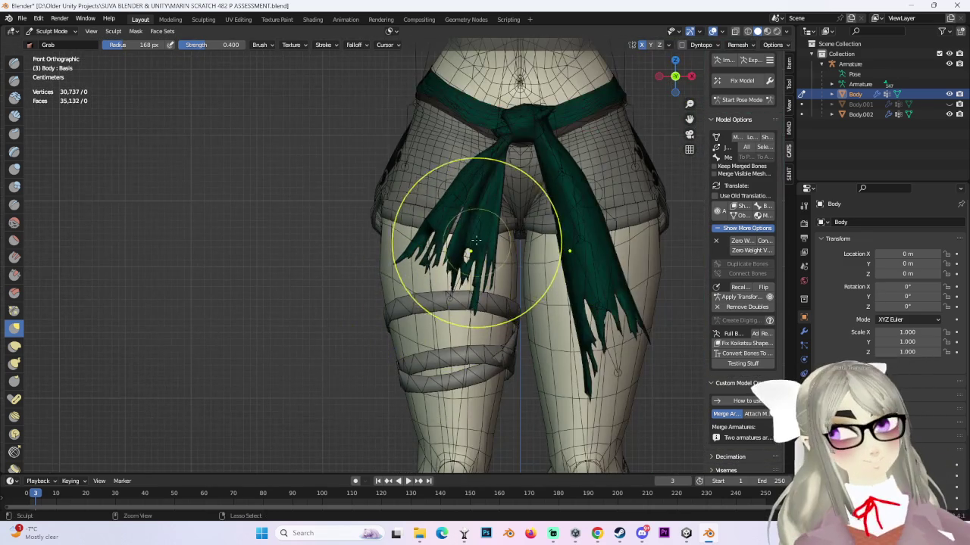
- Show the Robust Weight Transfer panel and reframe the figure's upper body in front orthographic view
click(788, 174)
scroll(563, 228, down, 3)
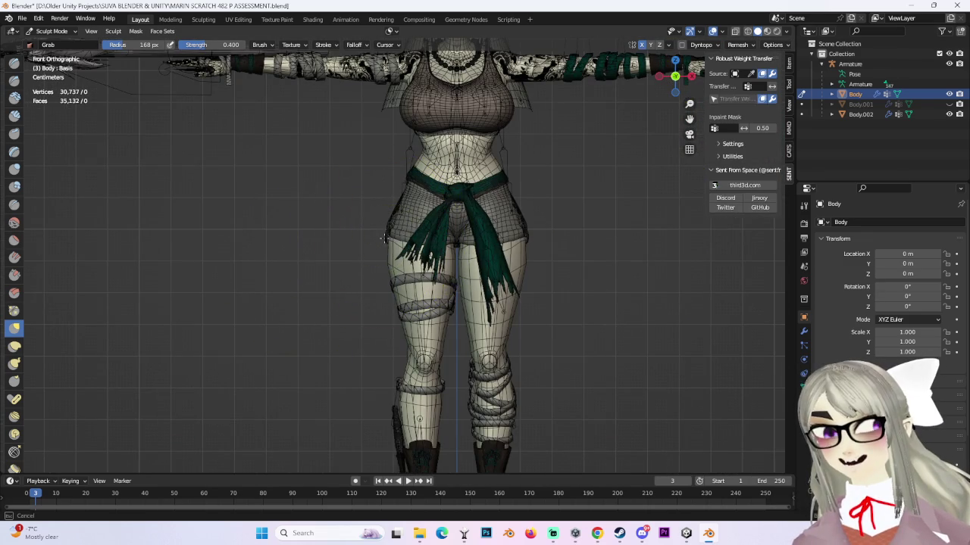
scroll(424, 225, up, 3)
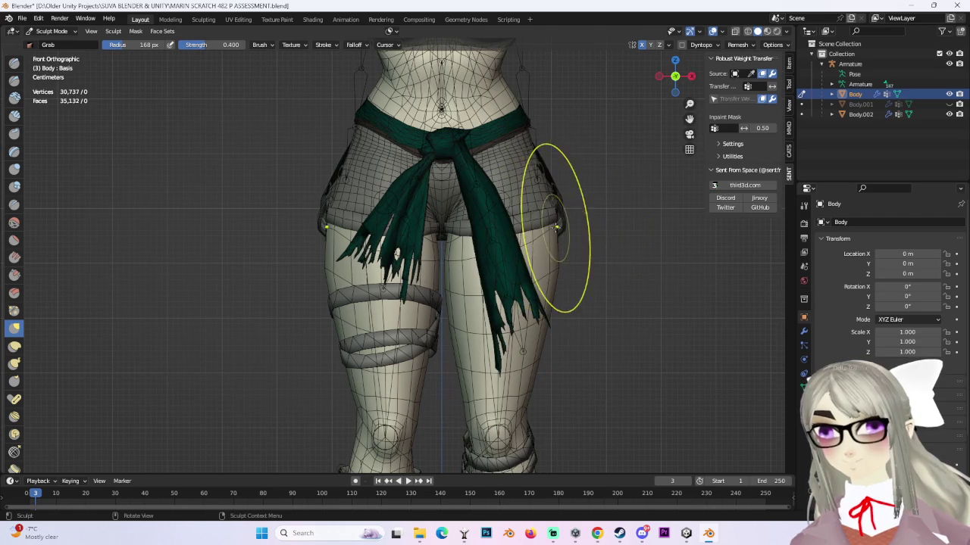
scroll(569, 225, down, 2)
scroll(599, 235, down, 3)
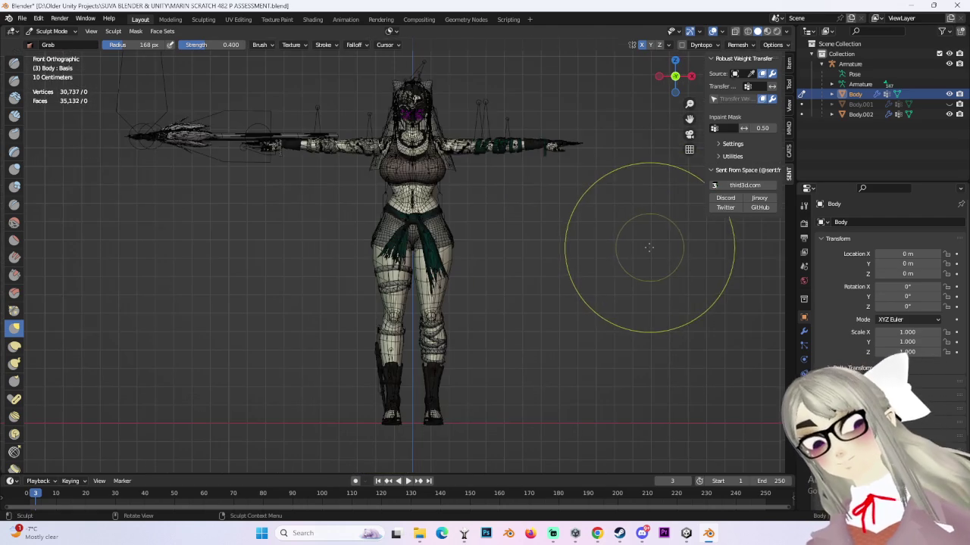
scroll(642, 241, up, 3)
mouse_move(642, 241)
middle_down()
mouse_move(389, 205)
mouse_move(394, 151)
middle_up()
scroll(436, 263, down, 5)
mouse_move(435, 263)
middle_down()
mouse_move(454, 249)
mouse_move(442, 288)
mouse_move(676, 78)
mouse_move(519, 292)
mouse_move(541, 401)
mouse_move(486, 300)
mouse_move(478, 351)
mouse_move(490, 397)
mouse_move(475, 317)
middle_up()
click(691, 75)
key(KP_1)
scroll(520, 217, up, 4)
shift+middle_drag(519, 216, 539, 250)
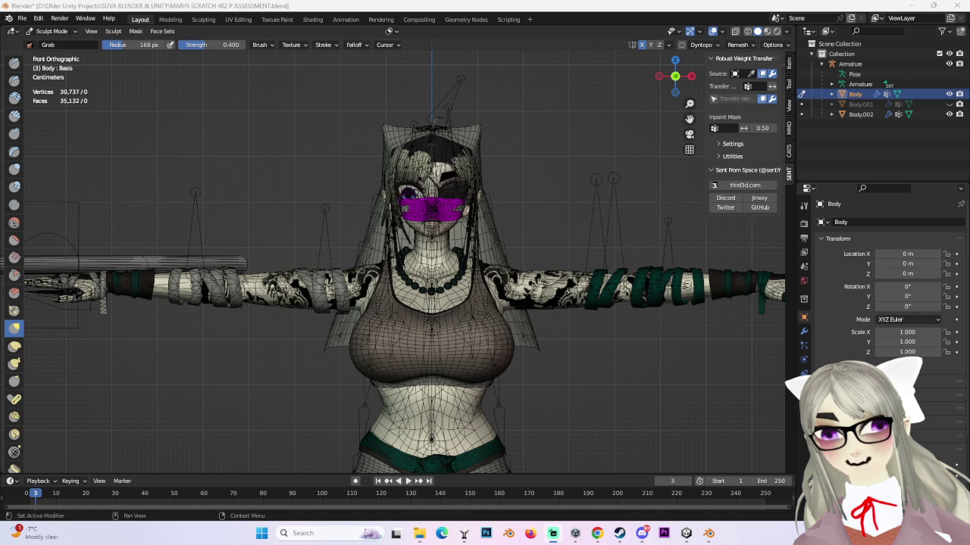
- Save the scene as MARIN SCRATCH 483 P ASSESSMENT.blend
click(22, 19)
click(46, 107)
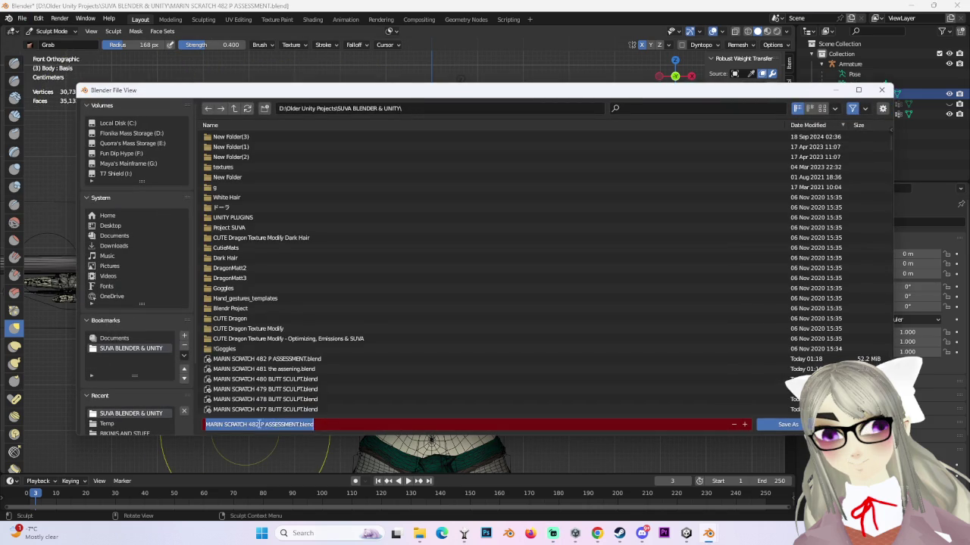
text(3)
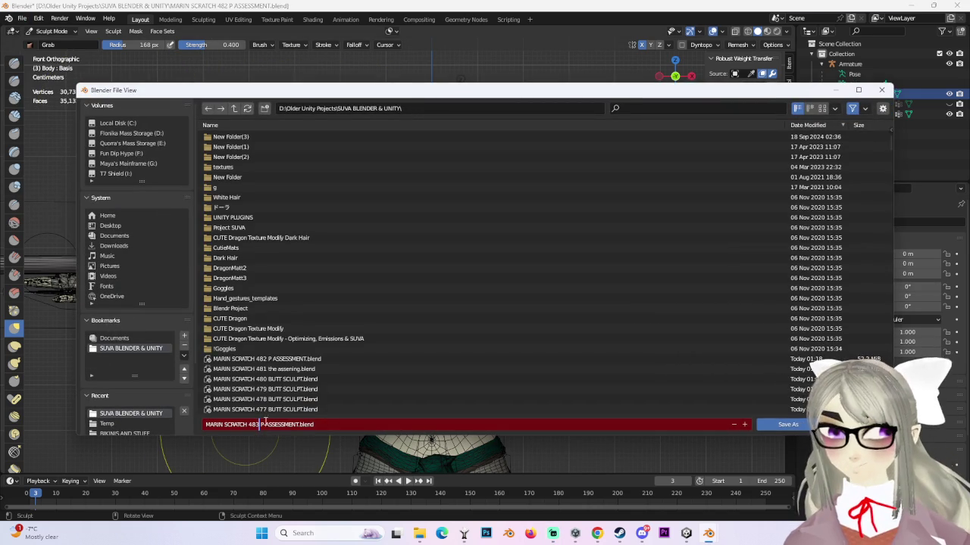
key(Return)
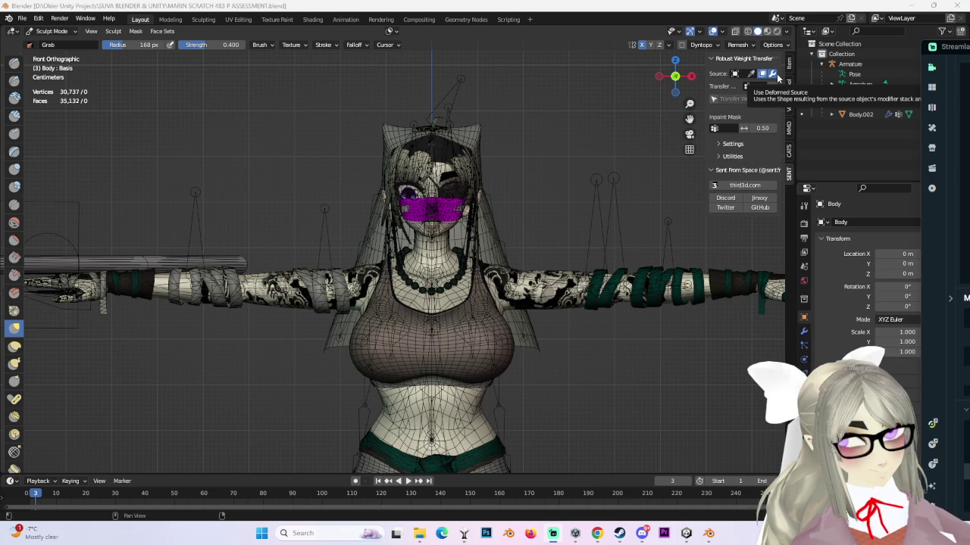
click(772, 74)
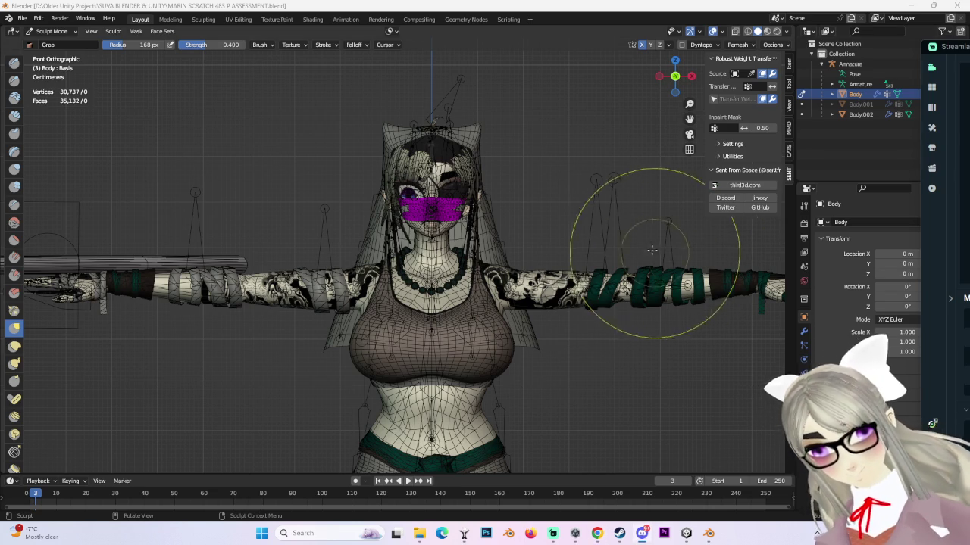
- Turn off the viewport overlays so the wireframe and bones are hidden
click(712, 33)
click(709, 36)
click(712, 32)
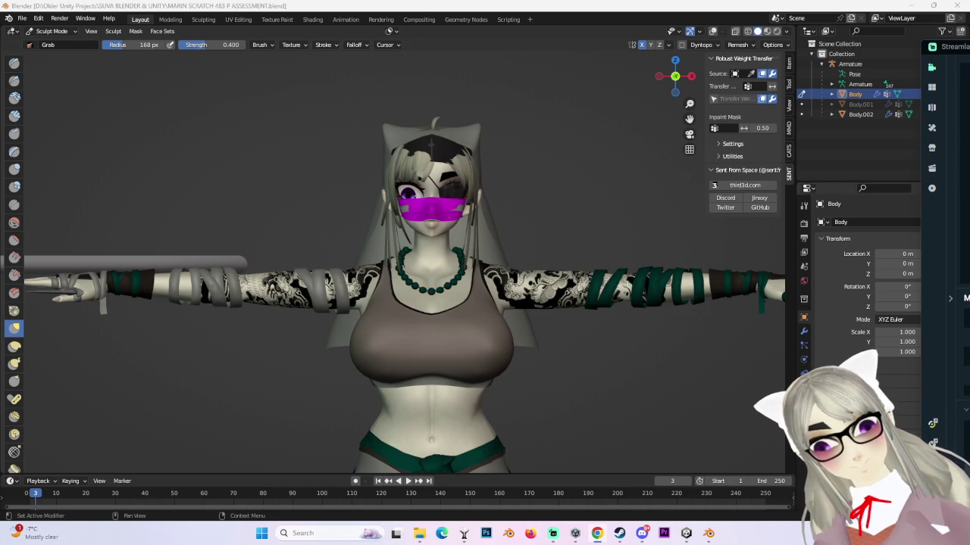
scroll(541, 260, up, 5)
- Orbit to a side view and turn the wireframe overlay back on
scroll(530, 243, down, 2)
scroll(530, 242, up, 6)
scroll(390, 303, down, 6)
scroll(389, 303, down, 2)
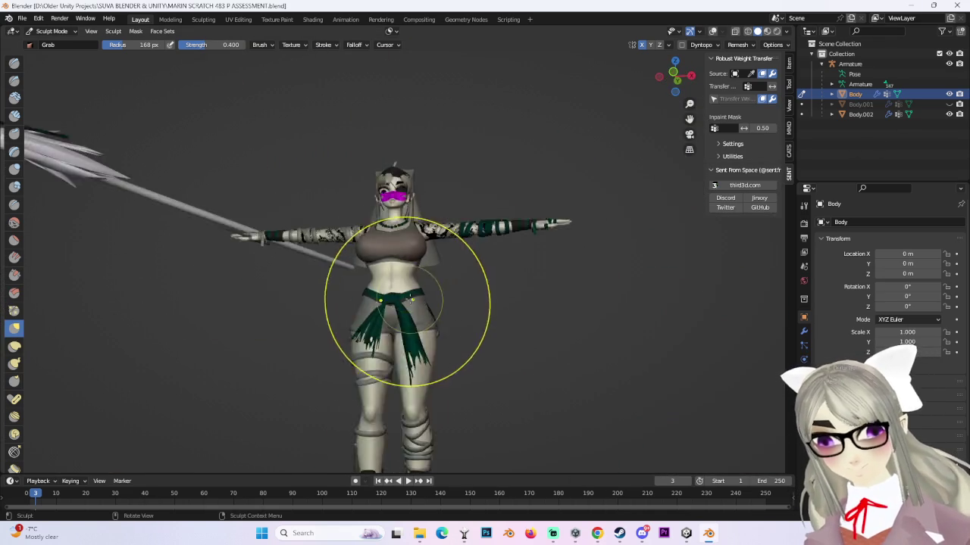
middle_drag(390, 303, 530, 288)
click(681, 75)
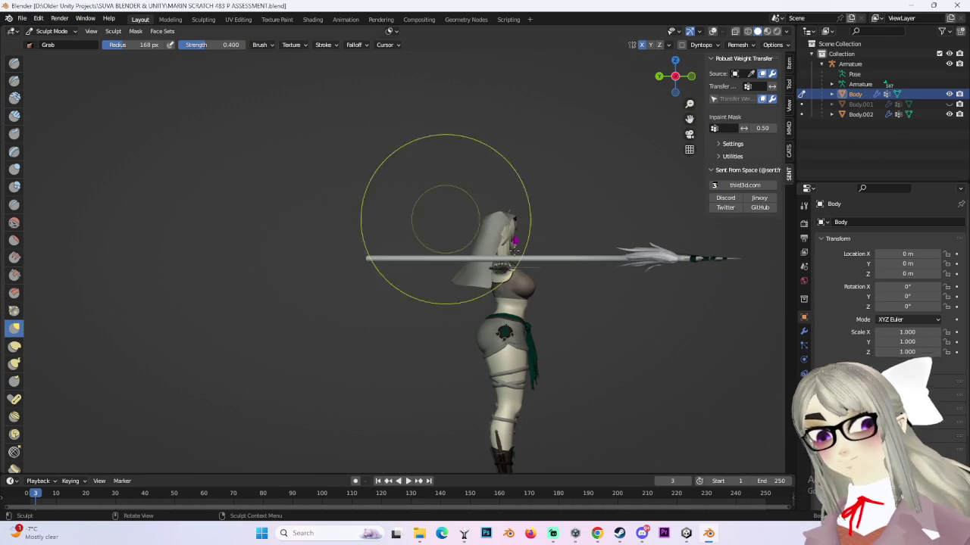
click(712, 31)
- Orbit around the character's back and legs, ending in Back Orthographic view
mouse_move(455, 363)
middle_down()
mouse_move(412, 379)
mouse_move(504, 346)
middle_up()
mouse_move(582, 370)
middle_down()
mouse_move(574, 255)
mouse_move(569, 283)
mouse_move(574, 270)
mouse_move(477, 303)
mouse_move(439, 301)
mouse_move(455, 368)
mouse_move(462, 318)
mouse_move(452, 260)
mouse_move(461, 281)
middle_up()
scroll(573, 256, up, 2)
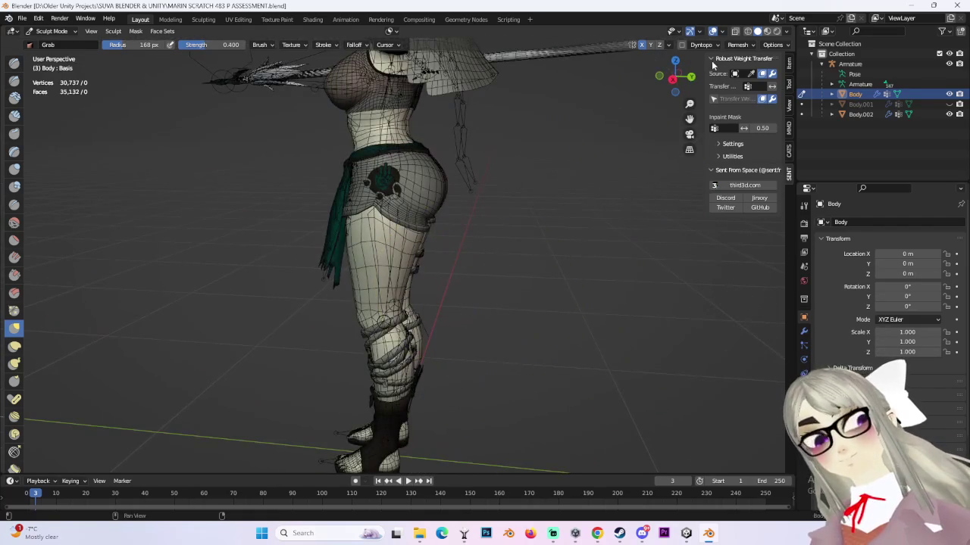
click(656, 72)
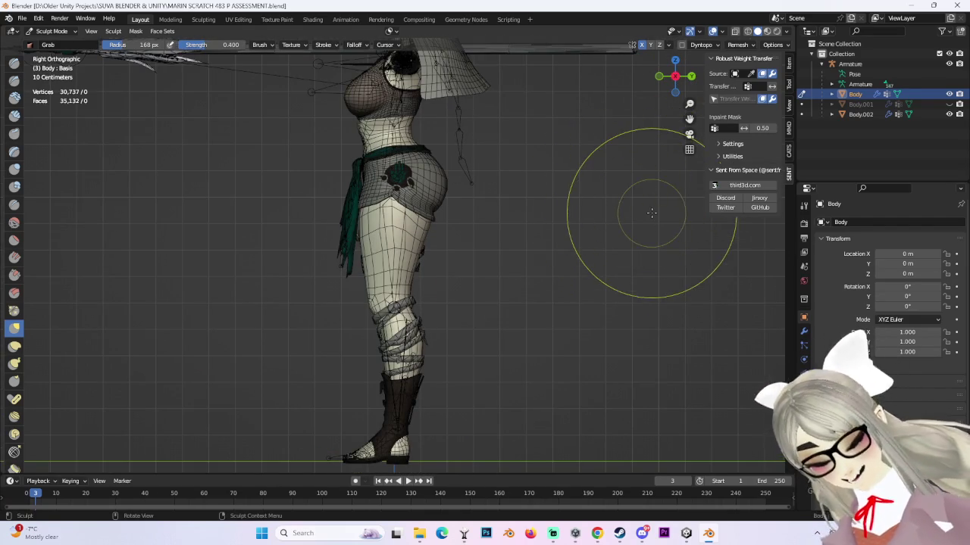
shift+middle_drag(624, 186, 623, 244)
mouse_move(411, 378)
ctrl+middle_down()
mouse_move(454, 292)
mouse_move(410, 409)
ctrl+middle_up()
mouse_move(634, 334)
middle_down()
mouse_move(537, 316)
mouse_move(544, 322)
mouse_move(465, 357)
mouse_move(364, 303)
middle_up()
scroll(325, 235, up, 2)
scroll(346, 287, up, 2)
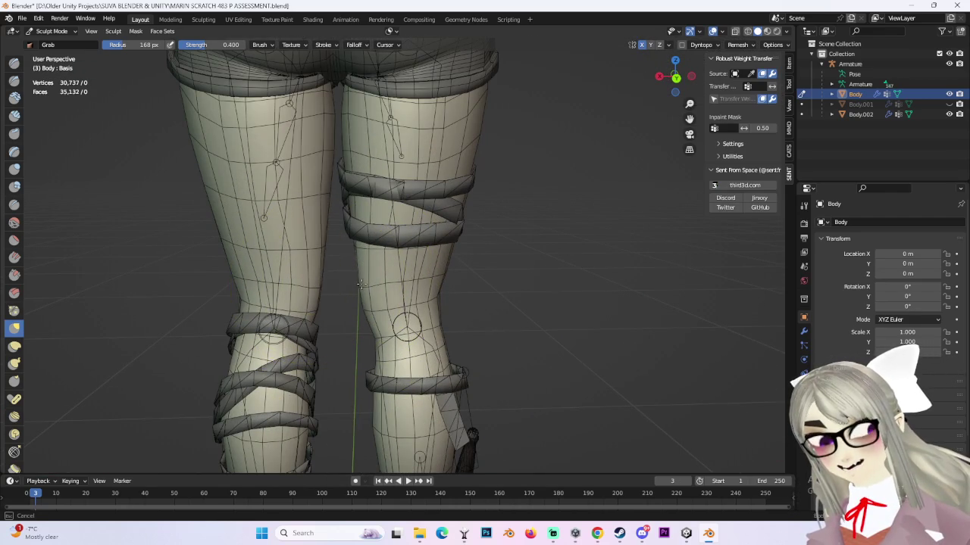
middle_drag(379, 303, 406, 271)
scroll(406, 271, up, 2)
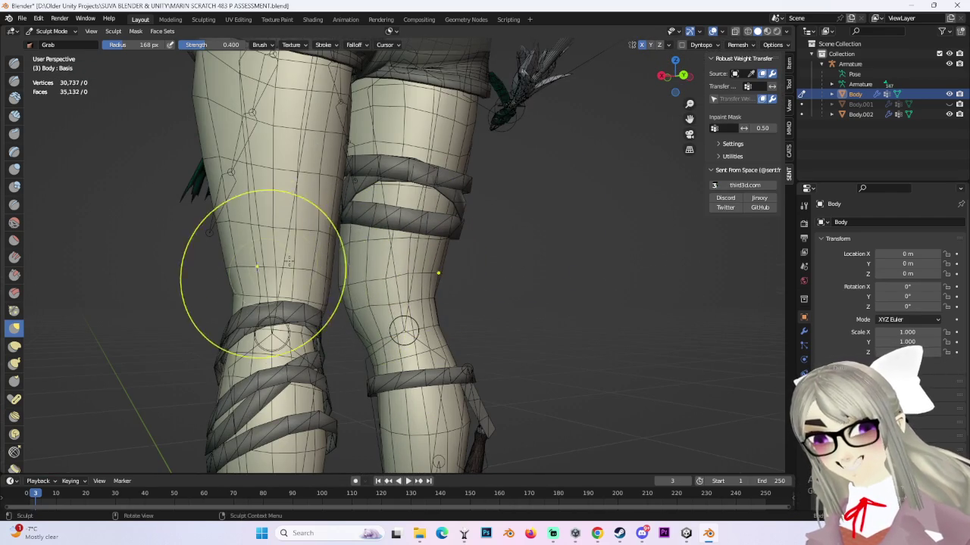
middle_drag(260, 281, 493, 234)
scroll(493, 234, down, 3)
click(673, 78)
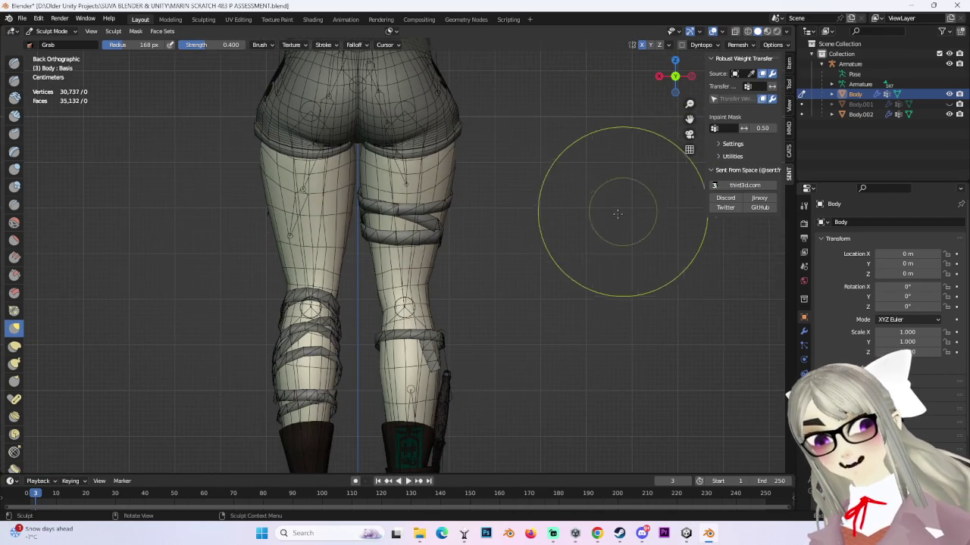
- Switch the Body mesh to Object Mode
scroll(618, 227, down, 1)
scroll(575, 262, down, 2)
click(52, 31)
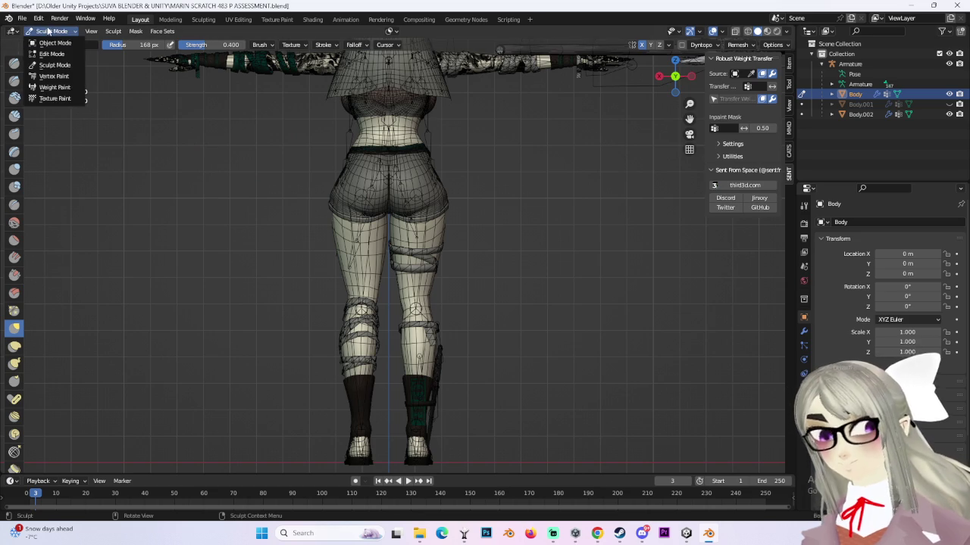
click(49, 43)
- Start CATS Pose Mode and rotate the right leg bone outward about 27.86 degrees
click(789, 186)
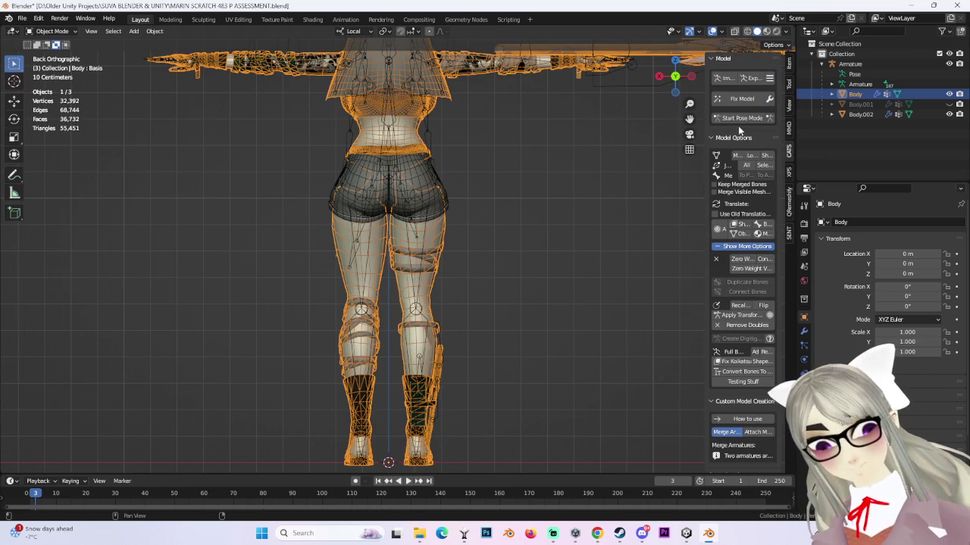
click(742, 118)
click(437, 284)
drag(455, 208, 424, 254)
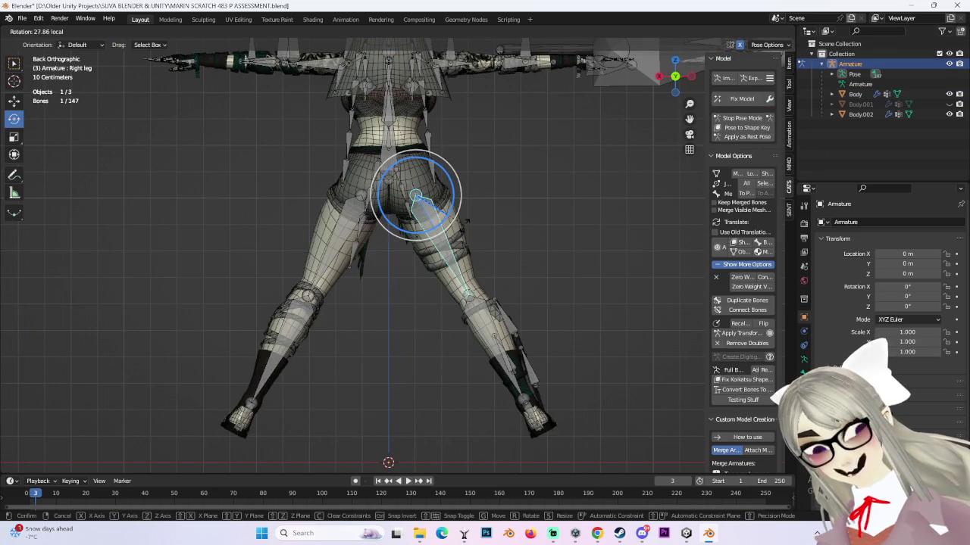
scroll(259, 145, up, 3)
- Return to Object Mode and select the Body mesh
click(72, 31)
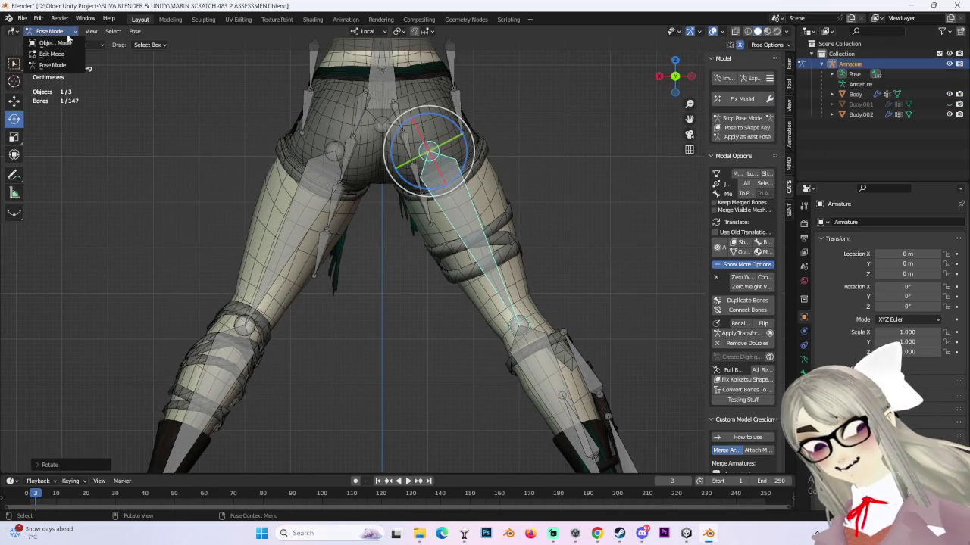
click(76, 43)
click(292, 244)
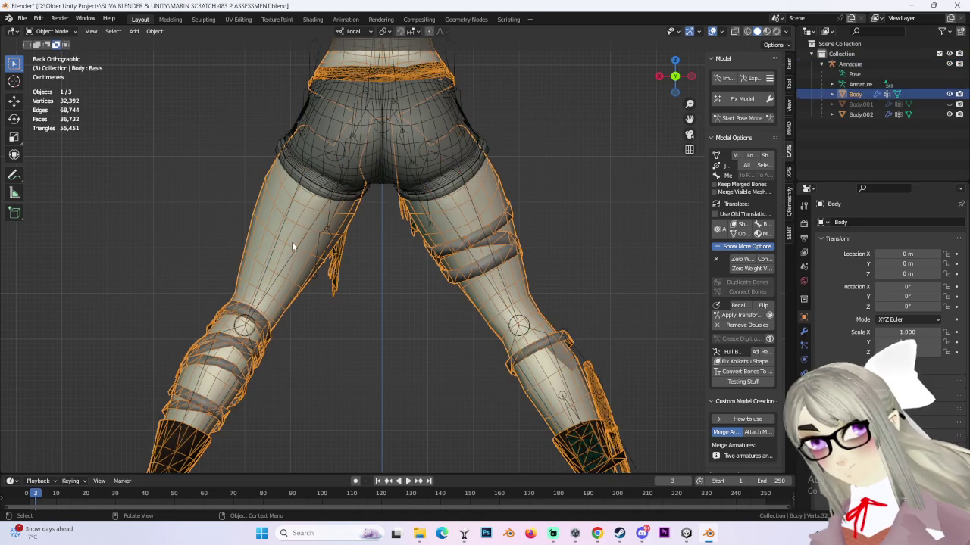
click(51, 31)
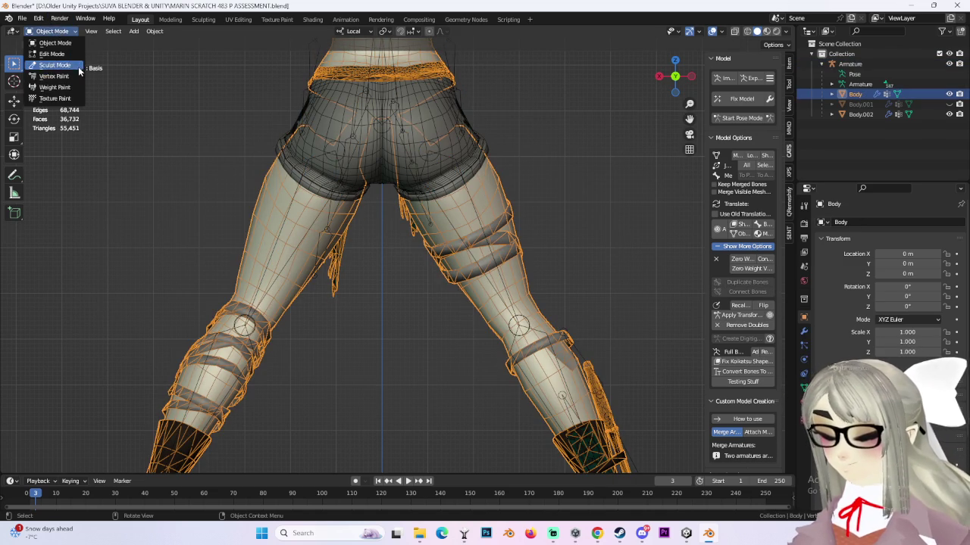
- Put the Body in Sculpt Mode and frame the thigh and knee
click(76, 66)
scroll(484, 322, up, 2)
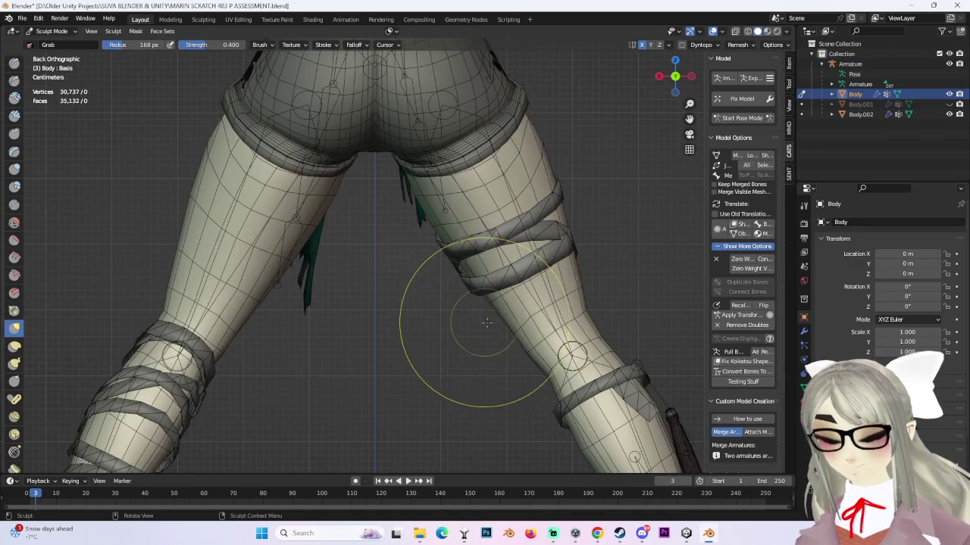
shift+middle_drag(487, 306, 464, 279)
scroll(477, 296, up, 1)
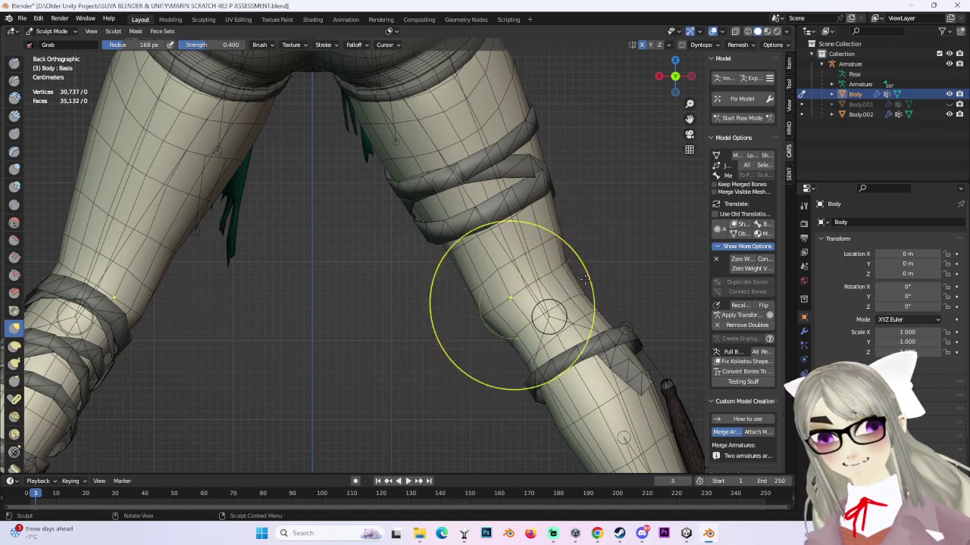
scroll(552, 270, down, 4)
scroll(555, 242, up, 4)
scroll(555, 240, down, 1)
scroll(558, 244, down, 3)
scroll(549, 246, up, 4)
scroll(547, 246, down, 4)
scroll(556, 235, up, 5)
scroll(554, 239, down, 4)
scroll(572, 244, up, 4)
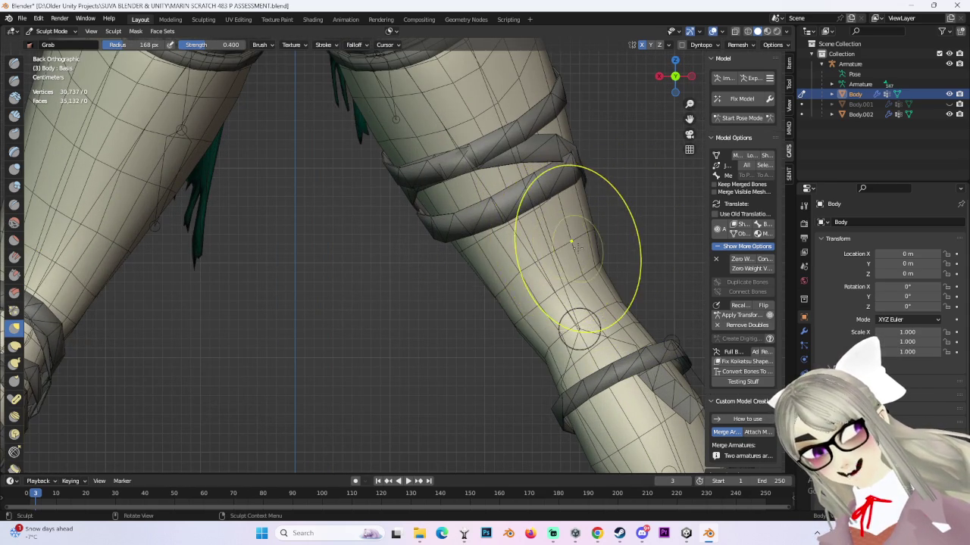
scroll(576, 248, down, 4)
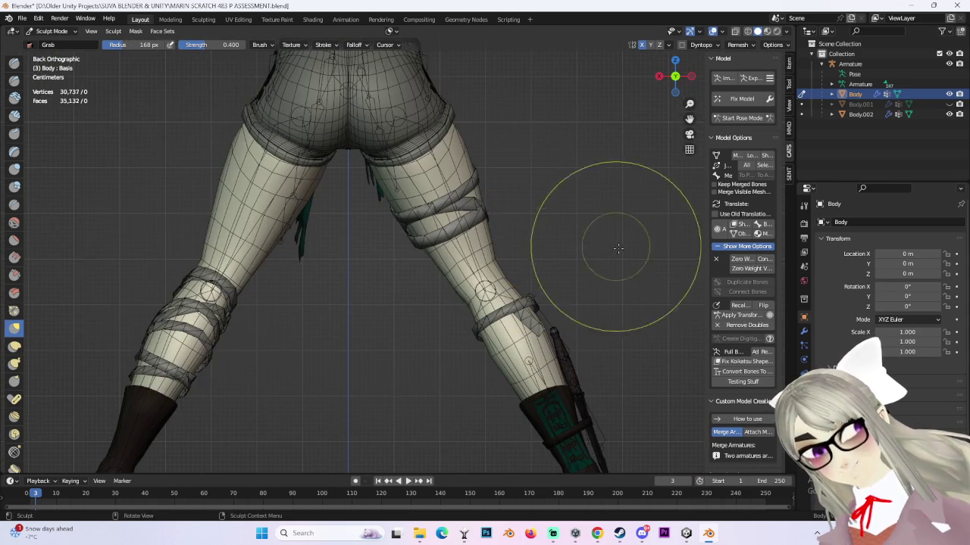
click(22, 18)
- Save the project as MARIN SCRATCH 484 LEG SCULPT.blend in the SUVA BLENDER & UNITY folder
click(37, 95)
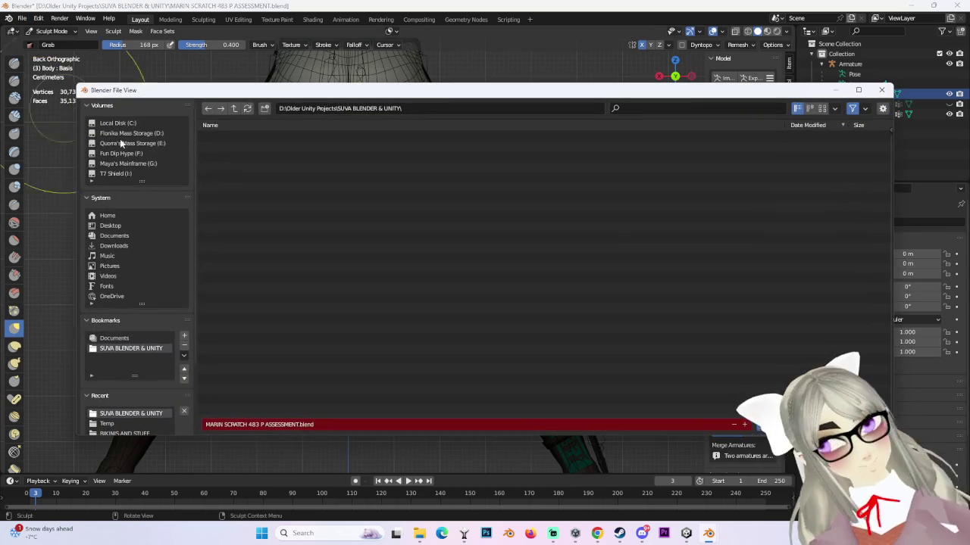
click(554, 534)
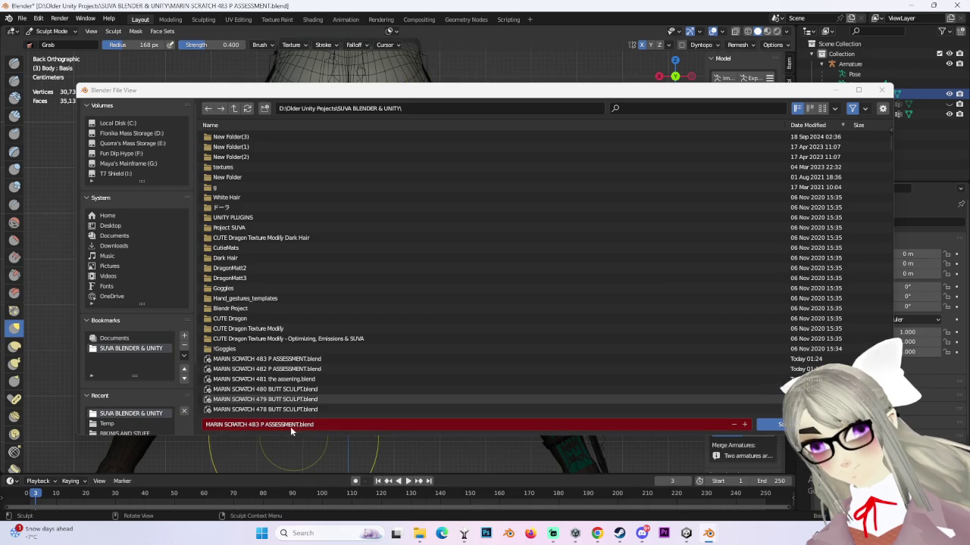
click(227, 424)
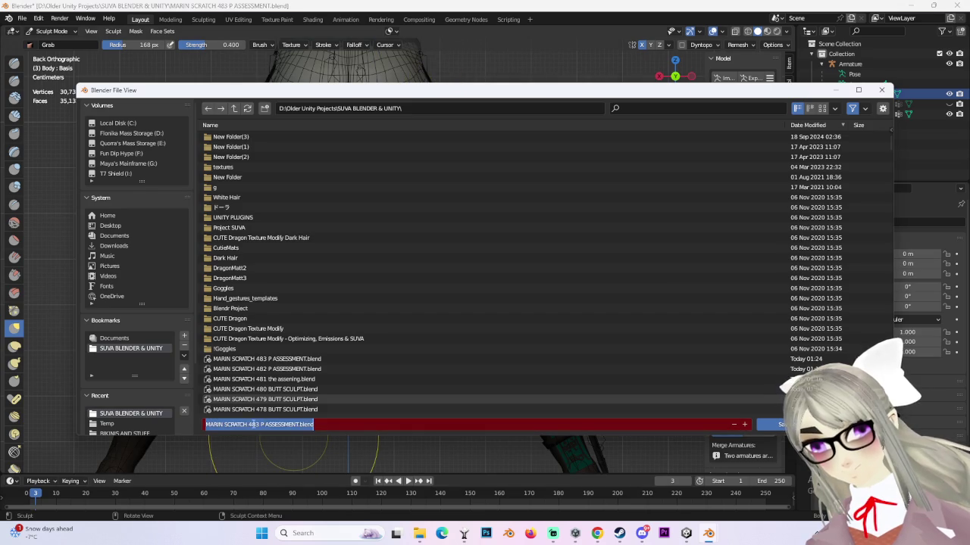
drag(256, 424, 691, 432)
text(4)
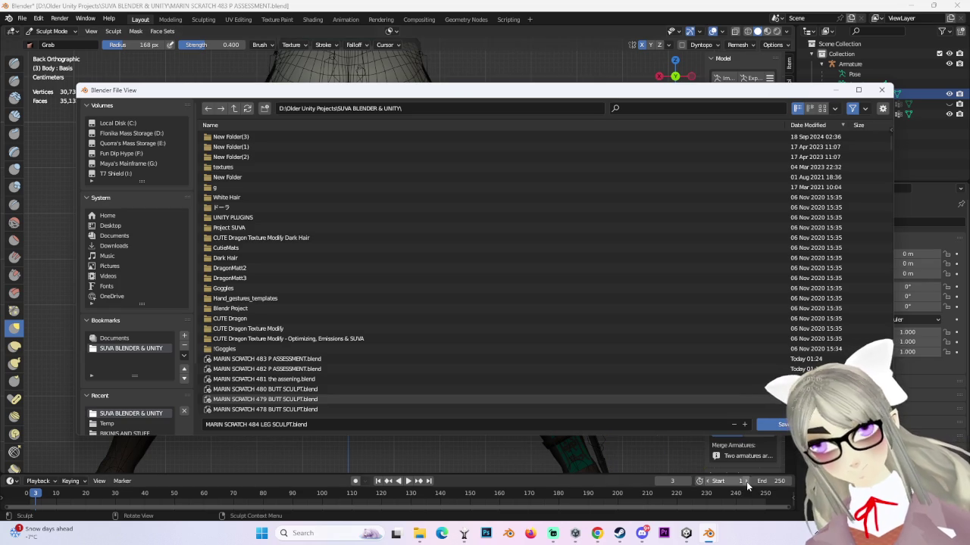
click(769, 424)
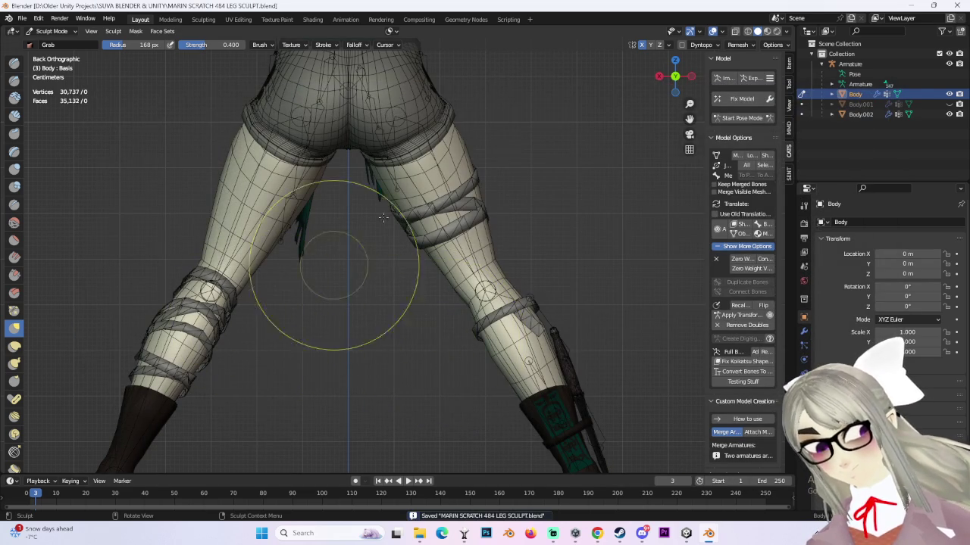
- Zoom in on the legs and grab the left lower leg mesh outward
shift+middle_drag(616, 258, 628, 292)
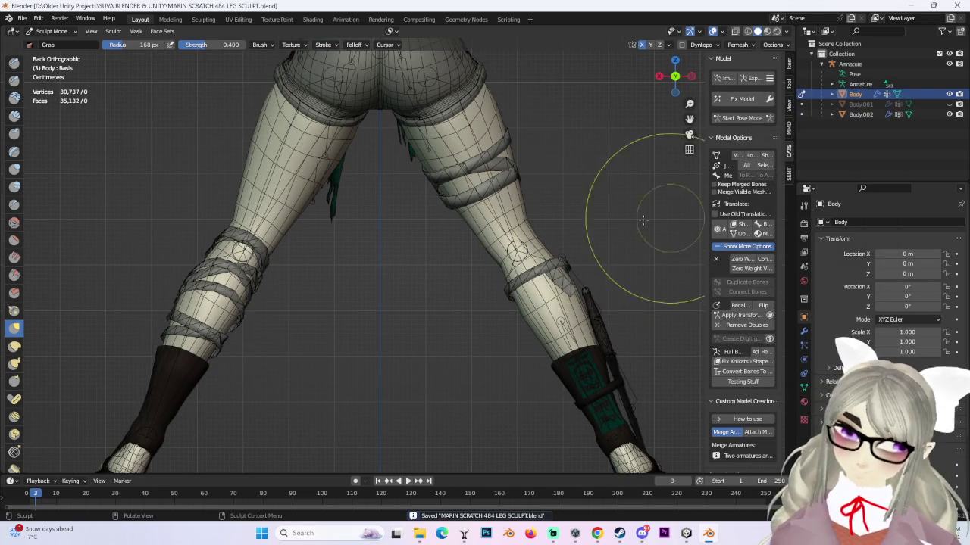
scroll(215, 240, up, 2)
drag(157, 216, 184, 205)
shift+middle_drag(184, 206, 263, 213)
scroll(258, 262, up, 1)
drag(258, 261, 246, 257)
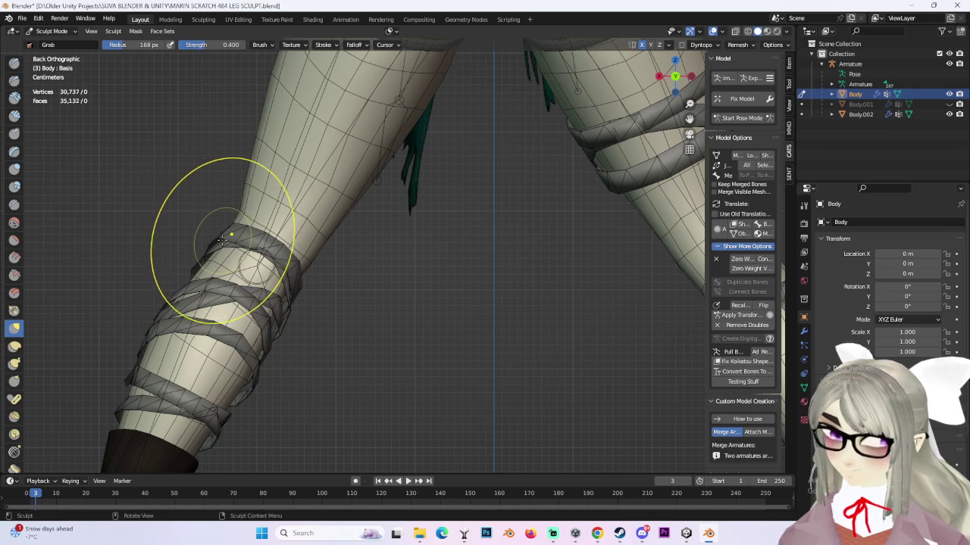
scroll(205, 189, down, 1)
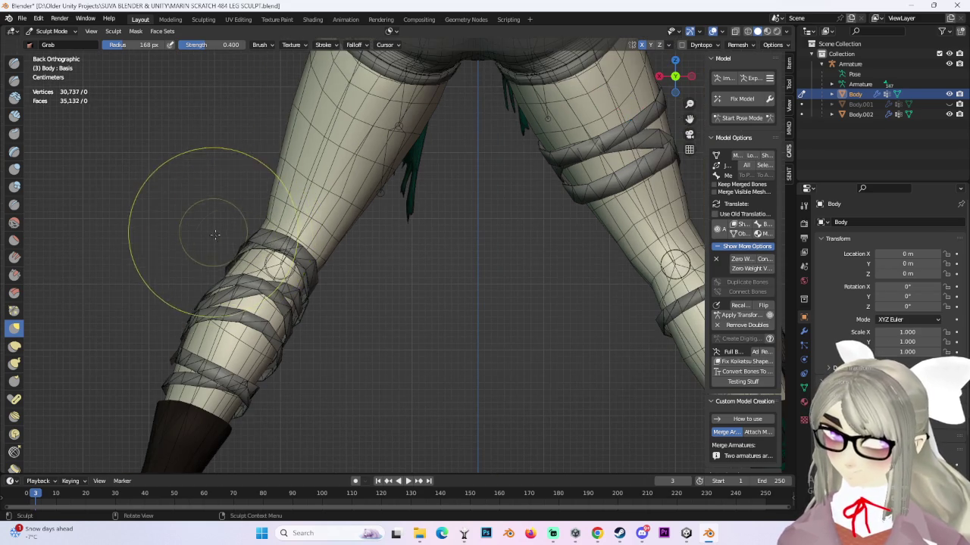
scroll(270, 190, up, 2)
scroll(271, 227, up, 2)
scroll(297, 252, down, 4)
scroll(314, 249, up, 1)
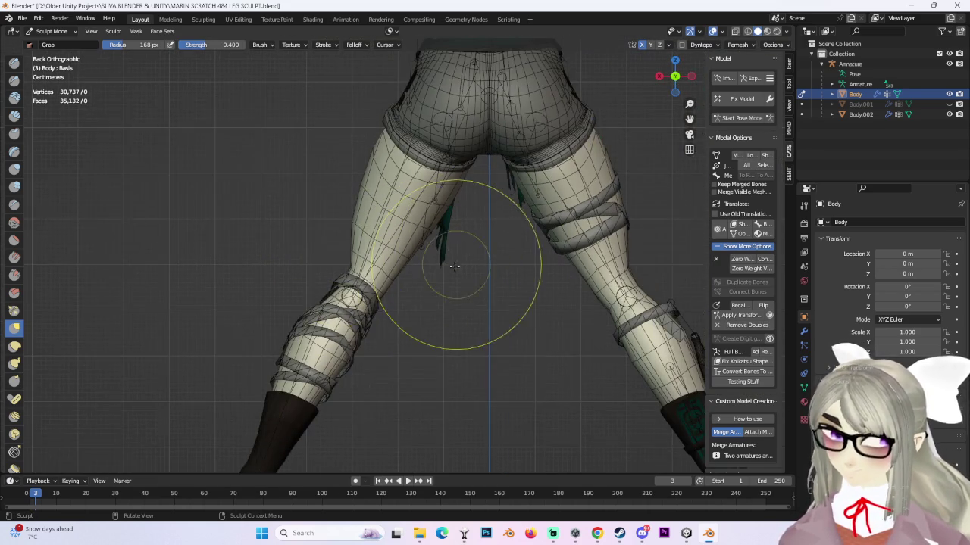
scroll(580, 256, up, 1)
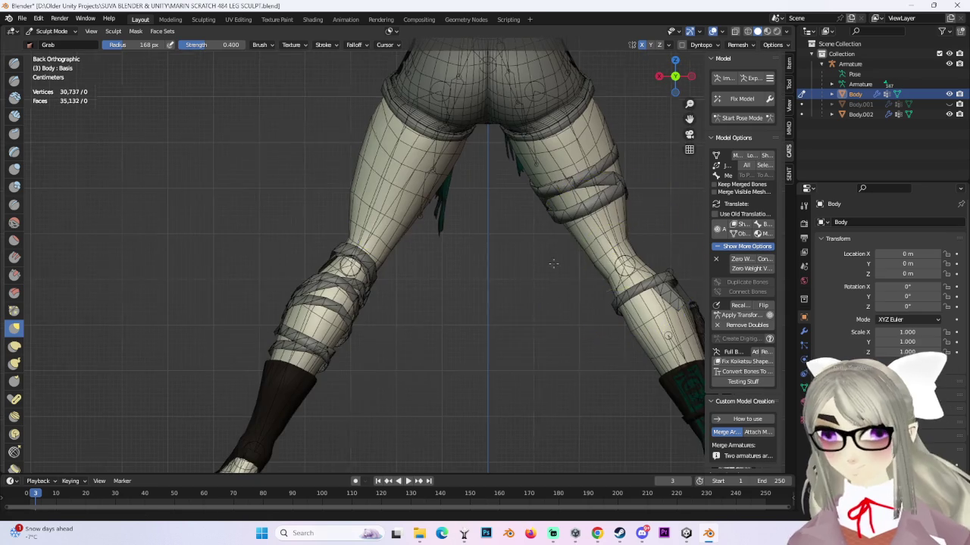
scroll(580, 260, up, 2)
scroll(531, 265, up, 1)
scroll(485, 269, up, 1)
scroll(541, 282, up, 1)
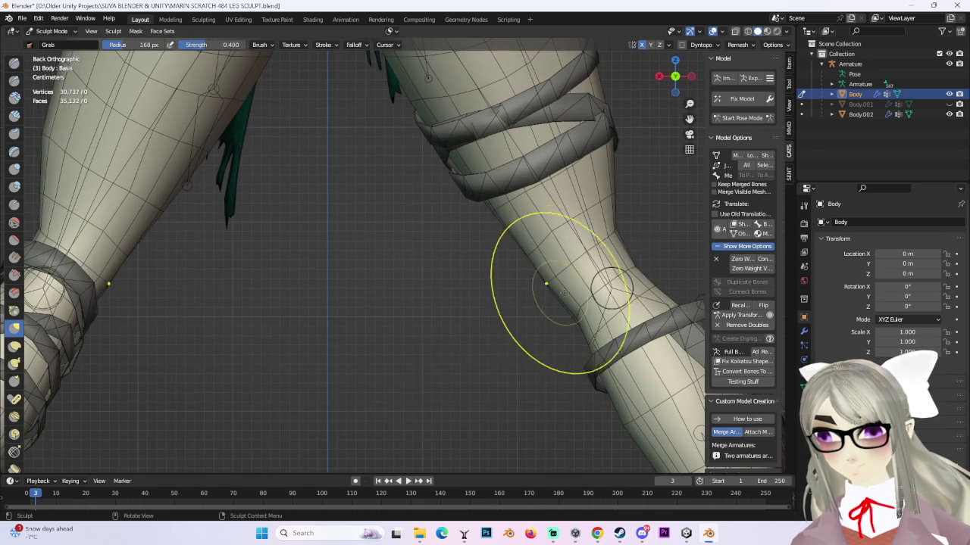
scroll(531, 291, up, 2)
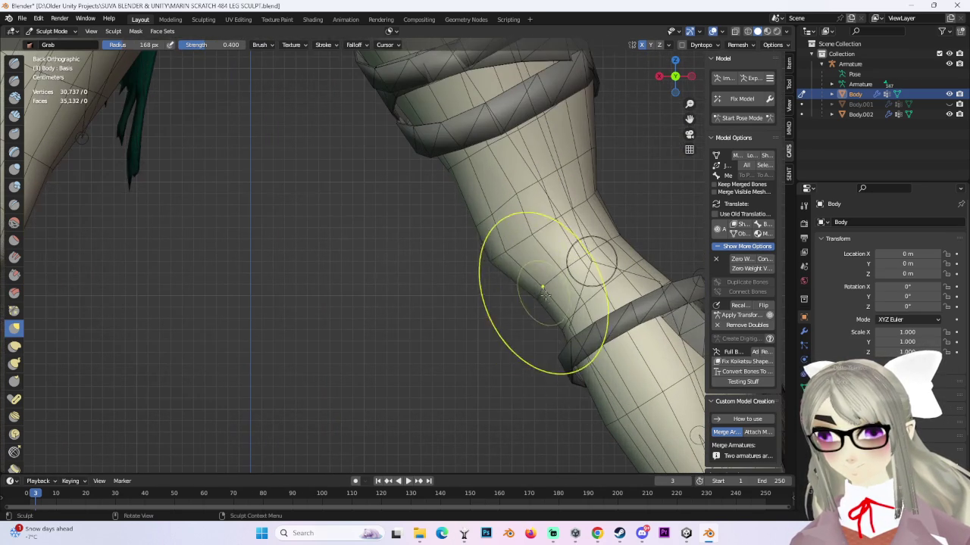
- Grab-sculpt the right knee's contour, pulling its left outline down-right
drag(514, 310, 492, 322)
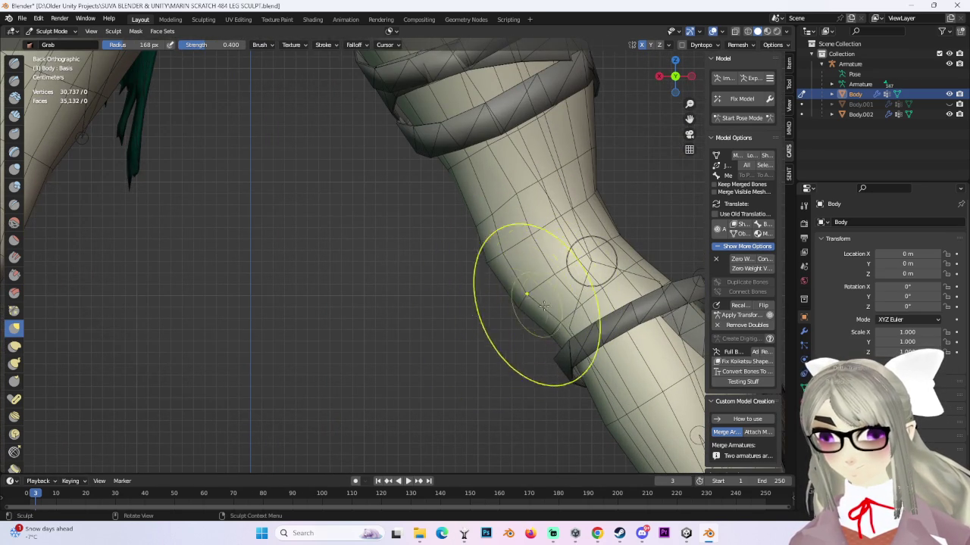
scroll(526, 265, up, 1)
scroll(521, 238, down, 2)
drag(479, 237, 500, 266)
scroll(523, 301, up, 1)
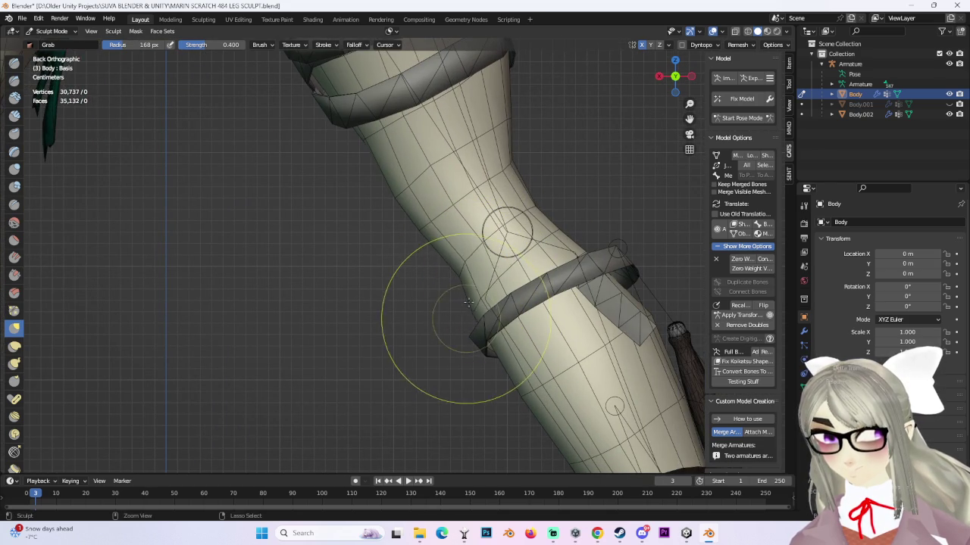
scroll(488, 358, down, 1)
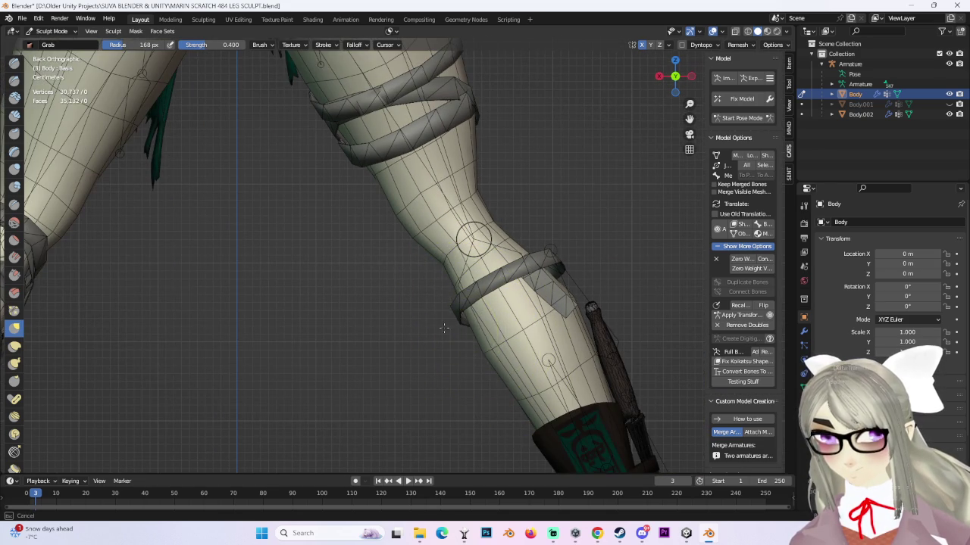
scroll(458, 341, down, 1)
scroll(462, 348, down, 2)
scroll(495, 214, up, 2)
scroll(454, 215, up, 2)
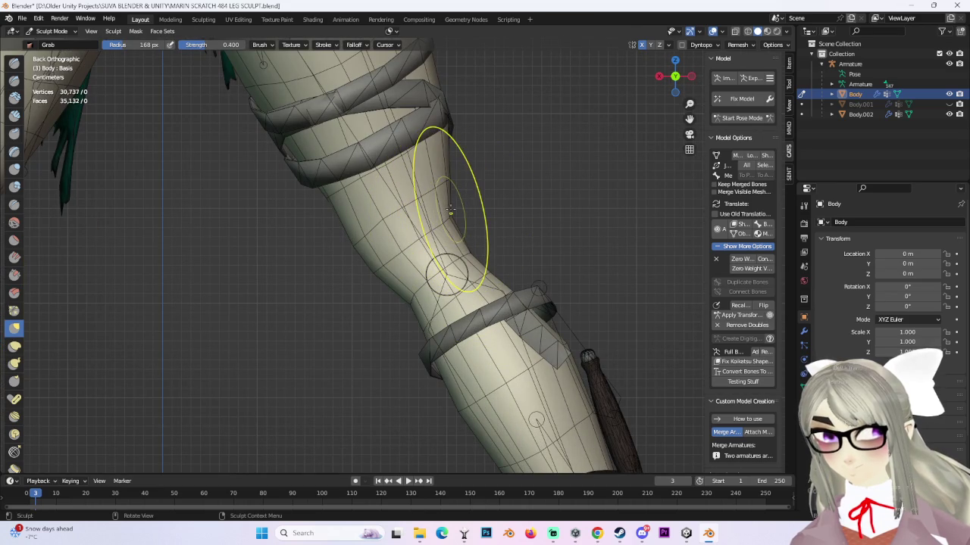
- Reshape the leg surface above and around the knee strap with the Grab brush
drag(450, 211, 467, 210)
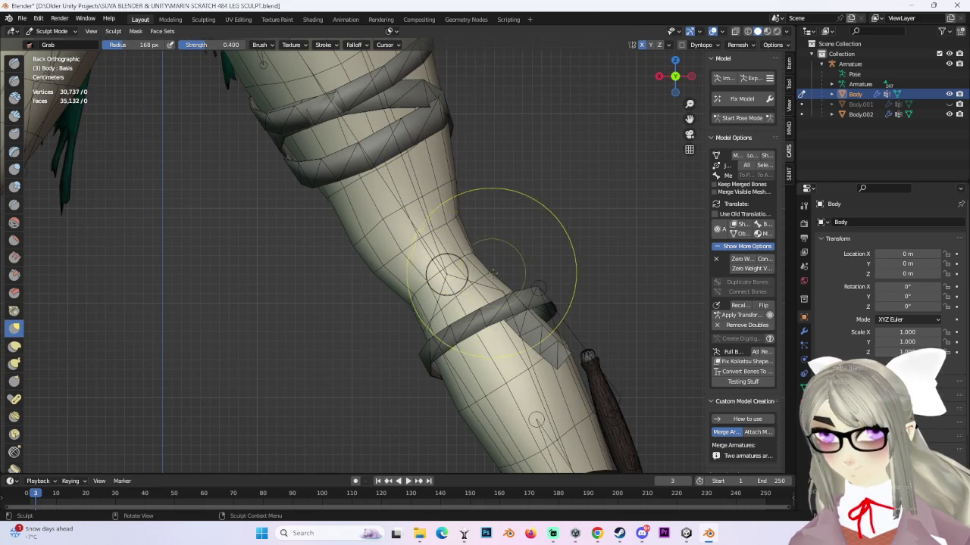
scroll(509, 277, down, 2)
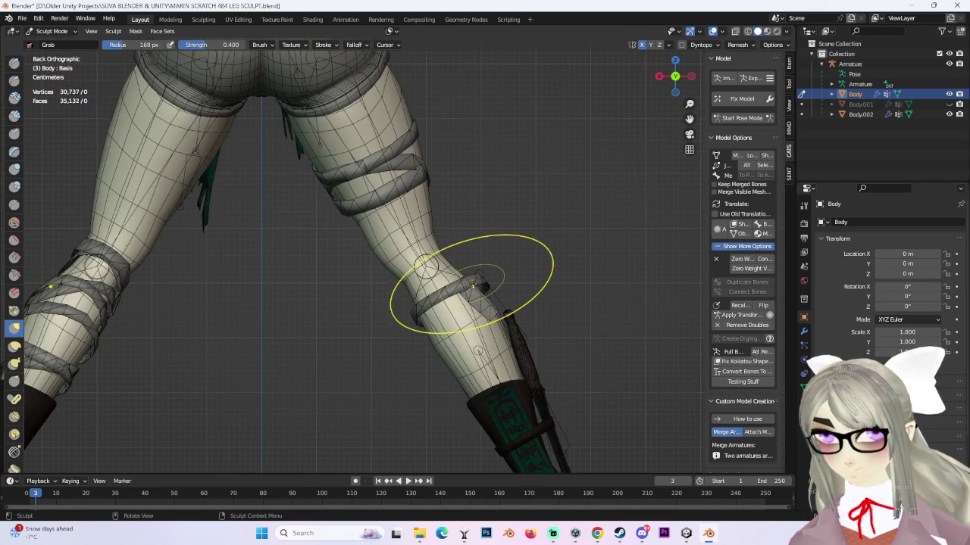
drag(473, 285, 486, 285)
ctrl+middle_drag(530, 245, 502, 279)
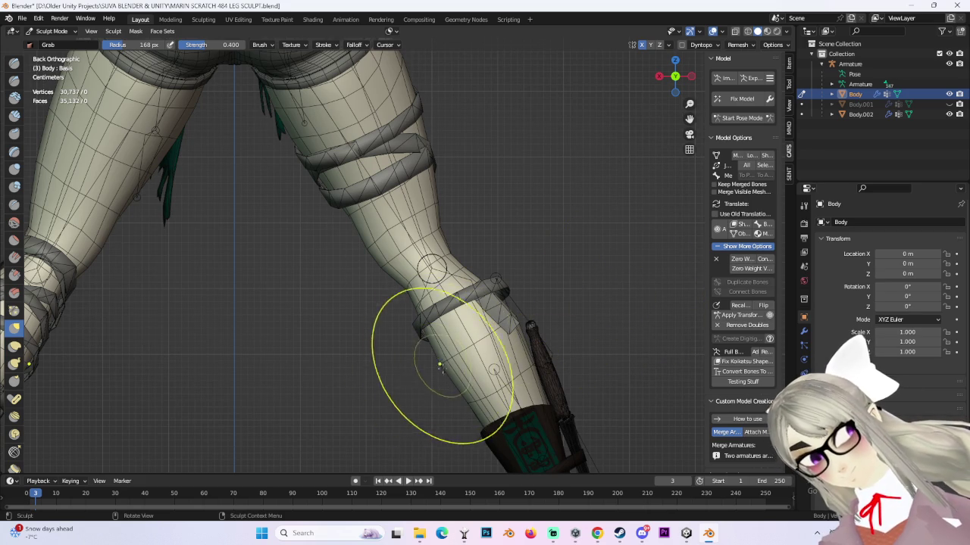
scroll(400, 292, up, 4)
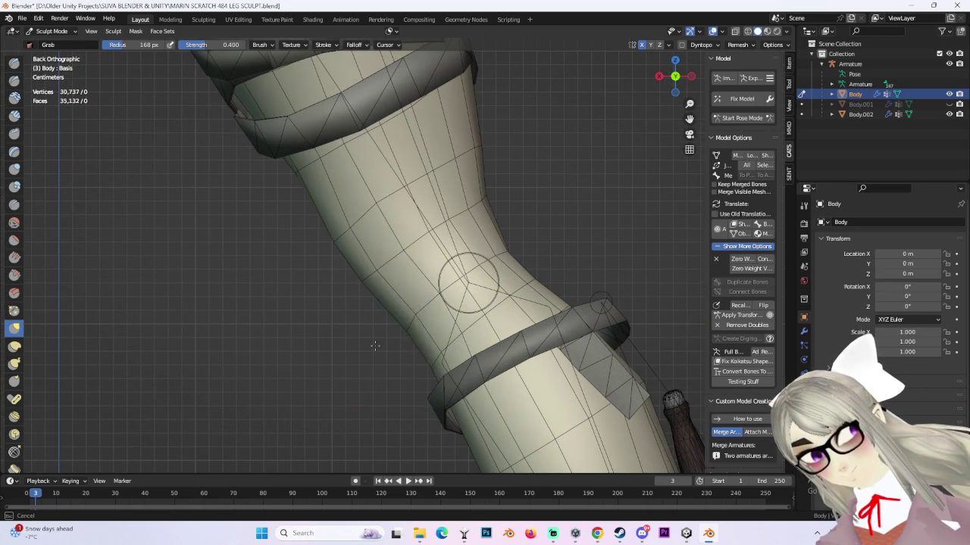
scroll(424, 296, down, 4)
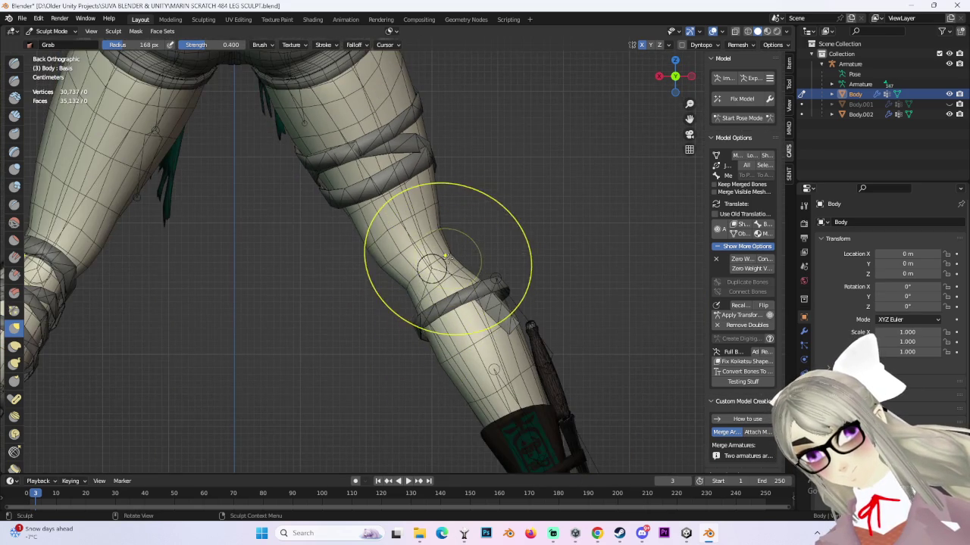
scroll(446, 261, up, 2)
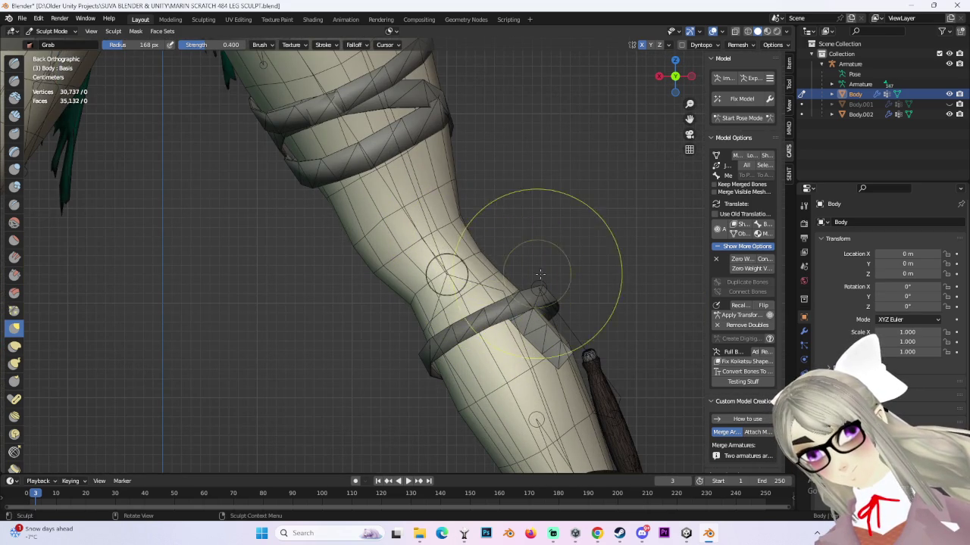
scroll(533, 273, up, 1)
scroll(478, 288, down, 2)
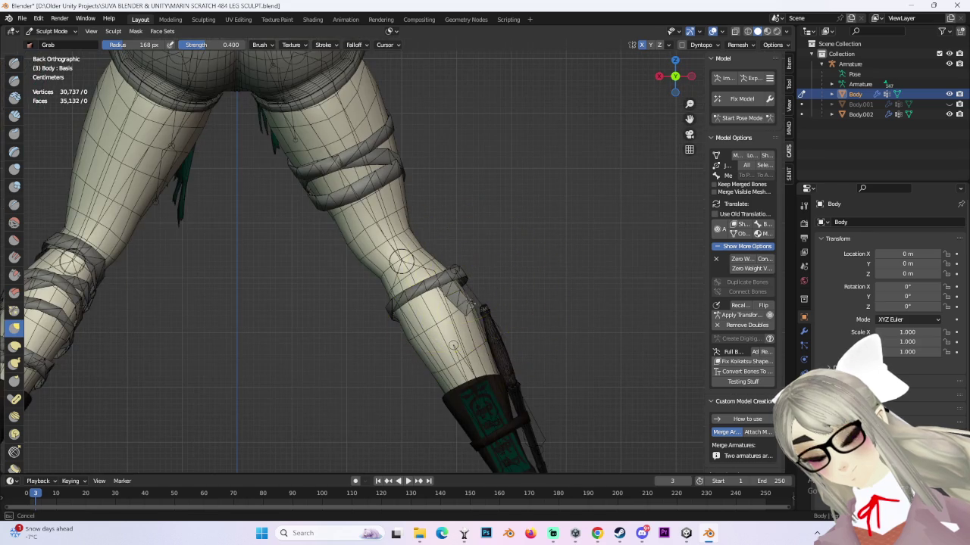
scroll(552, 227, down, 2)
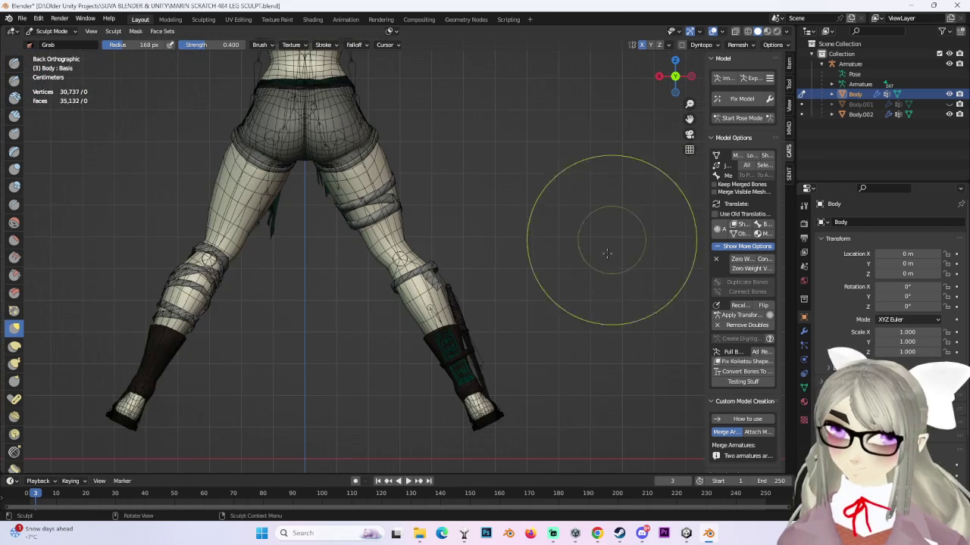
- Reshape the left thigh's outline with a Grab brush stroke in the back view
shift+middle_drag(199, 277, 257, 308)
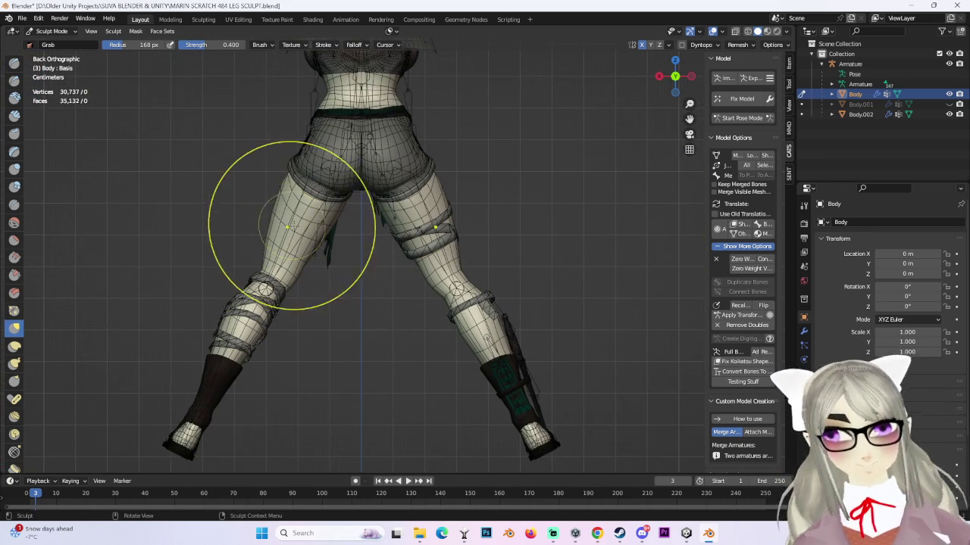
scroll(255, 190, up, 1)
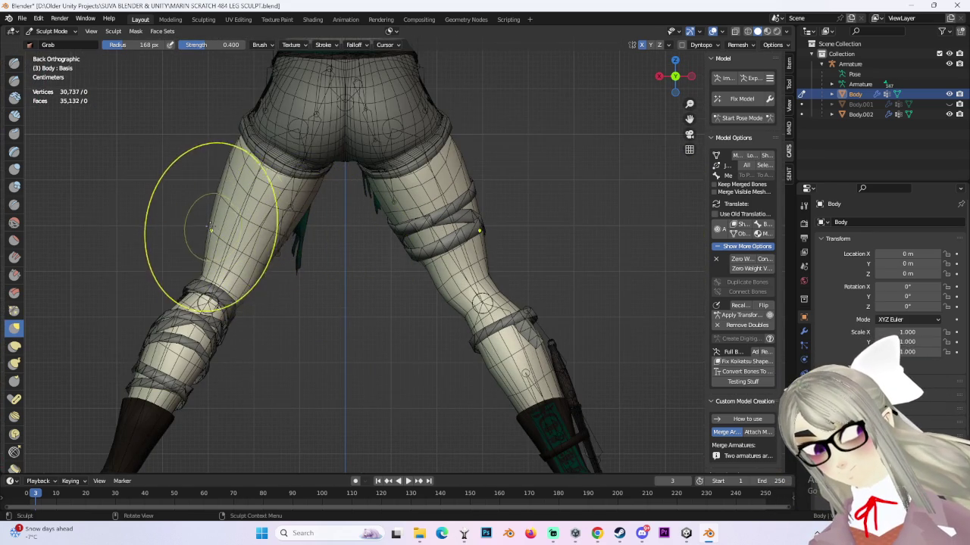
scroll(203, 224, up, 2)
shift+middle_drag(195, 216, 324, 292)
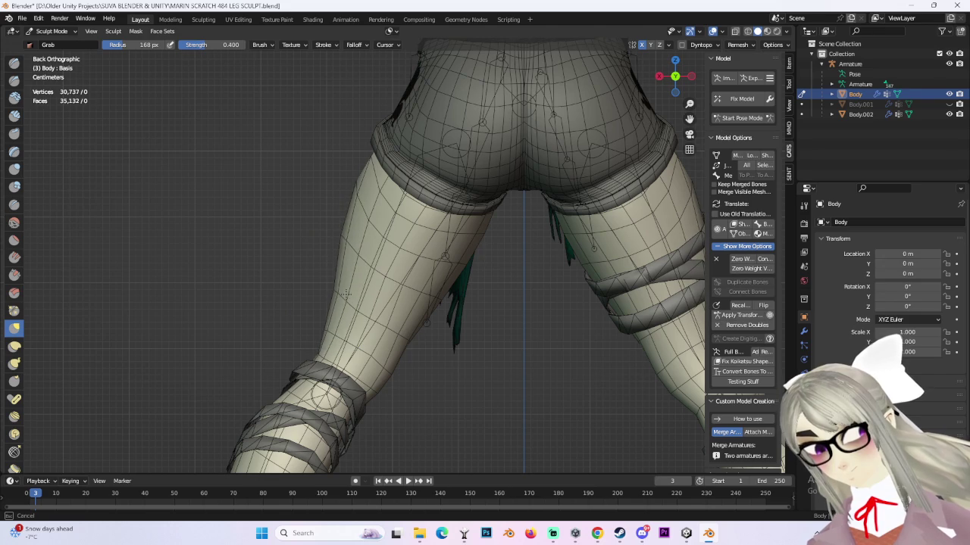
- Shift and zoom the view to bring the feet in, then switch to posing the armature
scroll(333, 281, down, 2)
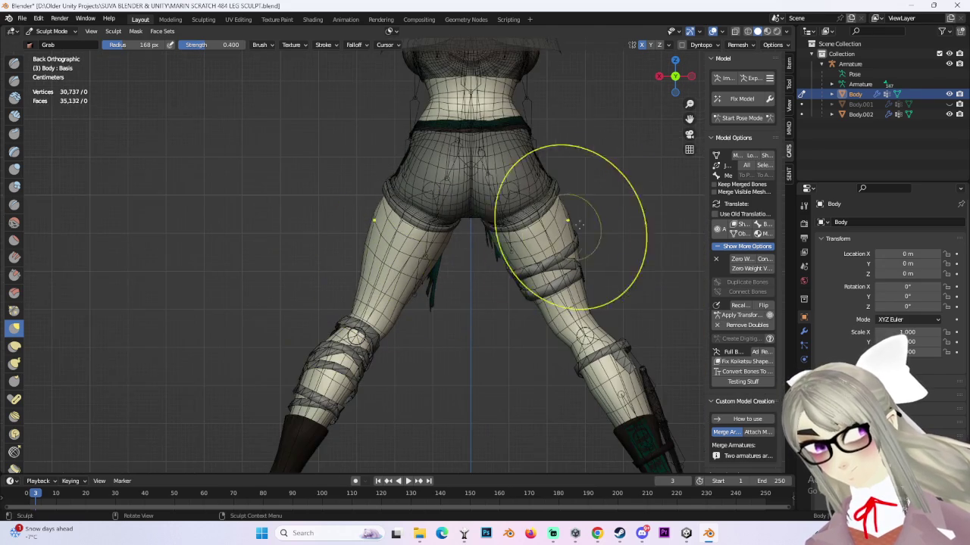
scroll(567, 227, down, 1)
shift+middle_drag(567, 227, 540, 140)
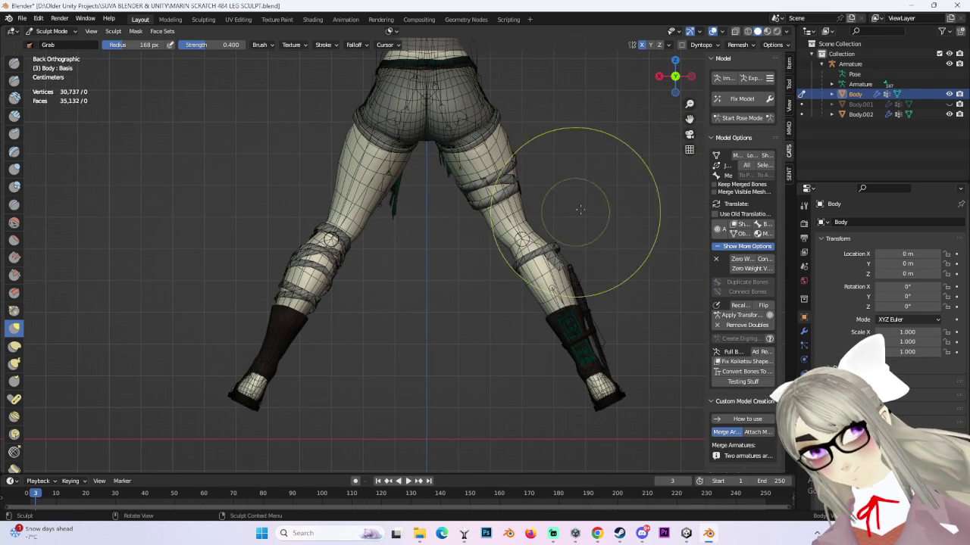
scroll(530, 235, up, 2)
scroll(454, 295, up, 2)
scroll(488, 329, up, 1)
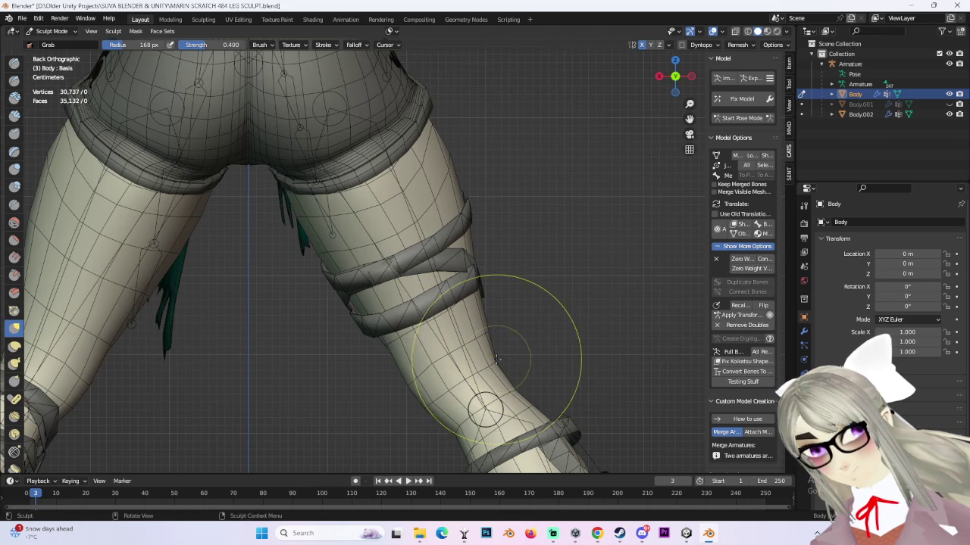
scroll(693, 215, down, 5)
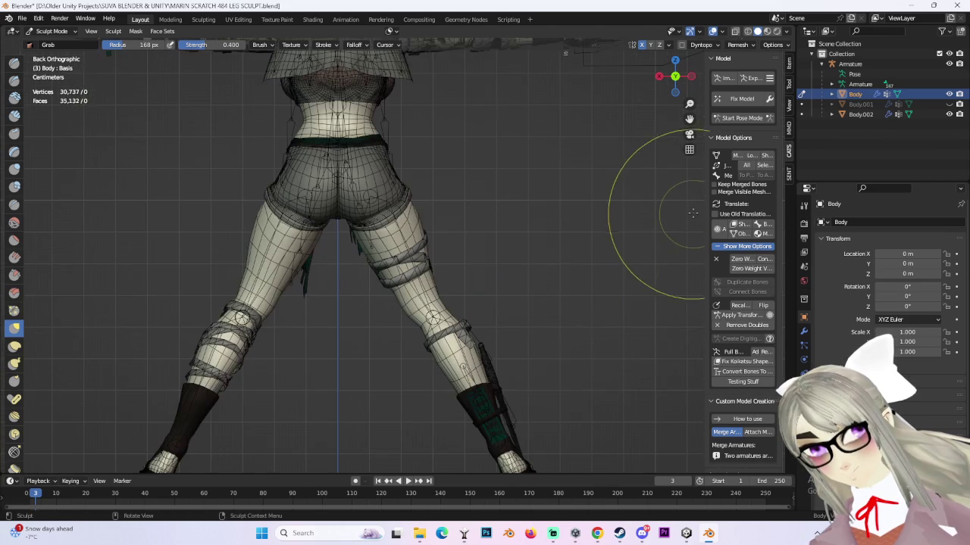
scroll(502, 340, up, 1)
scroll(346, 217, up, 6)
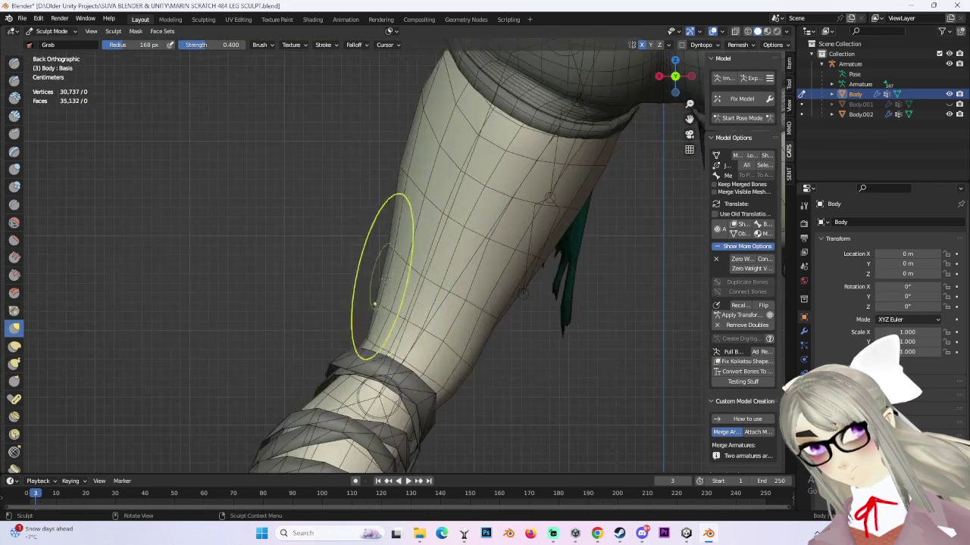
scroll(401, 293, down, 3)
scroll(379, 303, down, 1)
scroll(530, 228, down, 4)
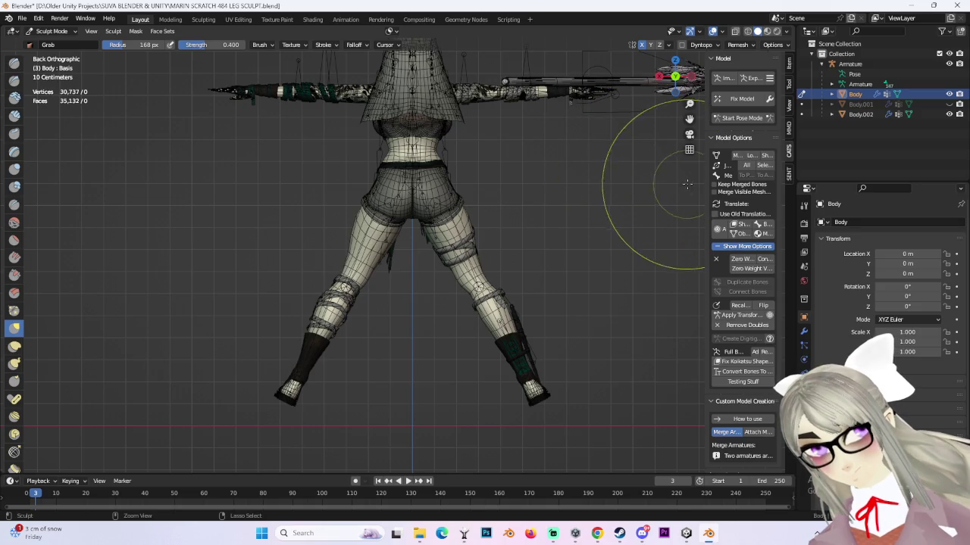
click(730, 118)
- Clear the bone selection and view the legs from the right side and front
scroll(530, 228, up, 3)
click(685, 77)
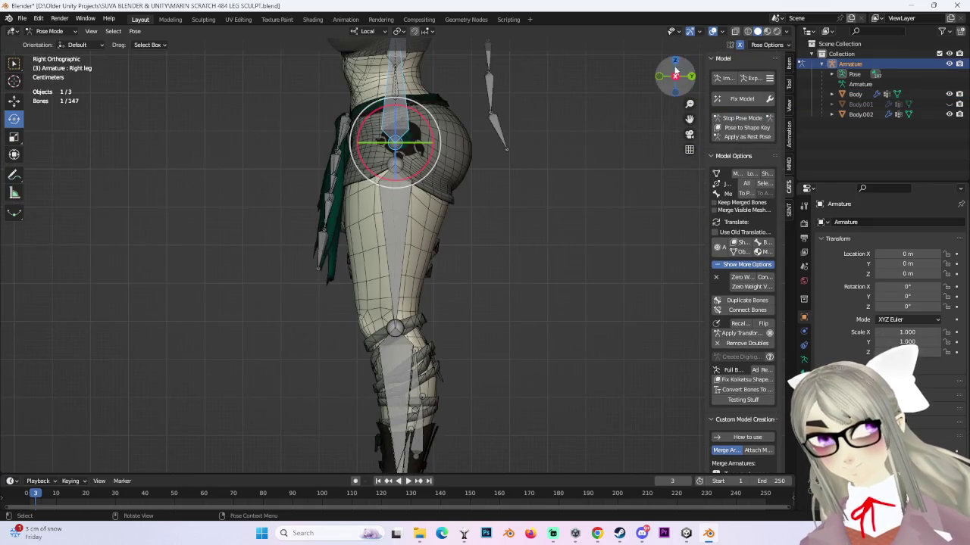
key(alt+a)
click(658, 76)
- Hide the armature's bones in the Outliner and turn off the wireframe overlay
scroll(528, 274, up, 3)
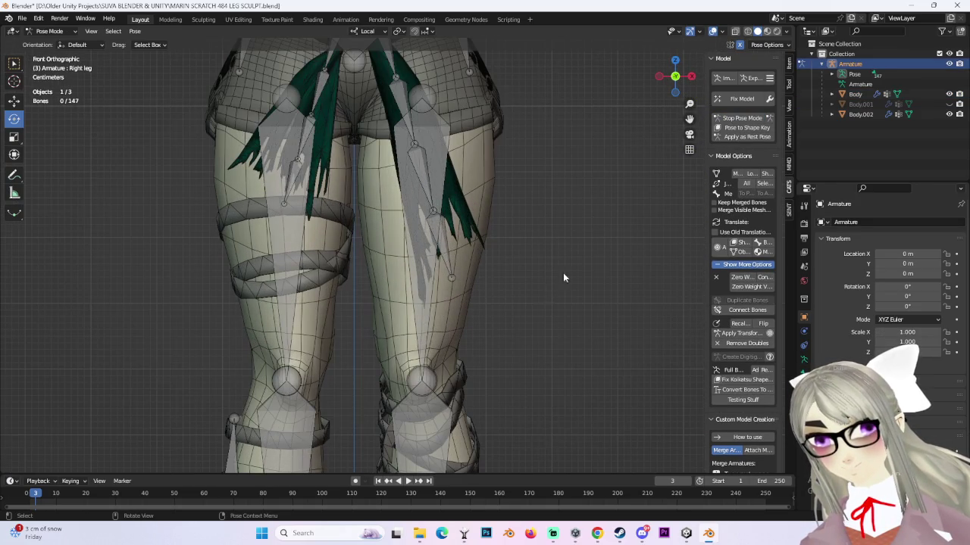
click(949, 64)
scroll(585, 251, down, 3)
mouse_move(585, 251)
middle_down()
mouse_move(552, 259)
mouse_move(636, 226)
mouse_move(541, 244)
mouse_move(589, 261)
middle_up()
click(720, 32)
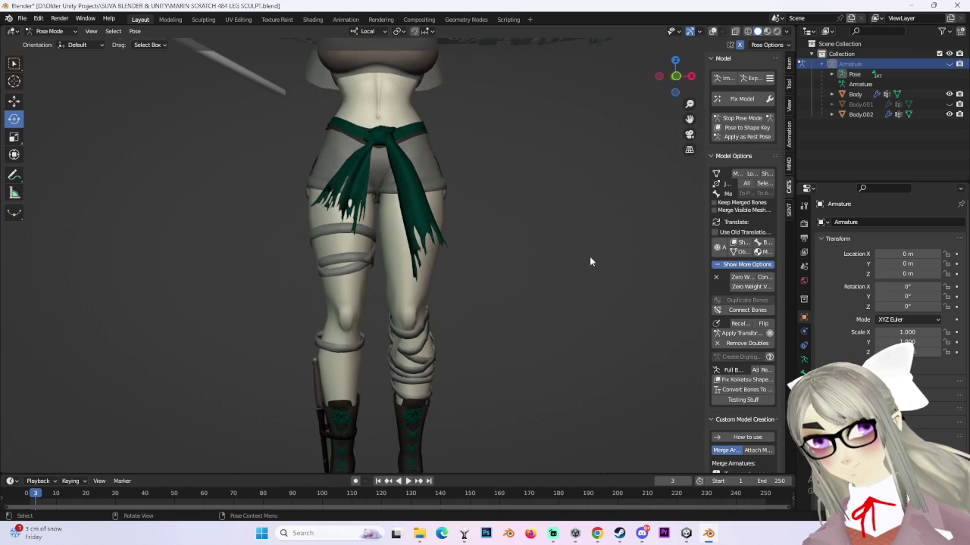
- Check the legs from the front and from behind, then choose File > Open
click(676, 81)
scroll(553, 281, down, 3)
scroll(544, 333, up, 4)
mouse_move(543, 334)
middle_down()
mouse_move(631, 325)
mouse_move(550, 310)
mouse_move(481, 186)
middle_up()
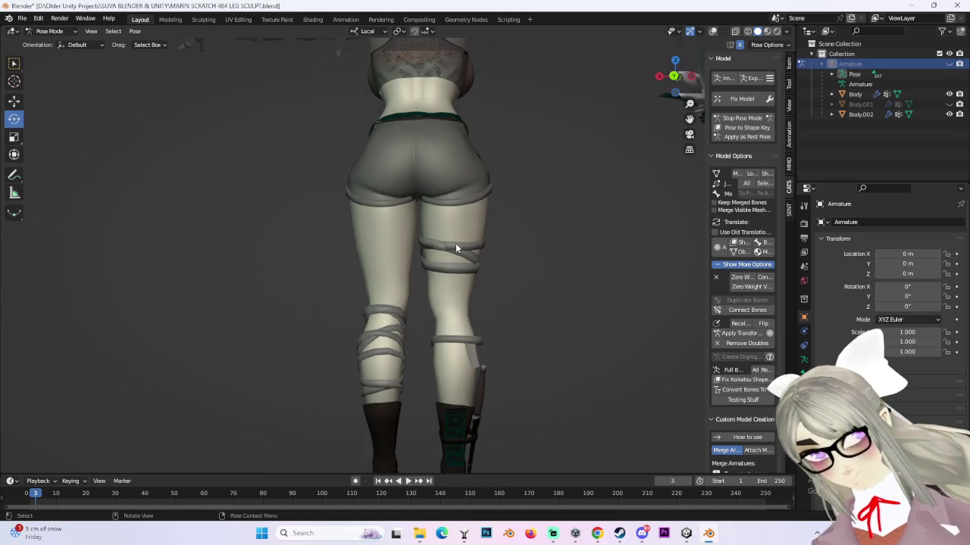
click(674, 76)
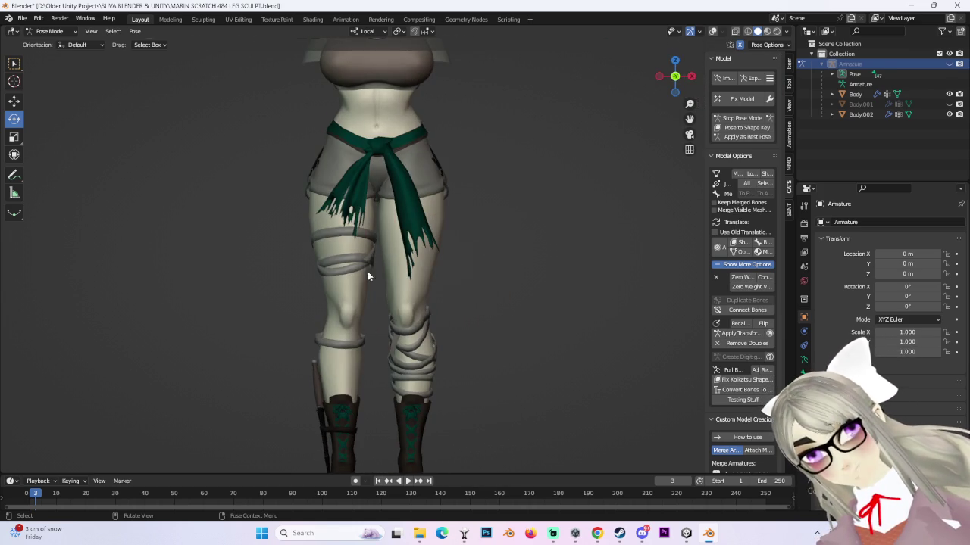
click(23, 18)
click(30, 218)
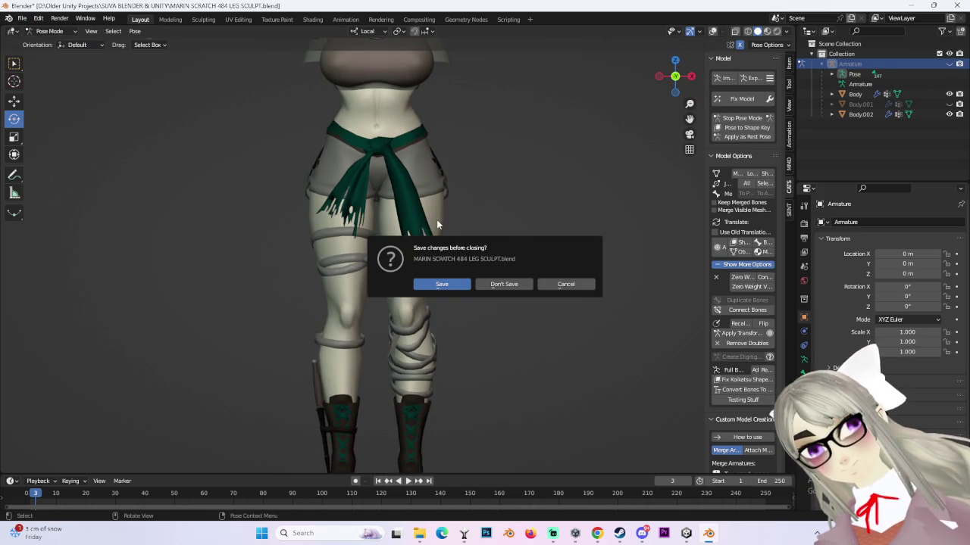
- Discard unsaved changes, reopen MARIN SCRATCH 484 LEG SCULPT.blend and frame the whole character
click(503, 284)
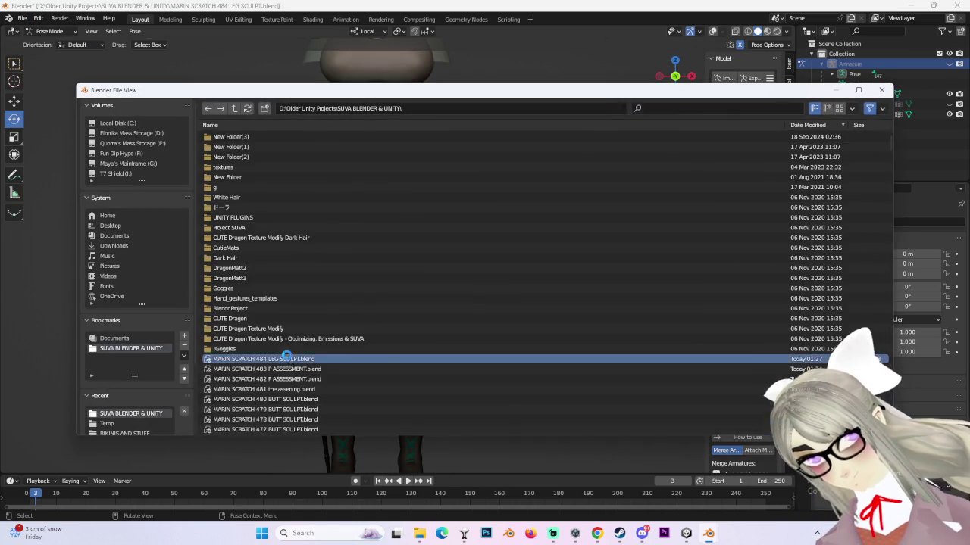
double_click(287, 357)
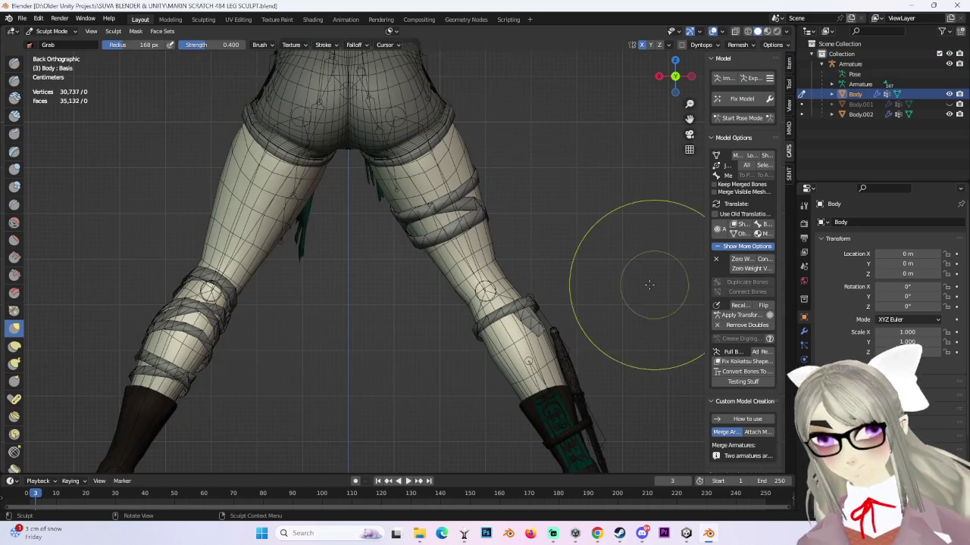
click(742, 118)
middle_drag(615, 250, 791, 121)
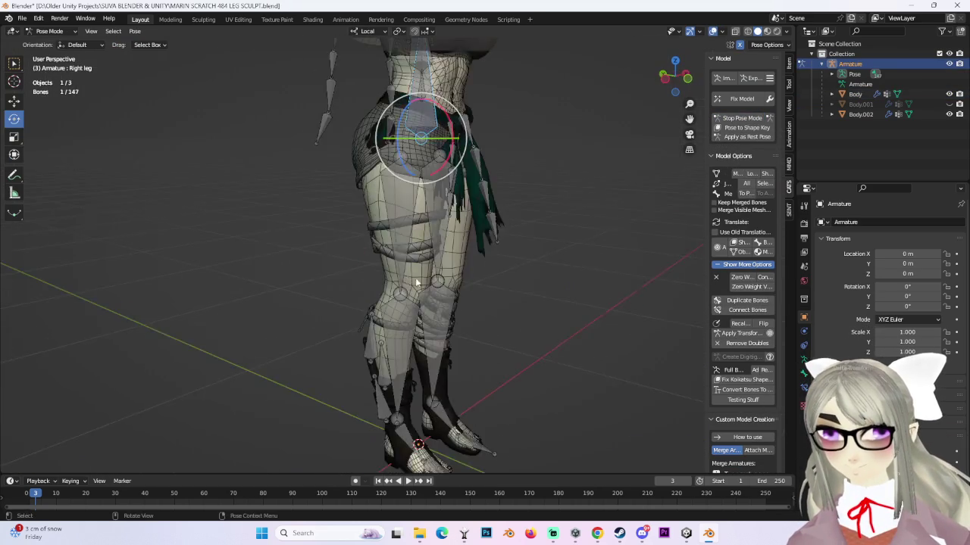
click(833, 144)
key(Home)
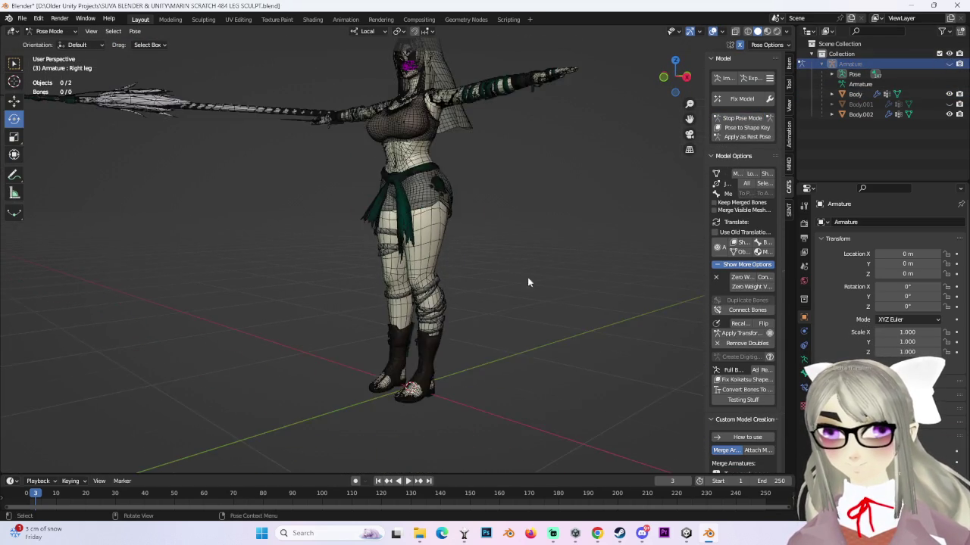
scroll(593, 264, up, 3)
- Unhide Body.001 and select Body, Body.001 and Body.002 together
click(949, 104)
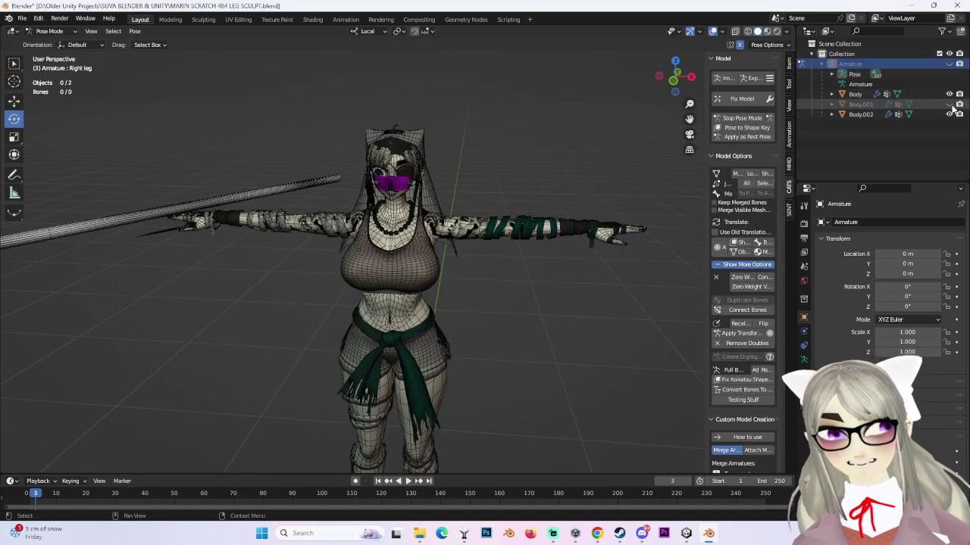
click(855, 94)
middle_drag(537, 267, 576, 258)
click(860, 114)
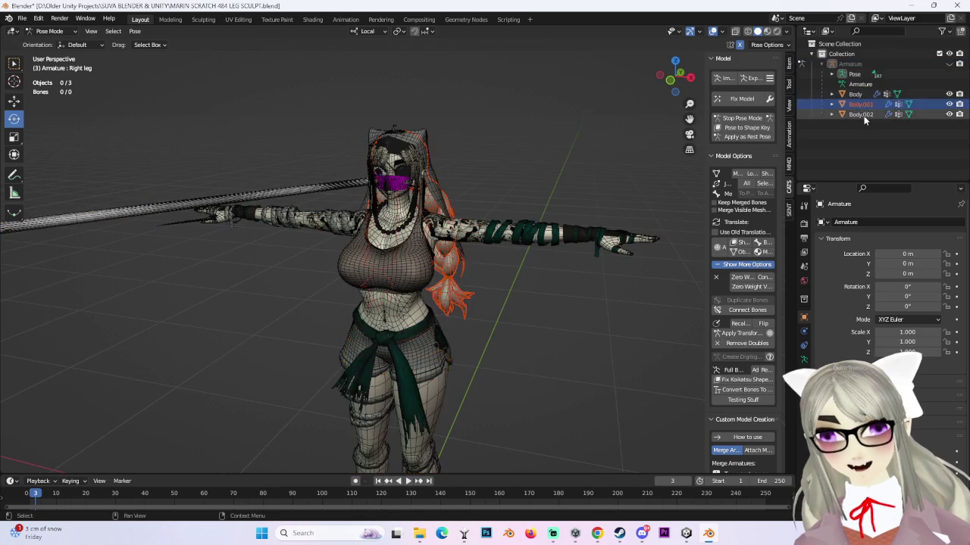
middle_drag(527, 158, 553, 163)
shift+click(854, 94)
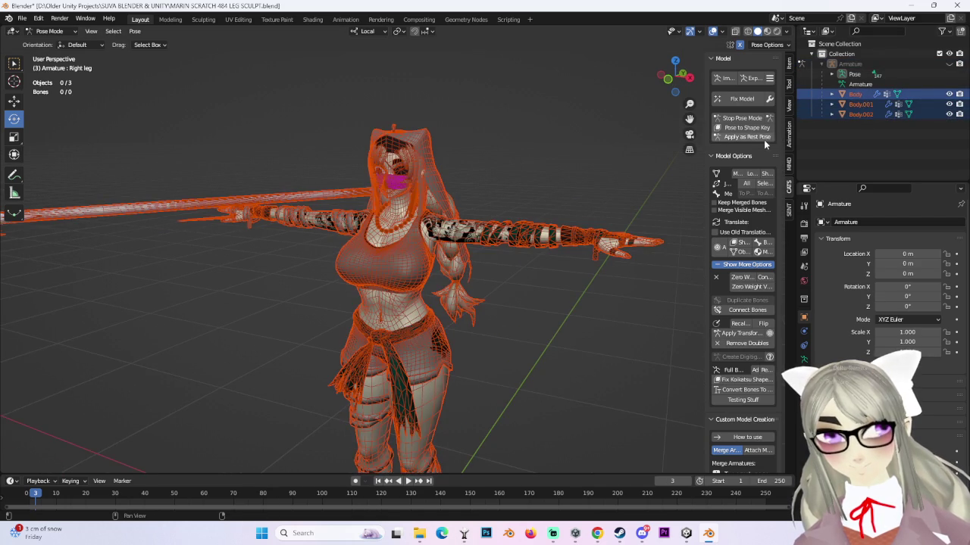
- Join the three body meshes with CATS Join Meshes > Selected and select the result
drag(704, 195, 660, 188)
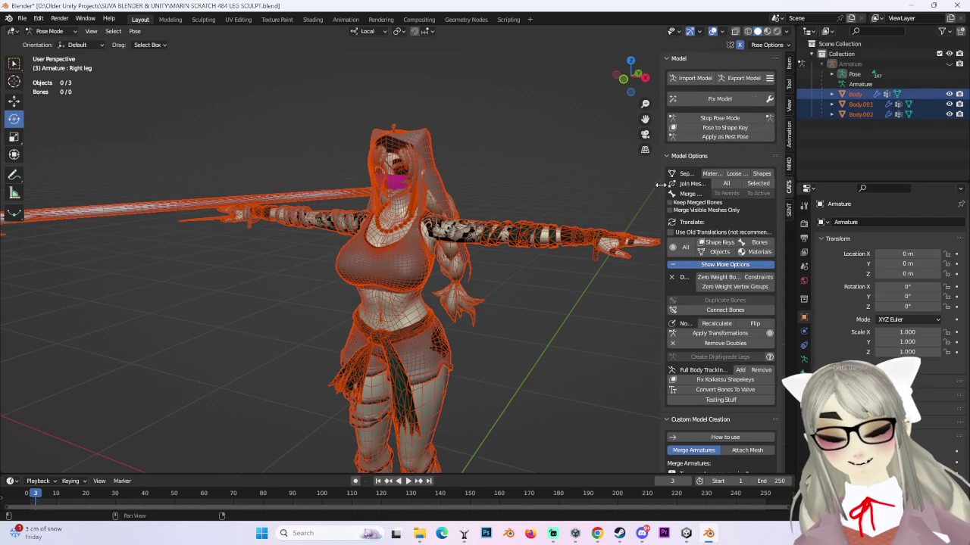
click(758, 184)
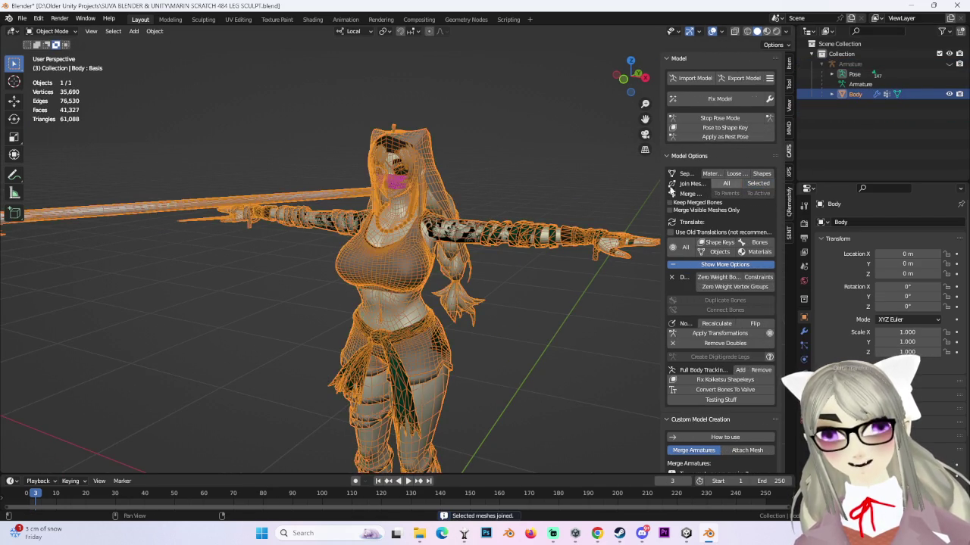
scroll(521, 159, up, 2)
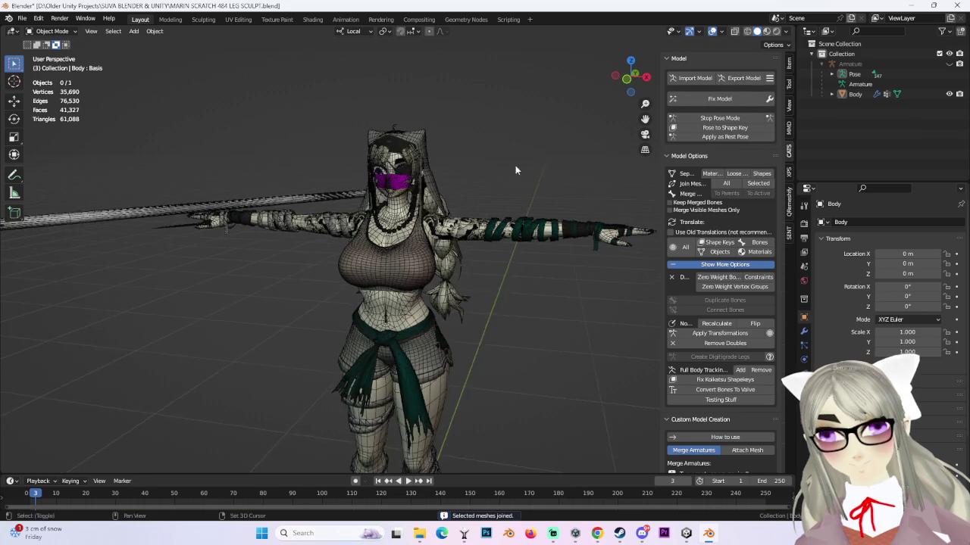
scroll(376, 218, up, 3)
click(415, 212)
- Switch the joined Body mesh into Edit Mode and view the head from the side
scroll(425, 191, up, 2)
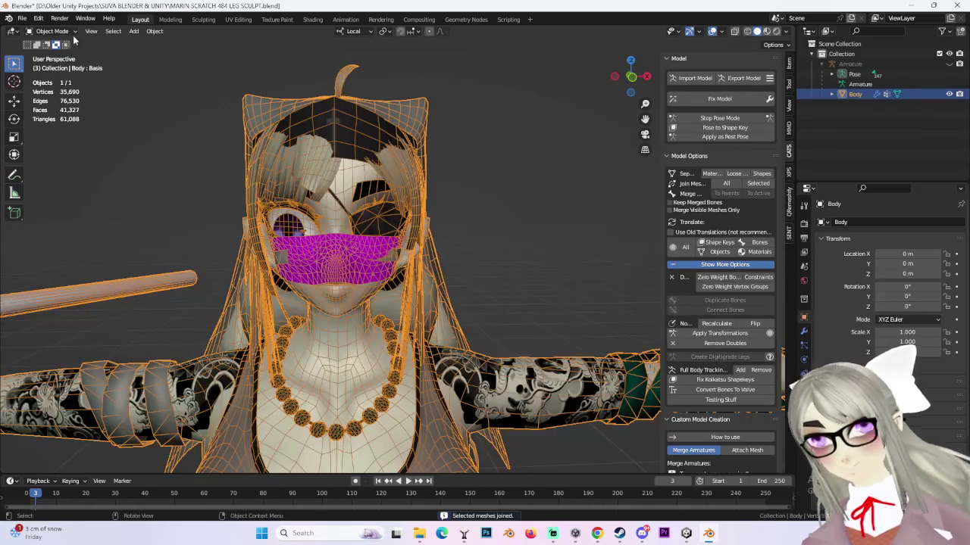
click(52, 31)
click(47, 52)
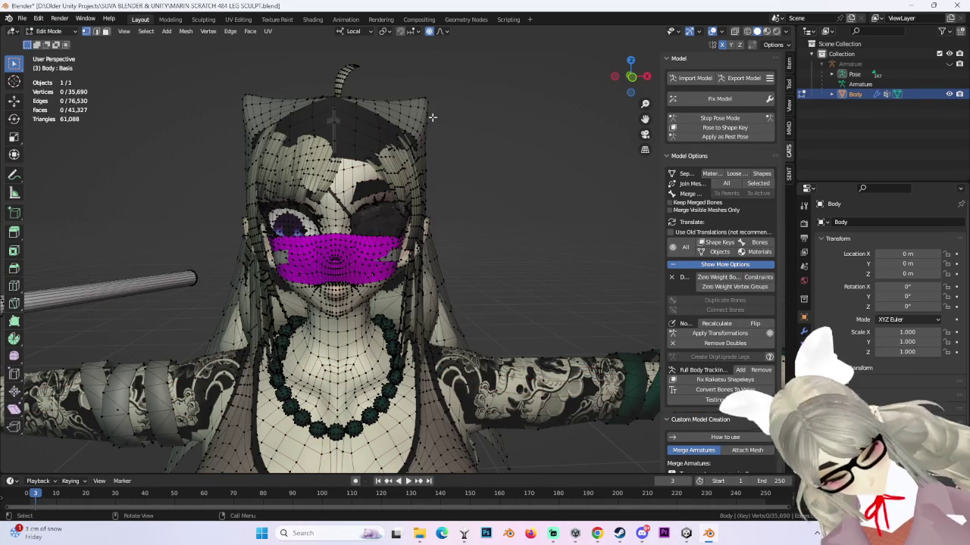
scroll(428, 222, up, 2)
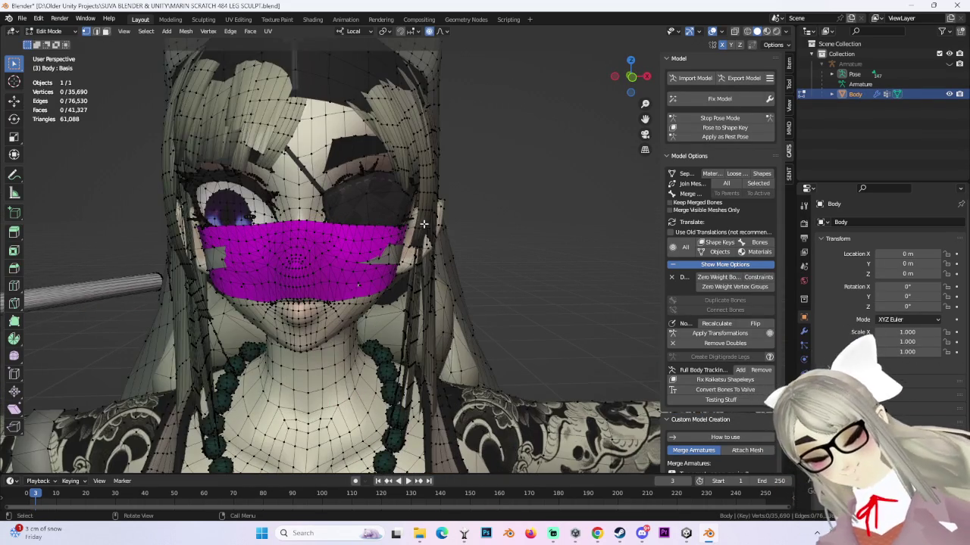
scroll(420, 229, down, 1)
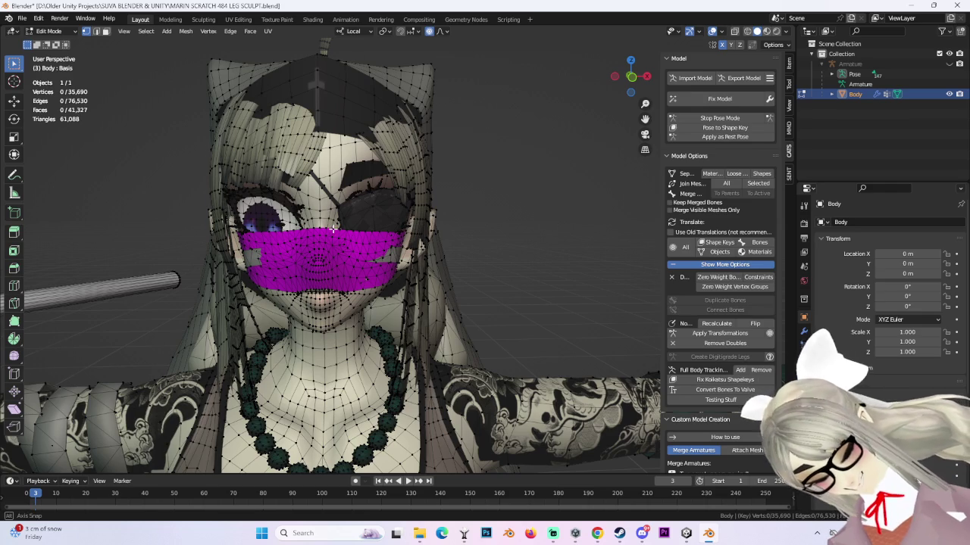
middle_drag(397, 235, 316, 218)
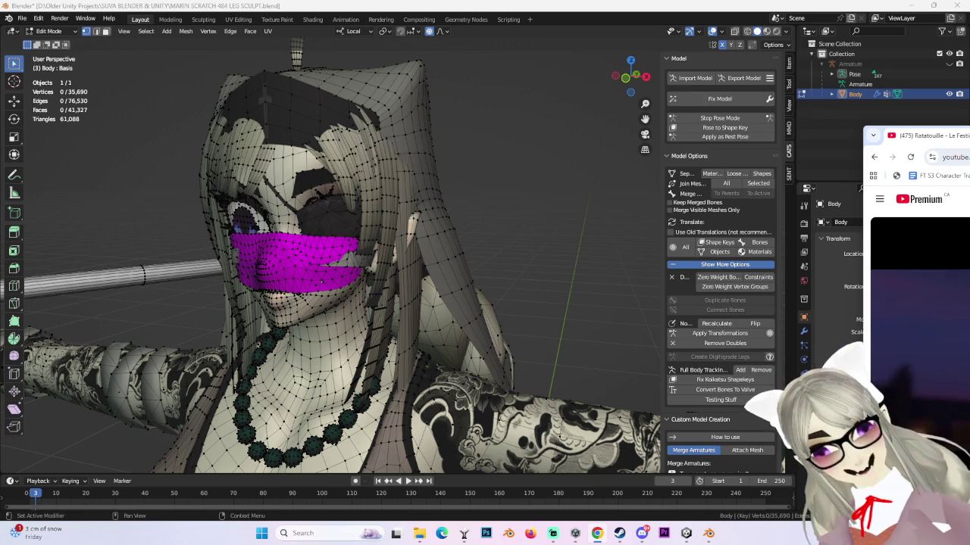
- Face the head frontally and select all geometry linked to the magenta mask
scroll(470, 144, down, 2)
scroll(500, 197, down, 2)
scroll(530, 250, down, 2)
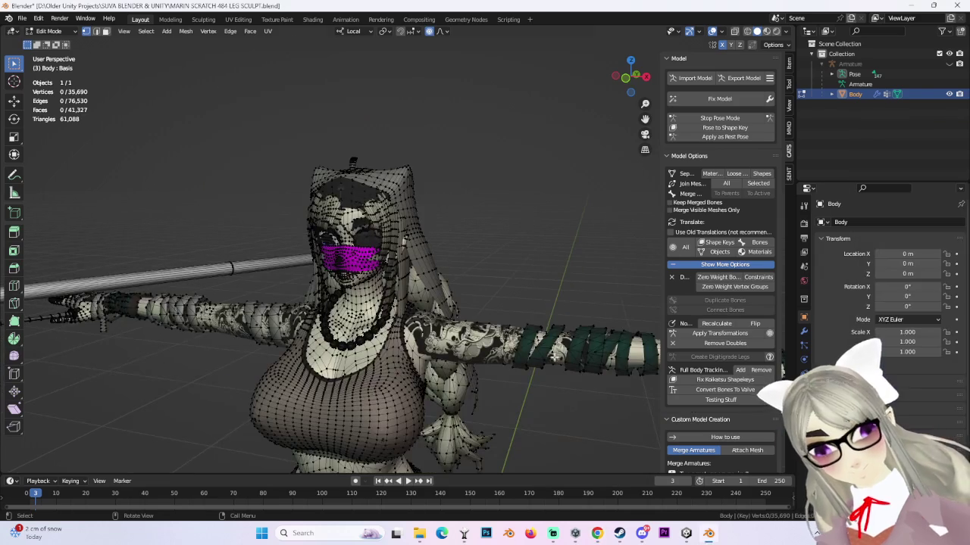
scroll(328, 255, up, 4)
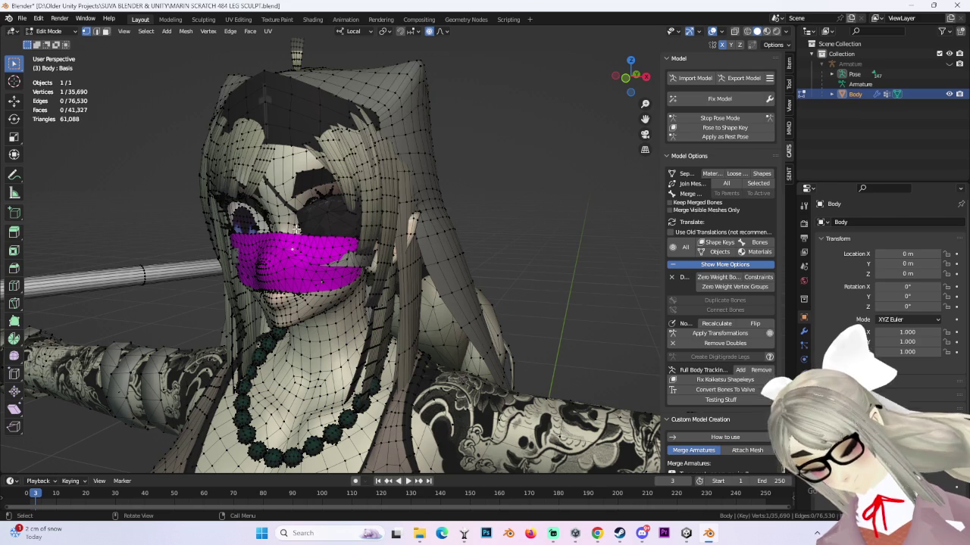
middle_drag(417, 259, 480, 210)
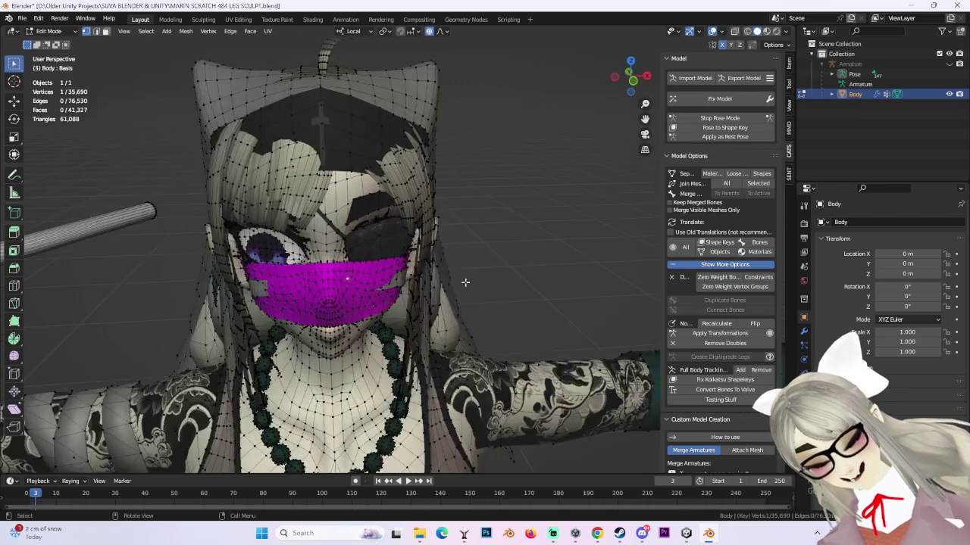
scroll(366, 239, up, 2)
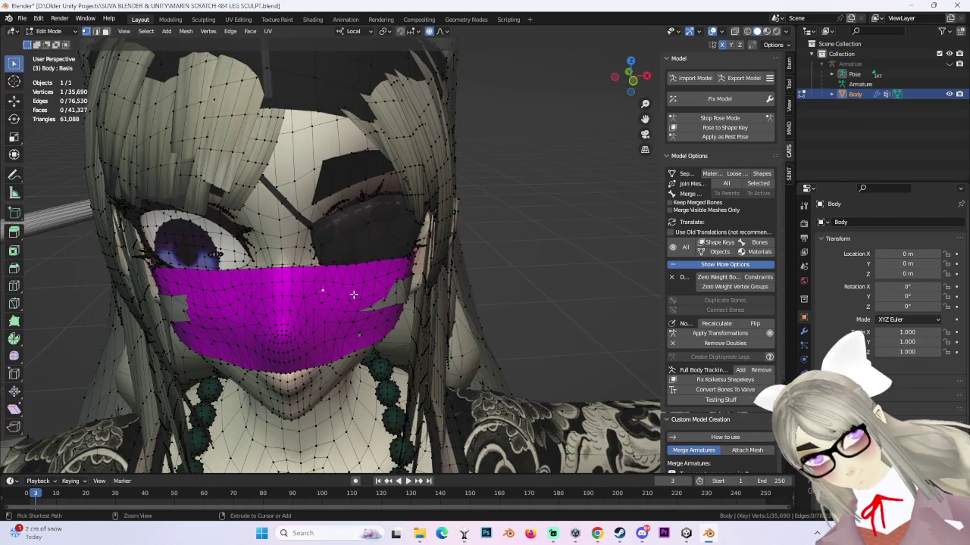
key(ctrl+l)
click(51, 31)
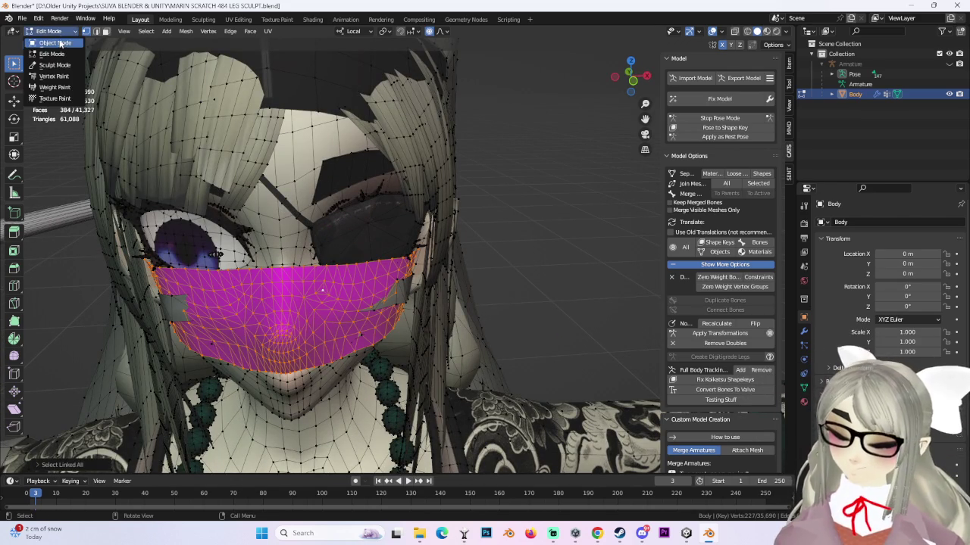
click(54, 42)
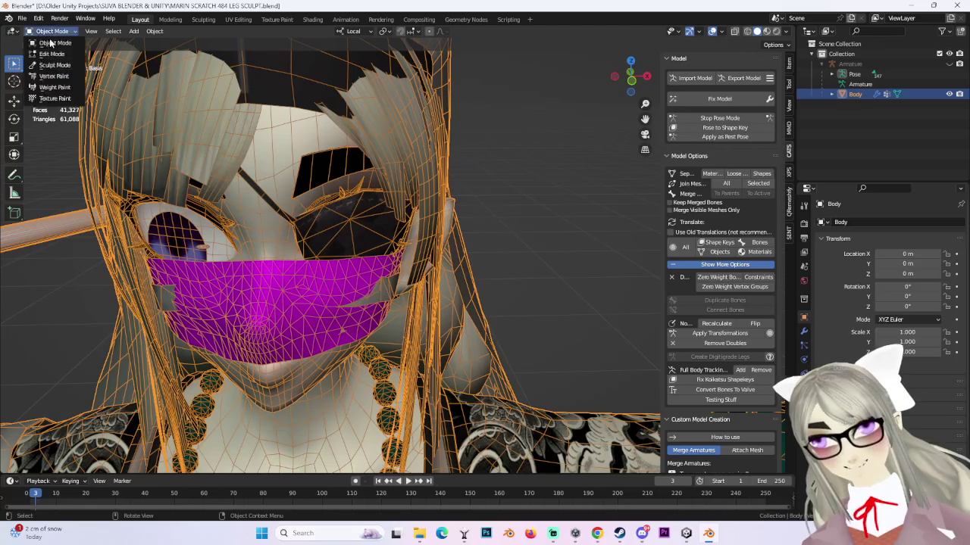
click(52, 31)
click(50, 55)
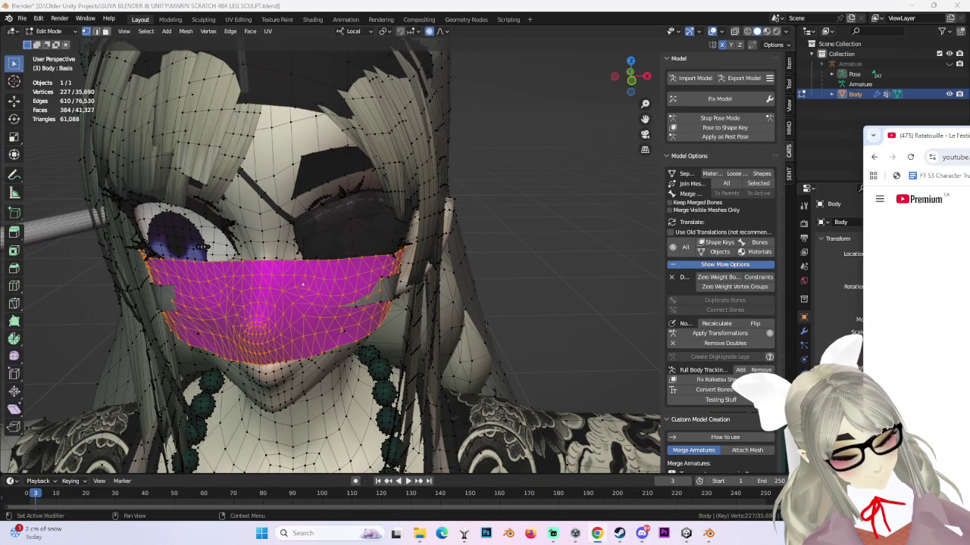
key(alt+Tab)
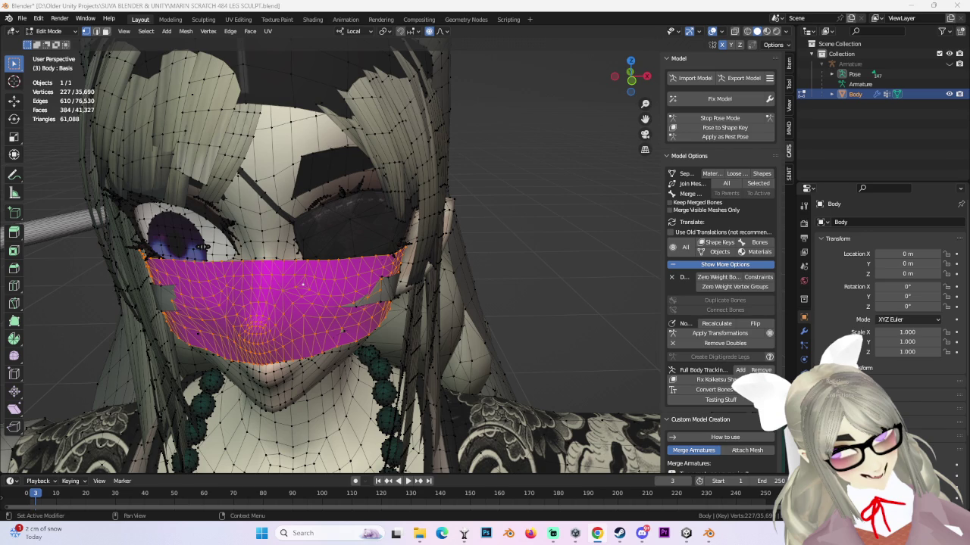
key(alt+Tab)
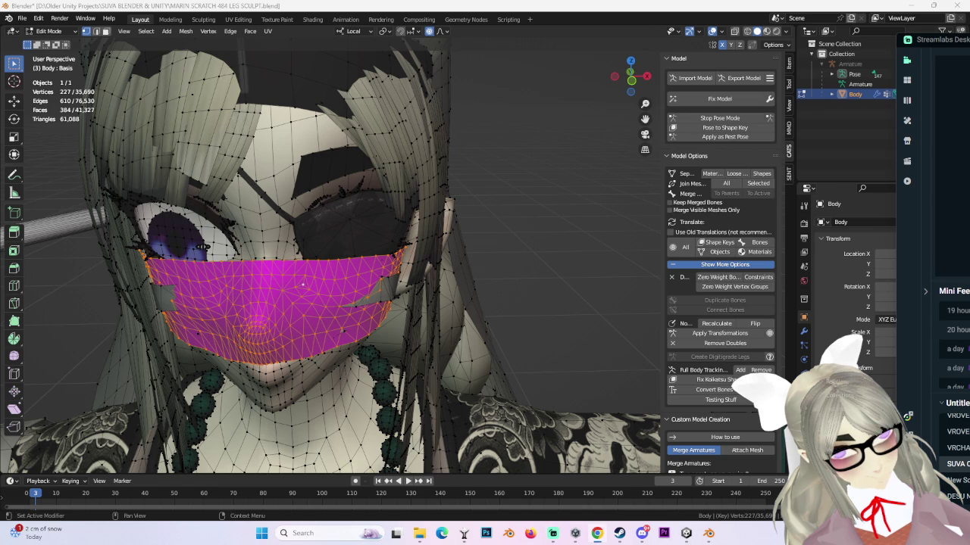
key(alt+Tab)
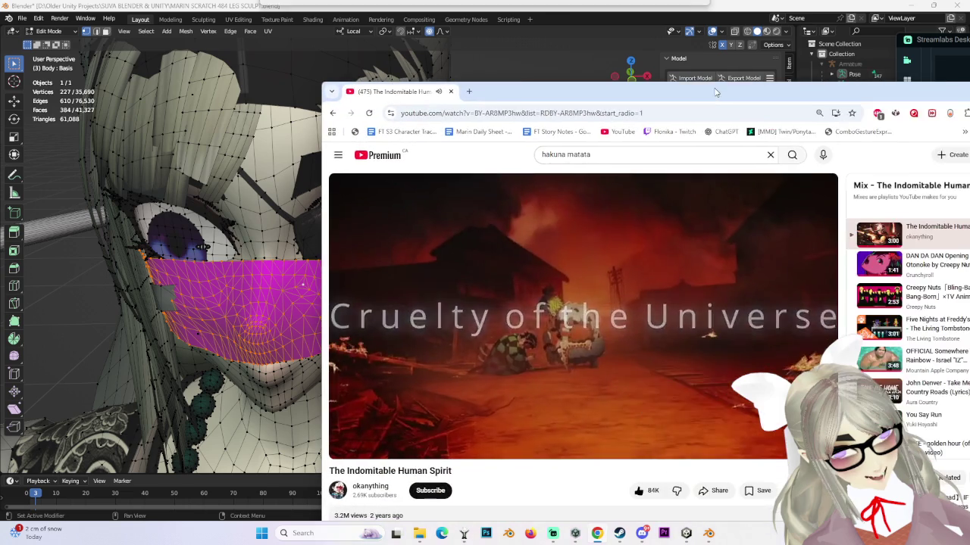
- Alt-Tab from the YouTube browser back to Blender's Edit Mode view of the mask
key(alt+Tab)
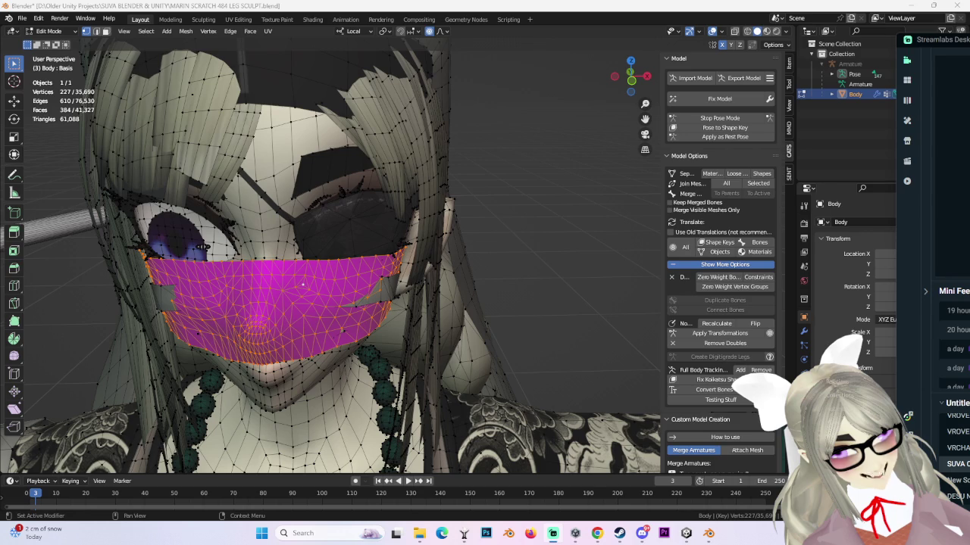
scroll(202, 247, down, 2)
- Separate the selected face mask into its own object and hide it in Object Mode
mouse_move(203, 246)
middle_down()
mouse_move(458, 231)
mouse_move(445, 216)
middle_up()
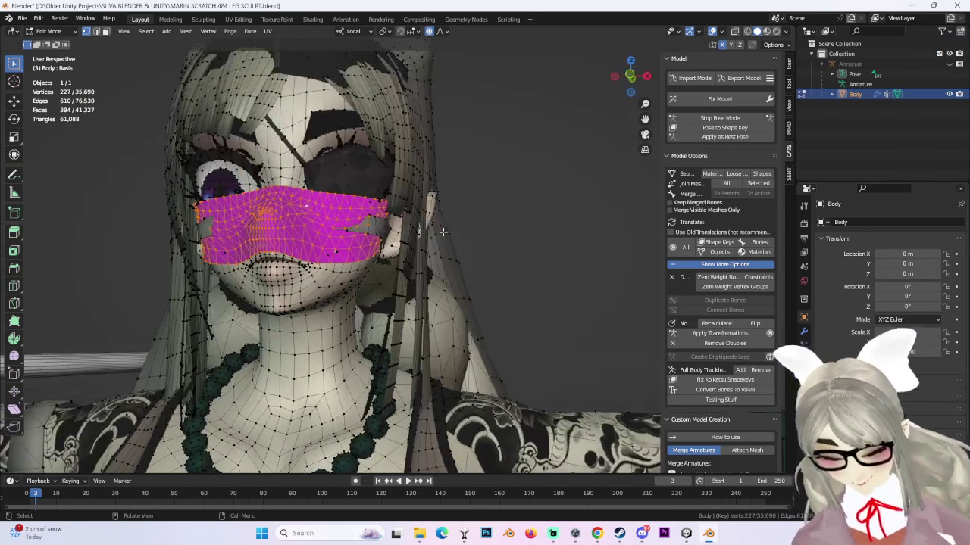
key(p)
click(400, 213)
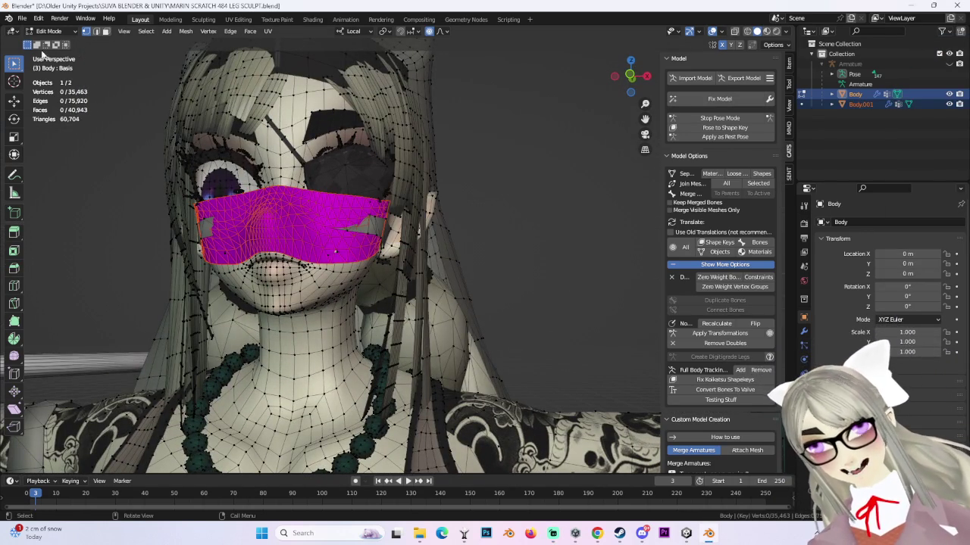
click(48, 31)
click(45, 37)
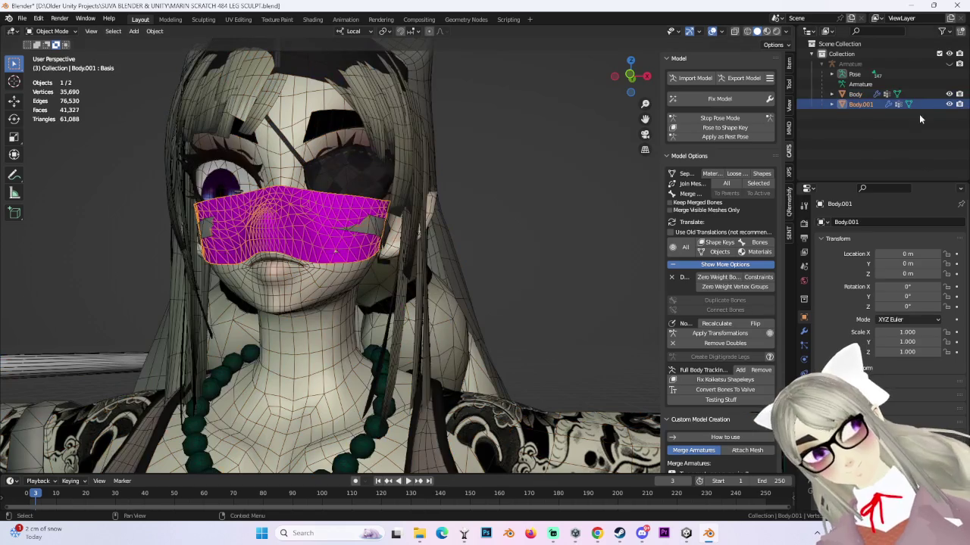
key(h)
- Select the remaining Body object and put it back into Edit Mode
click(393, 226)
scroll(455, 272, up, 3)
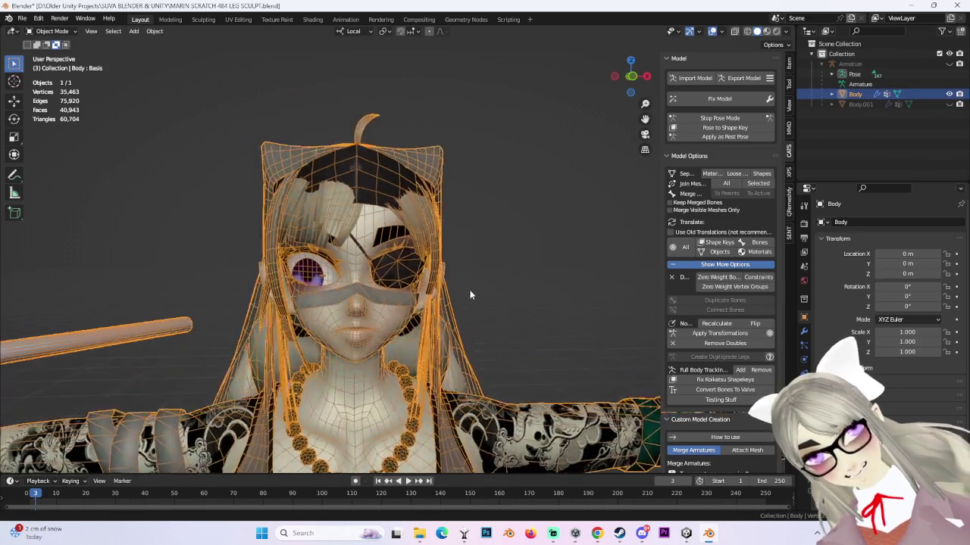
click(51, 31)
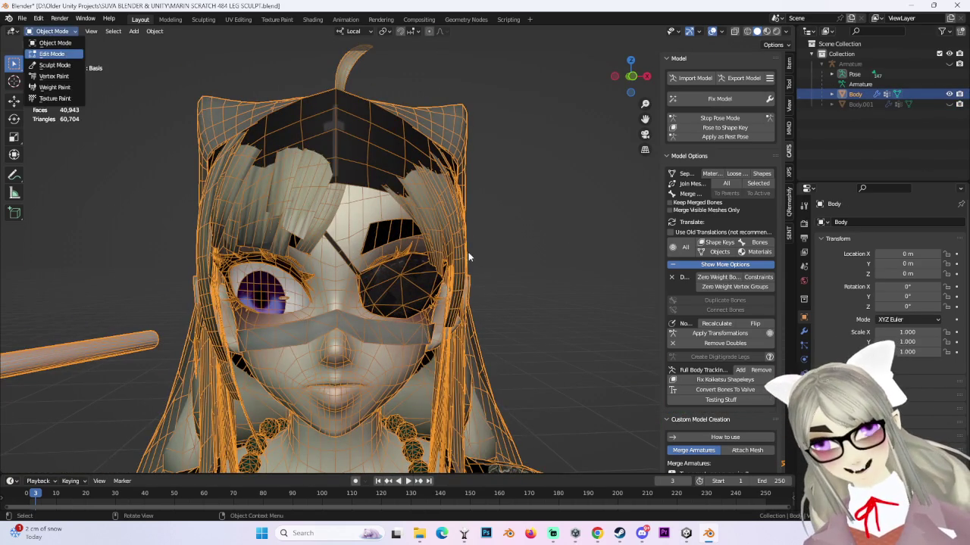
click(65, 54)
click(362, 271)
middle_drag(562, 268, 589, 292)
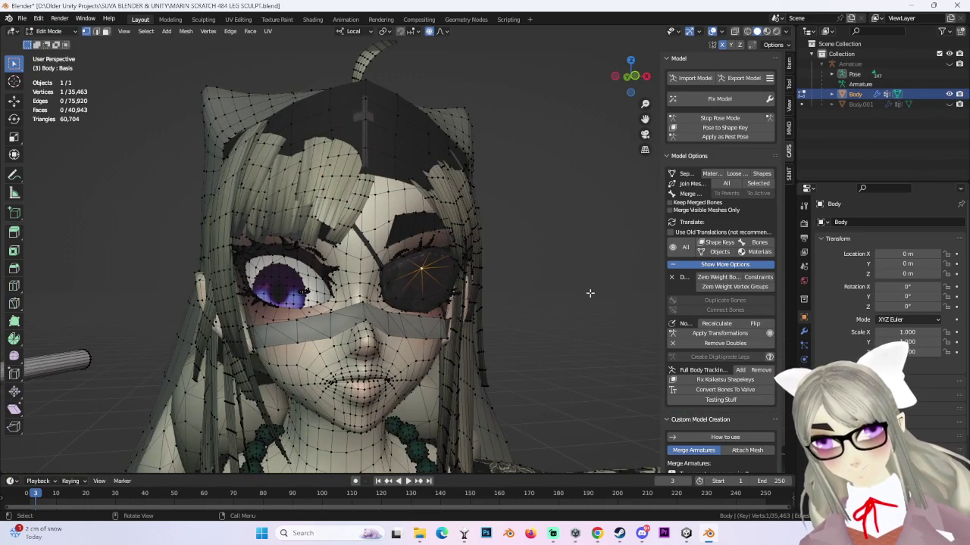
click(581, 271)
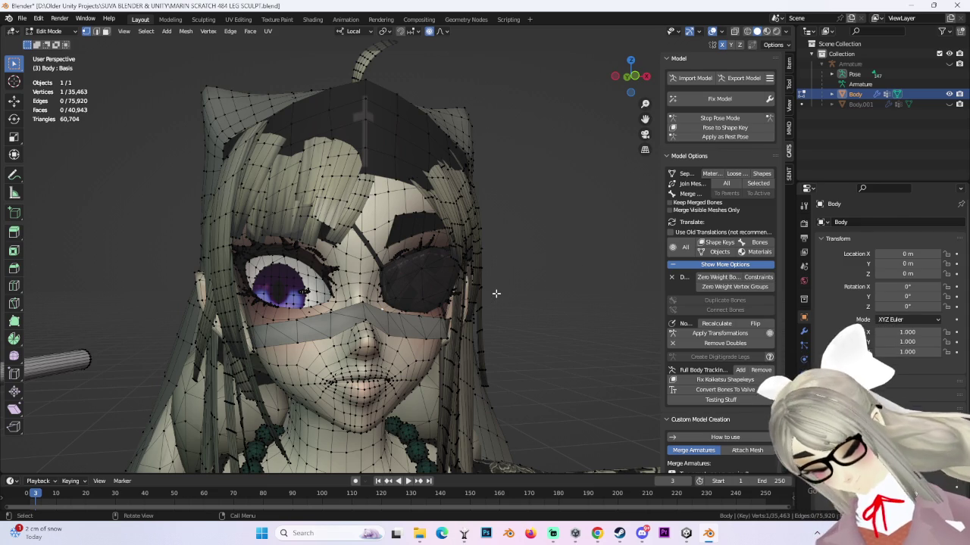
- Select the linked bandage strip, separate it into Body.002 and hide it
click(450, 294)
key(ctrl+l)
click(453, 319)
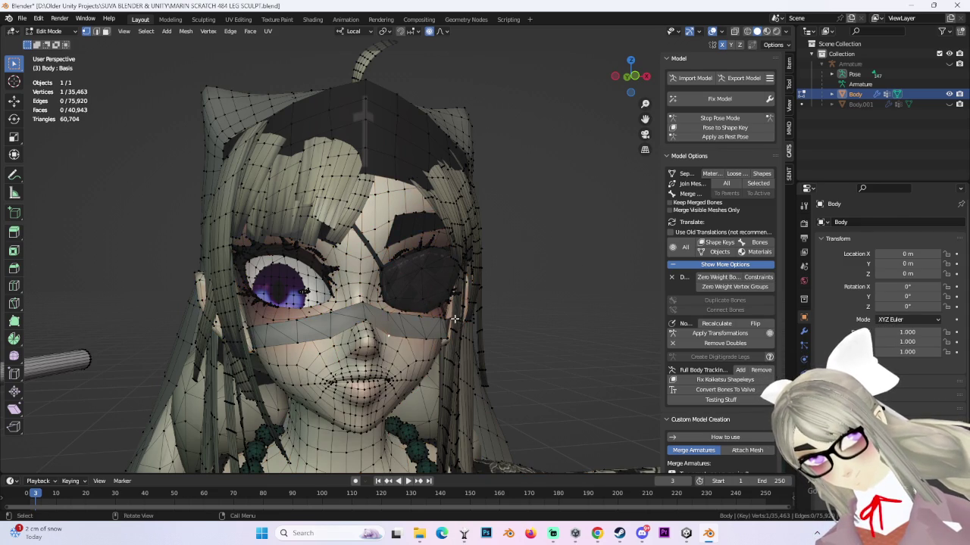
key(ctrl+l)
key(p)
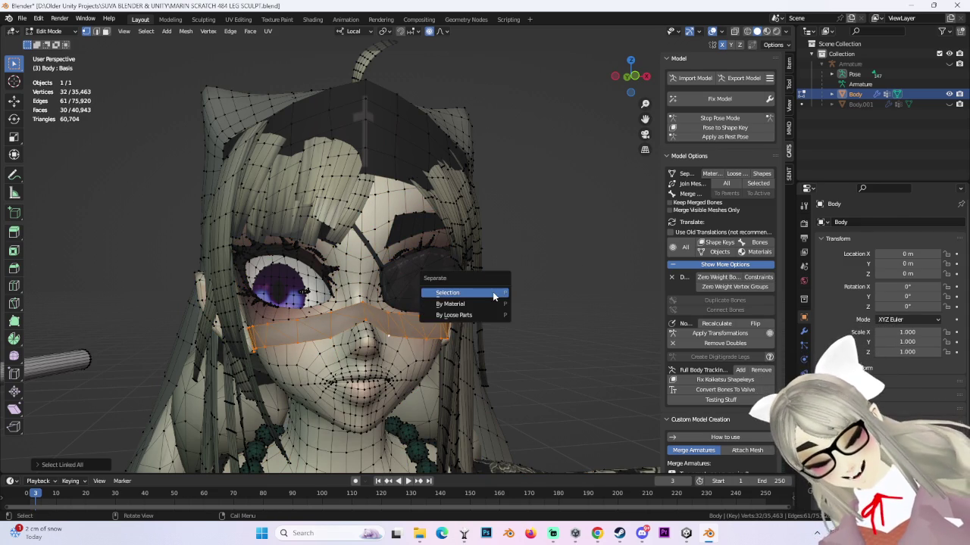
click(492, 292)
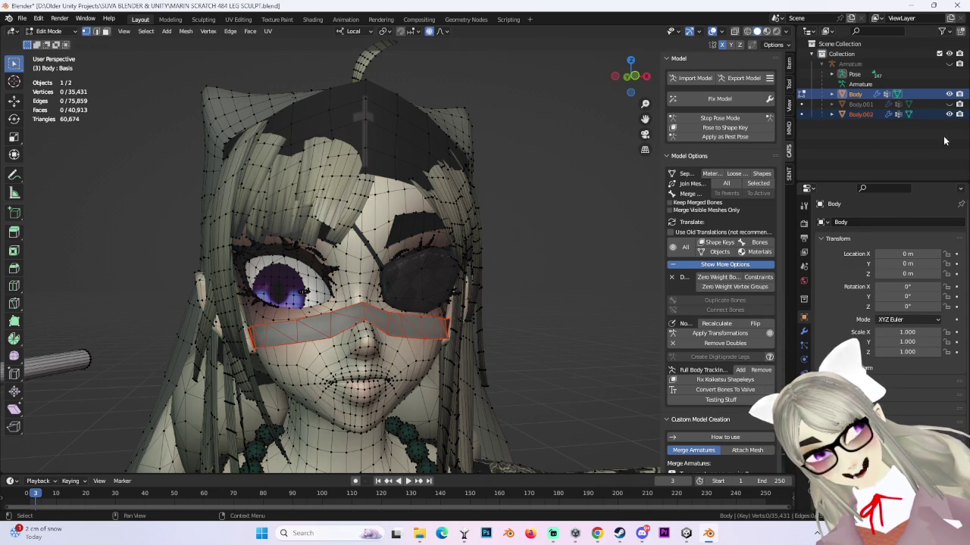
click(948, 114)
middle_drag(576, 235, 530, 232)
click(428, 221)
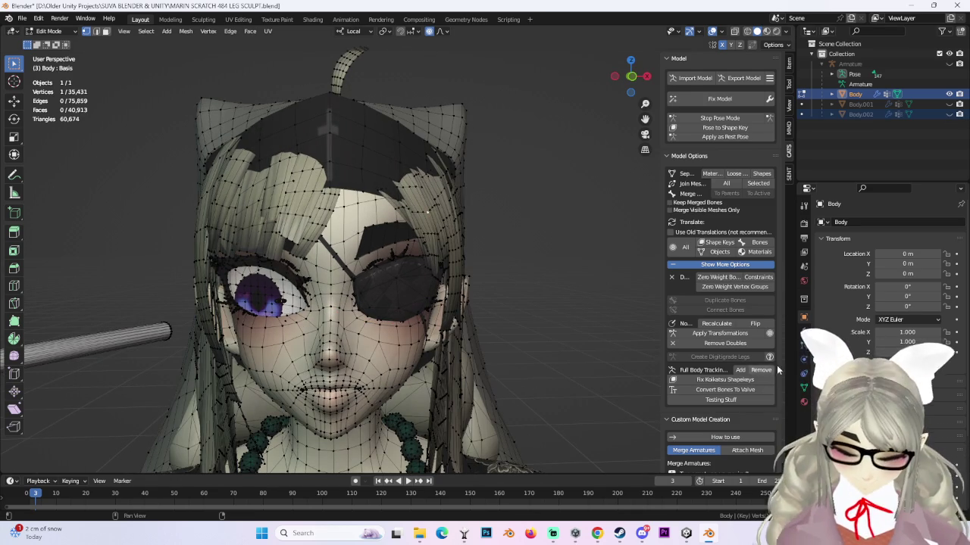
- Select the faces of two hair material slots in the Material tab
click(804, 402)
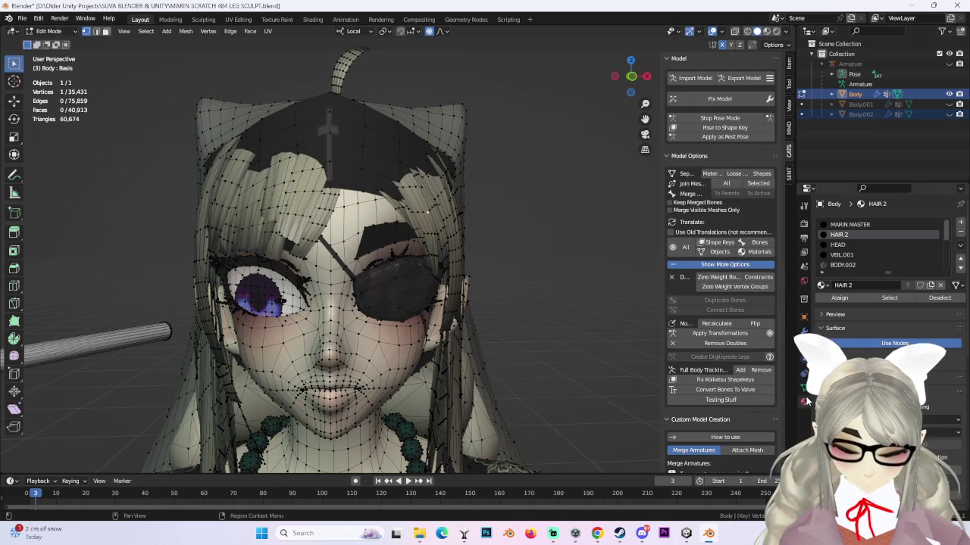
click(842, 255)
click(889, 298)
click(838, 235)
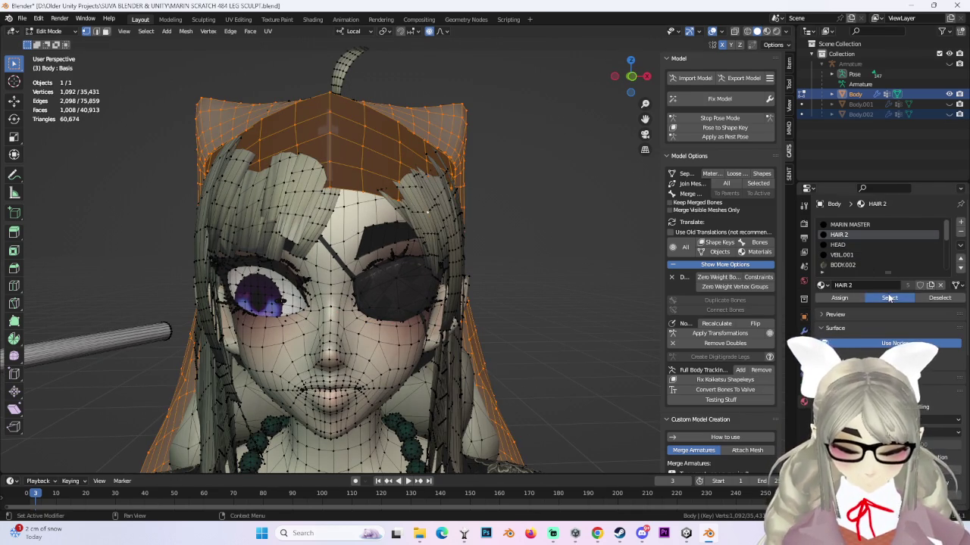
click(889, 298)
middle_drag(576, 287, 621, 291)
scroll(862, 256, down, 1)
scroll(862, 256, down, 3)
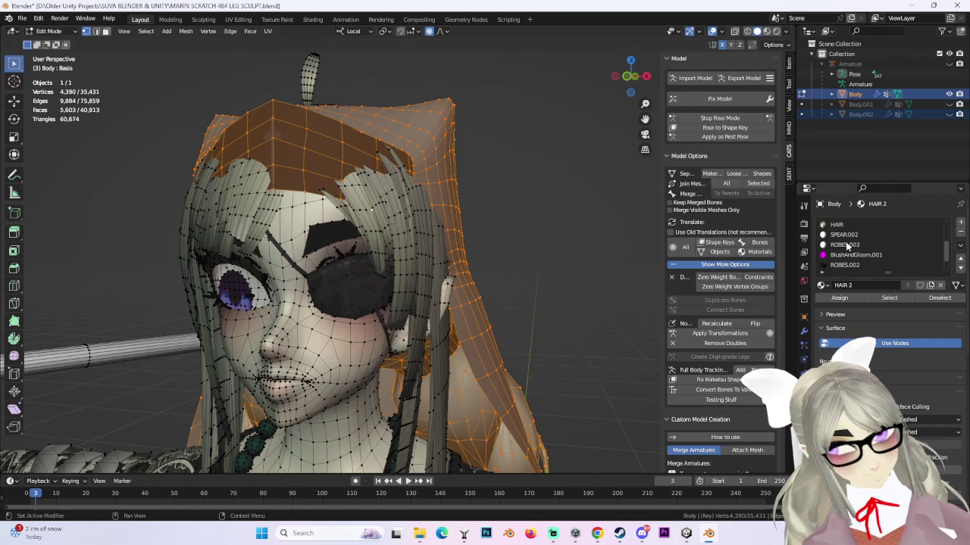
- Add the HAIR slot's faces, separate the hair into Body.003 and hide it
click(863, 235)
click(889, 298)
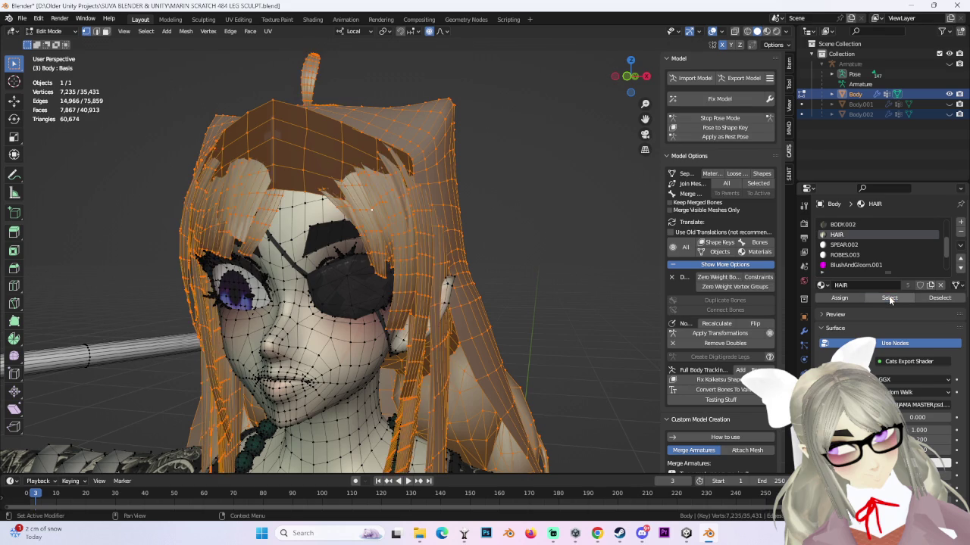
key(p)
click(535, 255)
click(948, 125)
- Inspect the bald head from front and side, briefly toggling the bandage and mask visibility
click(354, 280)
mouse_move(355, 280)
middle_down()
mouse_move(271, 158)
mouse_move(435, 119)
mouse_move(505, 186)
mouse_move(414, 211)
mouse_move(574, 177)
middle_up()
key(alt+a)
click(643, 76)
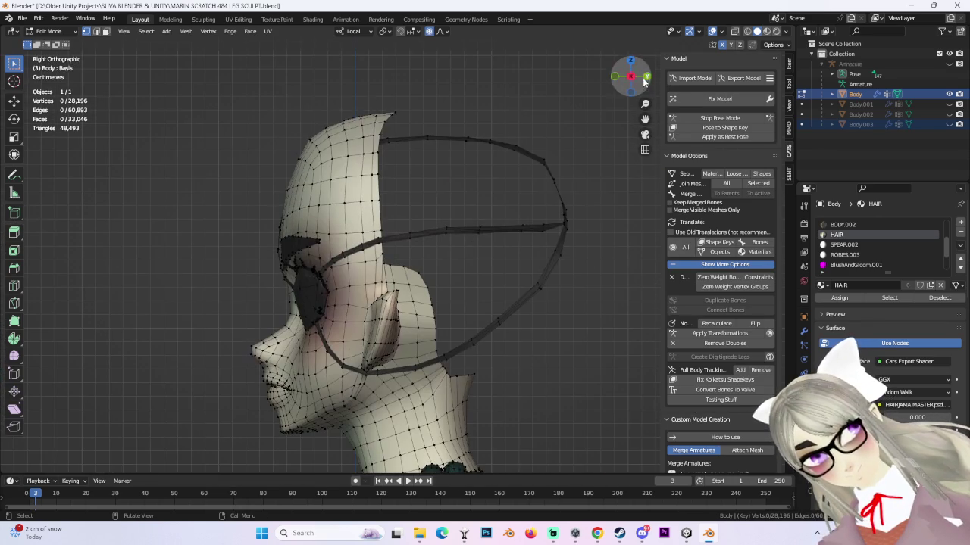
click(949, 104)
click(949, 114)
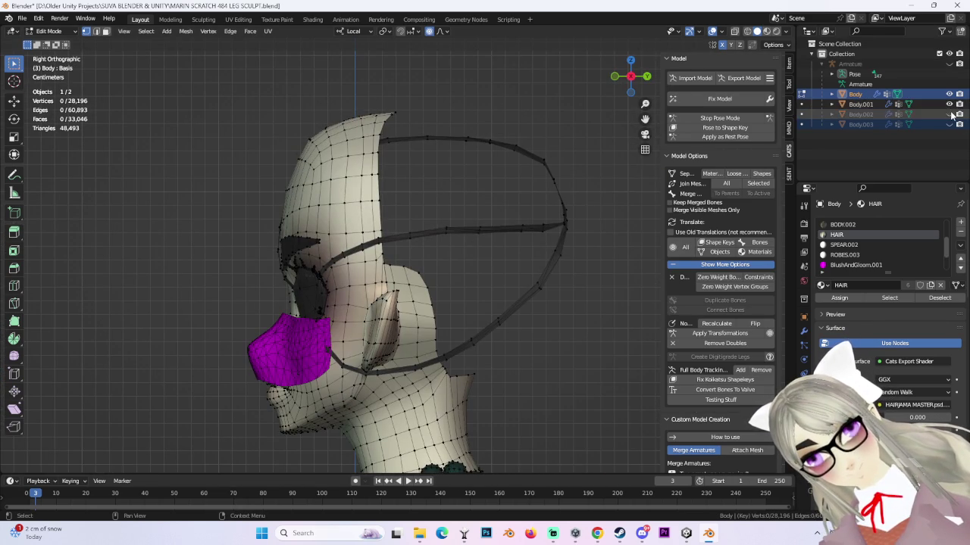
click(949, 113)
click(949, 104)
mouse_move(621, 228)
middle_down()
mouse_move(569, 206)
mouse_move(484, 199)
mouse_move(576, 205)
middle_up()
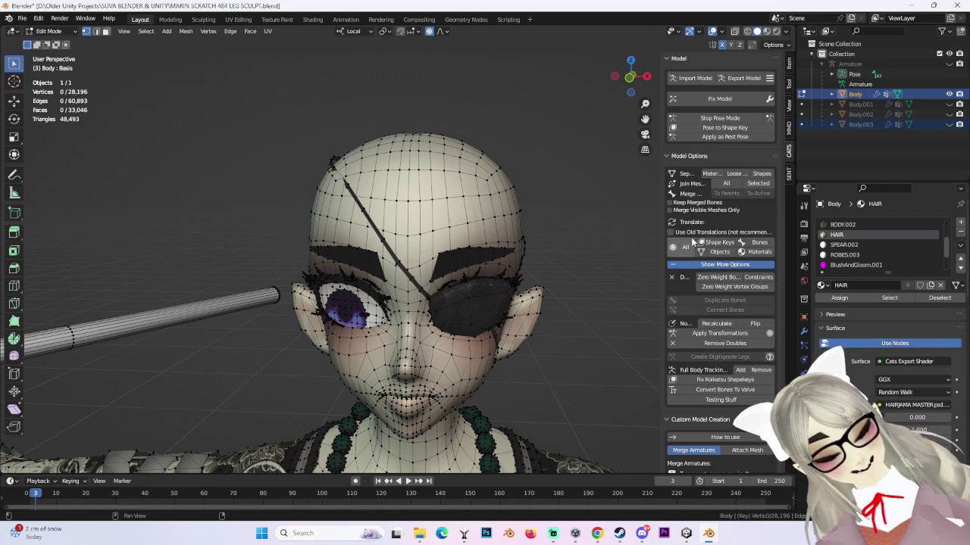
shift+middle_drag(530, 265, 492, 200)
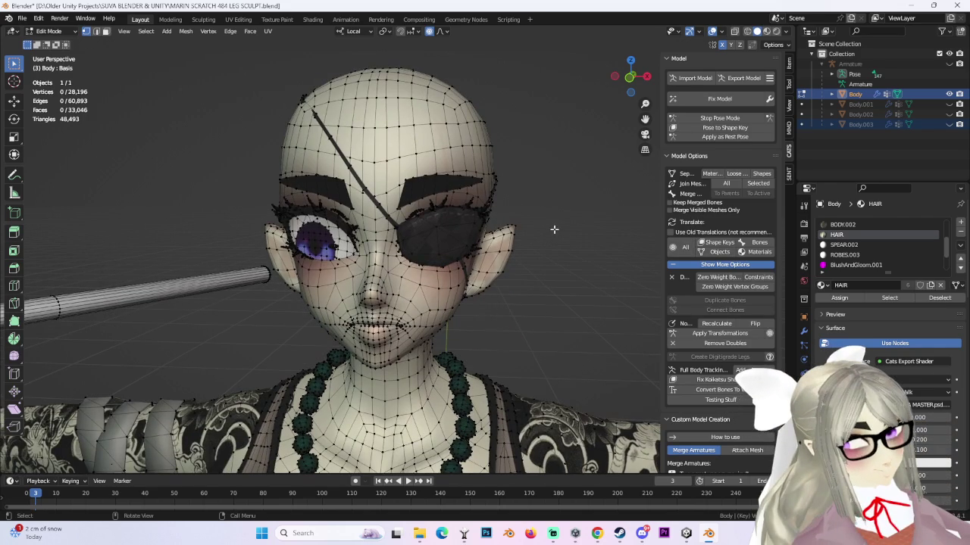
click(804, 359)
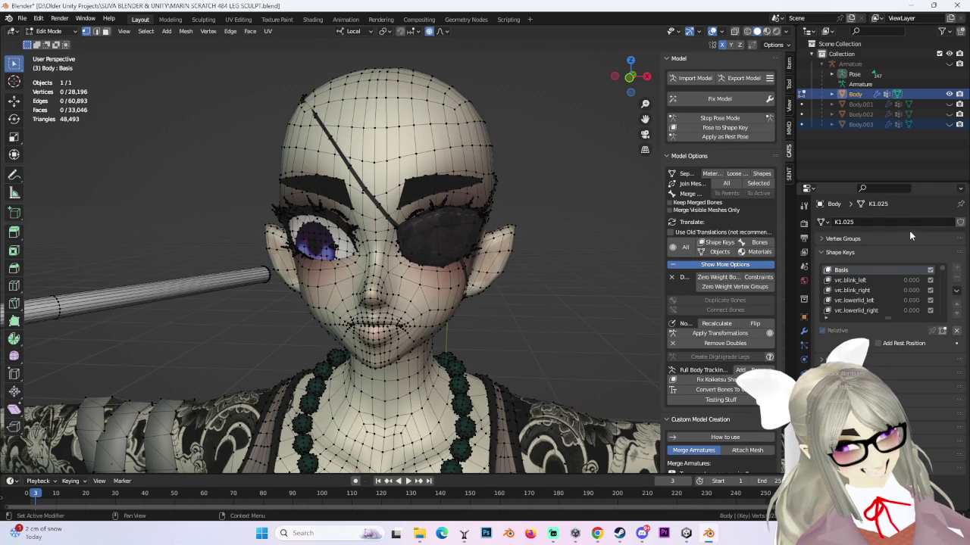
scroll(897, 270, up, 2)
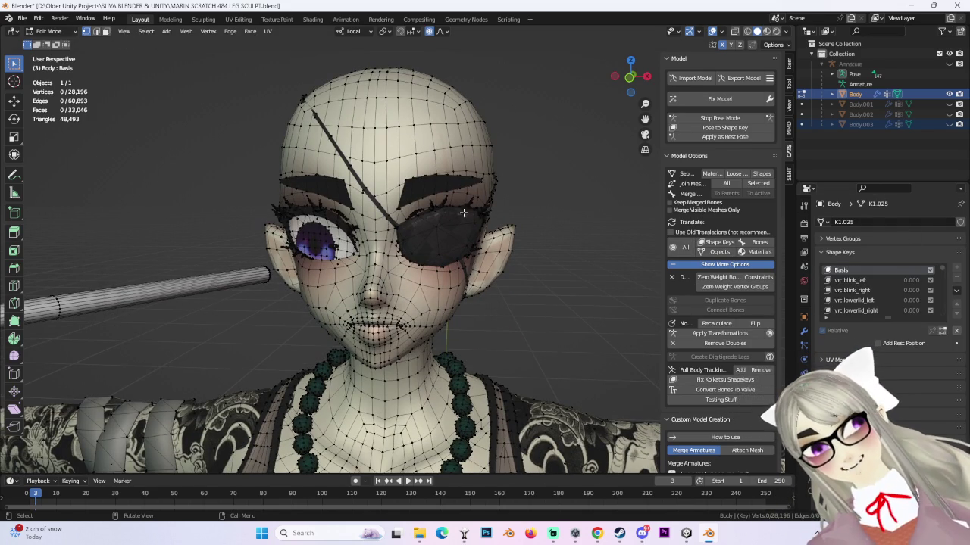
click(434, 226)
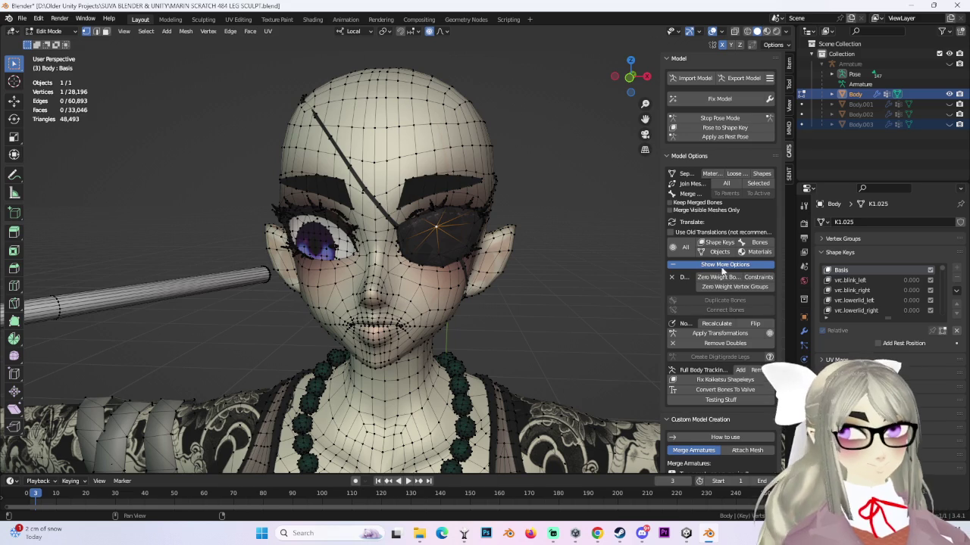
scroll(918, 281, down, 3)
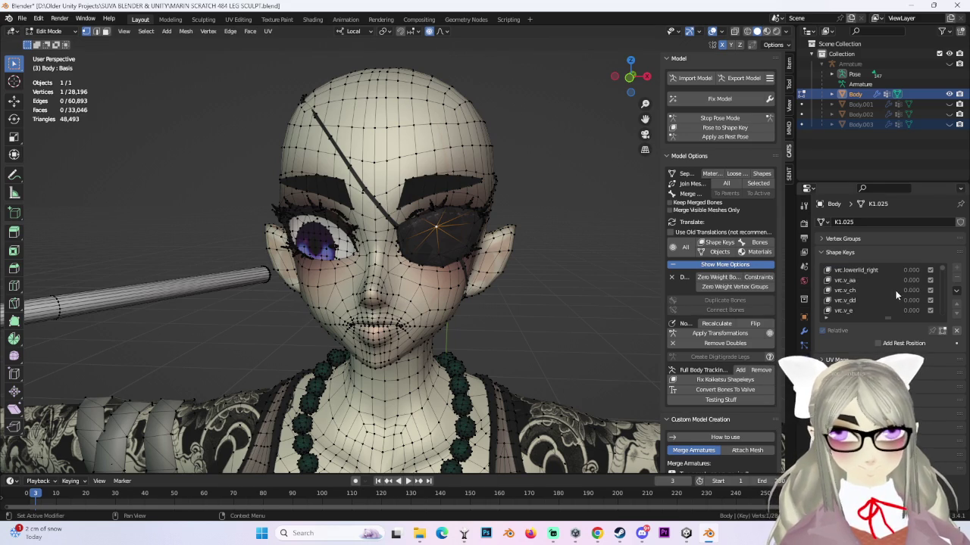
scroll(882, 290, down, 3)
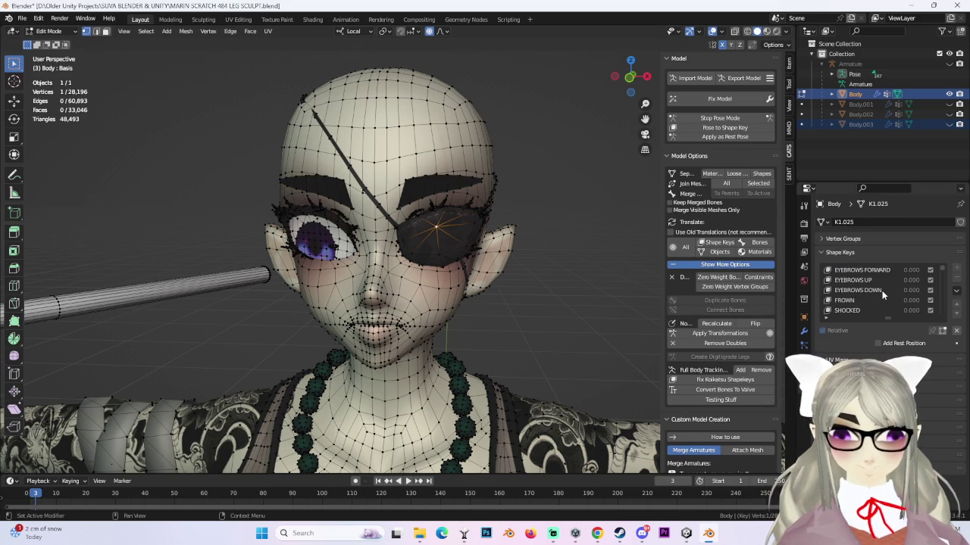
drag(953, 270, 944, 316)
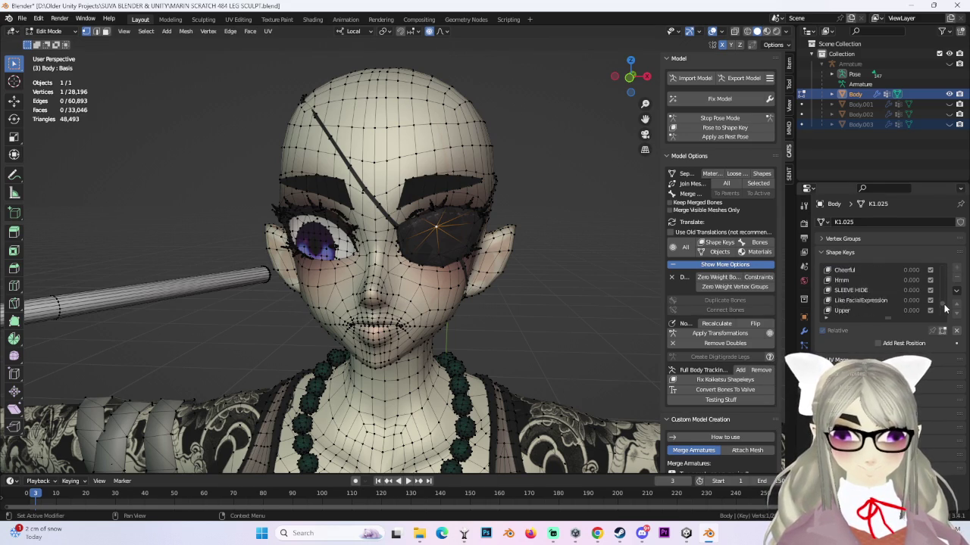
scroll(944, 316, down, 5)
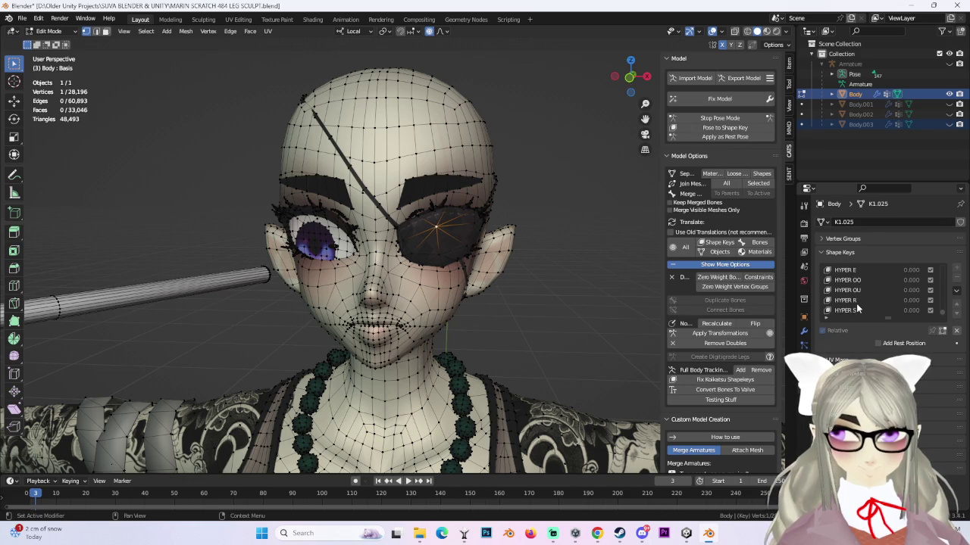
scroll(858, 307, up, 2)
scroll(857, 303, up, 2)
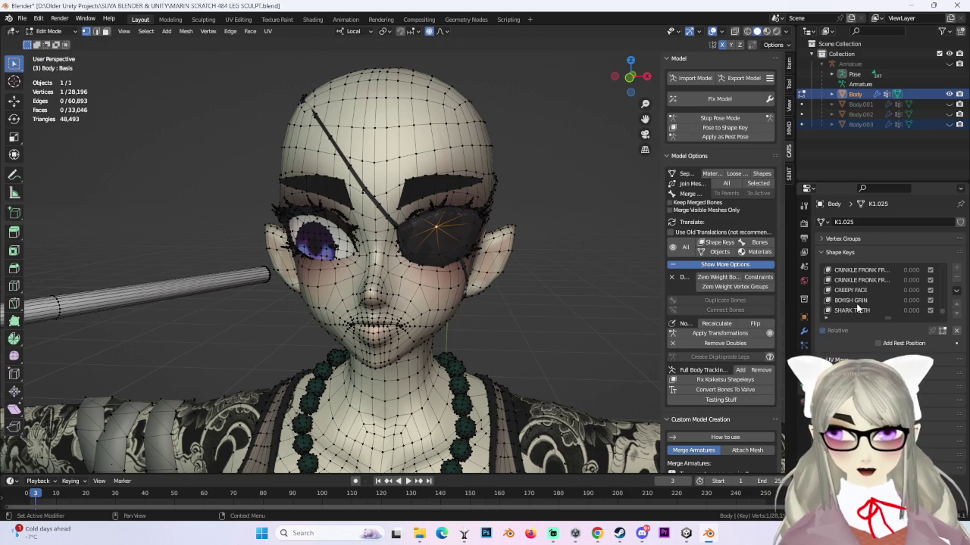
scroll(871, 288, up, 2)
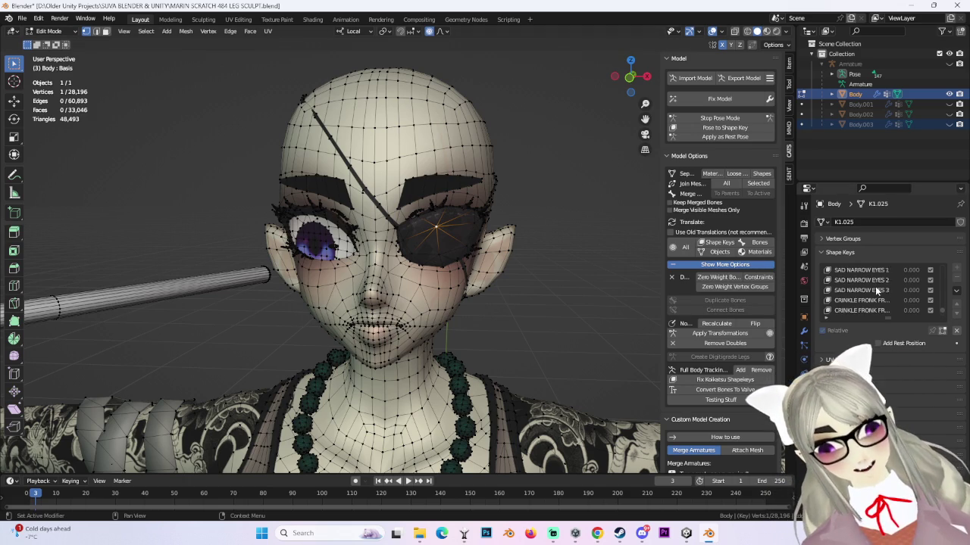
scroll(856, 284, up, 3)
scroll(852, 278, up, 3)
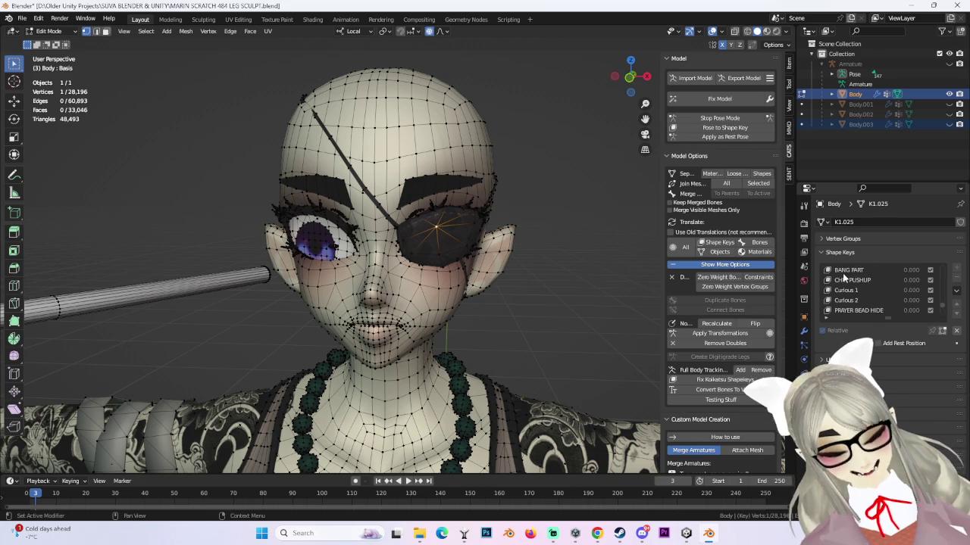
scroll(844, 279, up, 3)
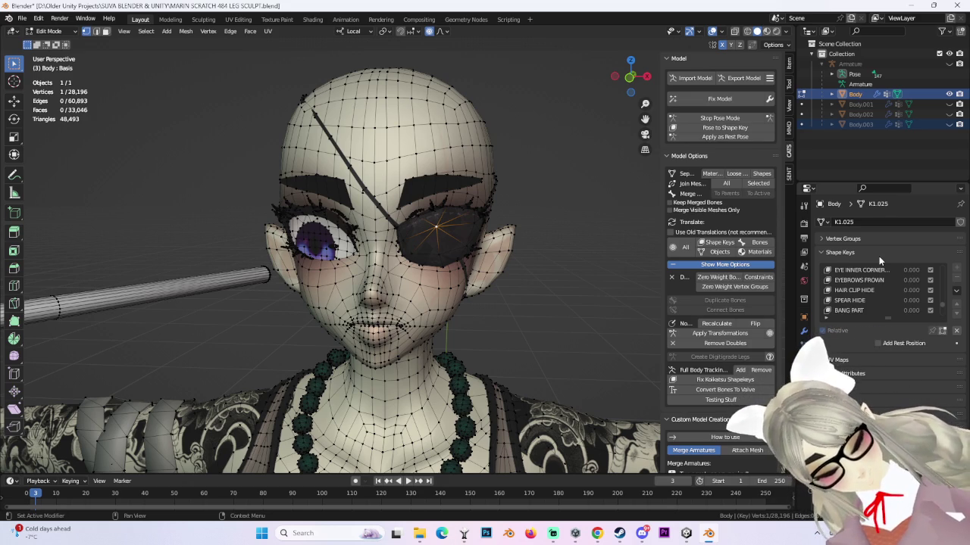
scroll(916, 301, up, 3)
scroll(916, 301, up, 2)
scroll(877, 305, down, 3)
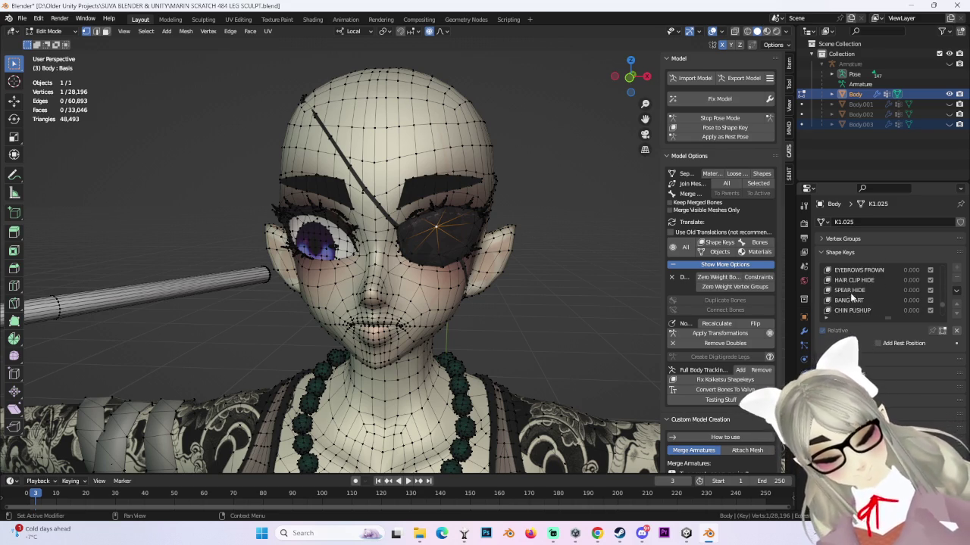
scroll(871, 303, down, 5)
scroll(869, 293, down, 5)
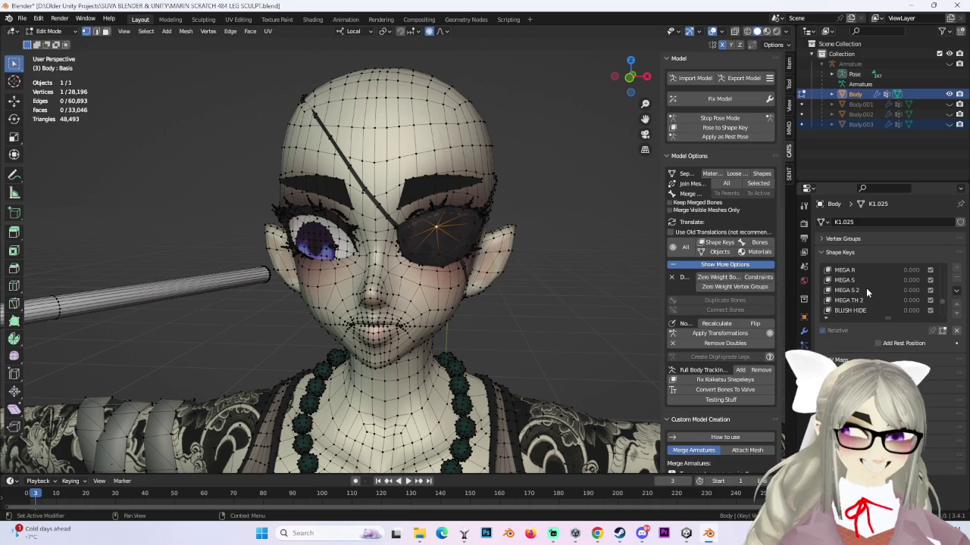
scroll(862, 295, down, 5)
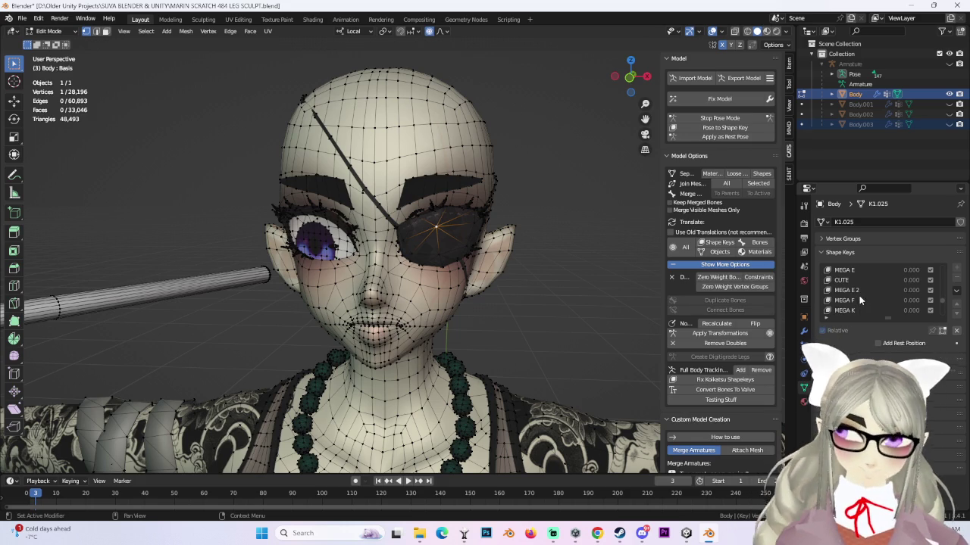
scroll(859, 296, down, 5)
scroll(852, 289, down, 5)
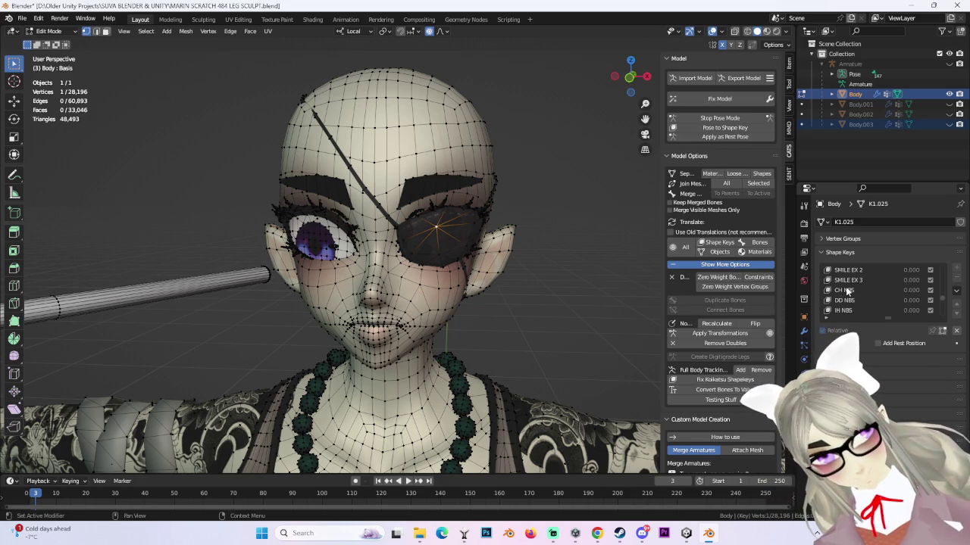
scroll(849, 291, down, 5)
scroll(847, 288, down, 5)
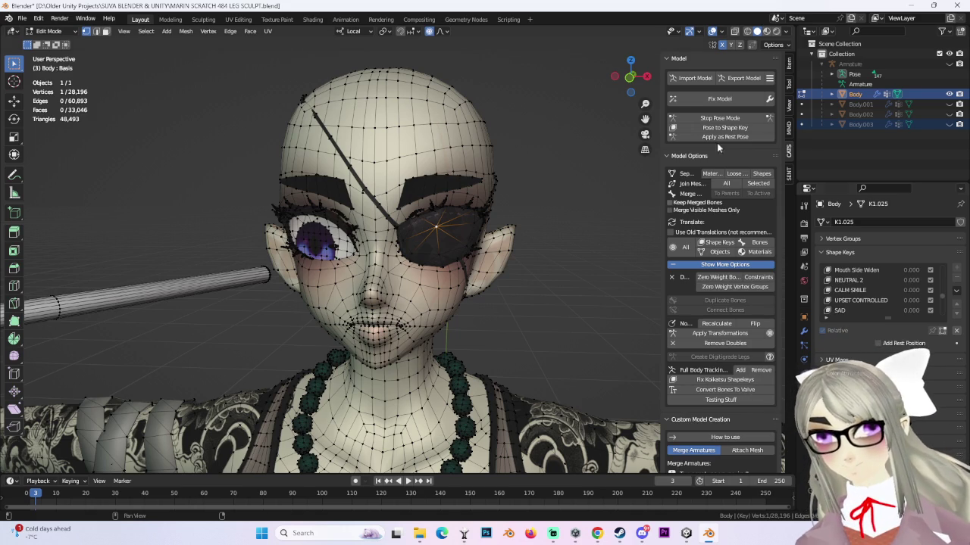
click(713, 31)
- Unhide Body.002 and Body.003 in the Outliner so the face band and hair show
scroll(613, 244, up, 2)
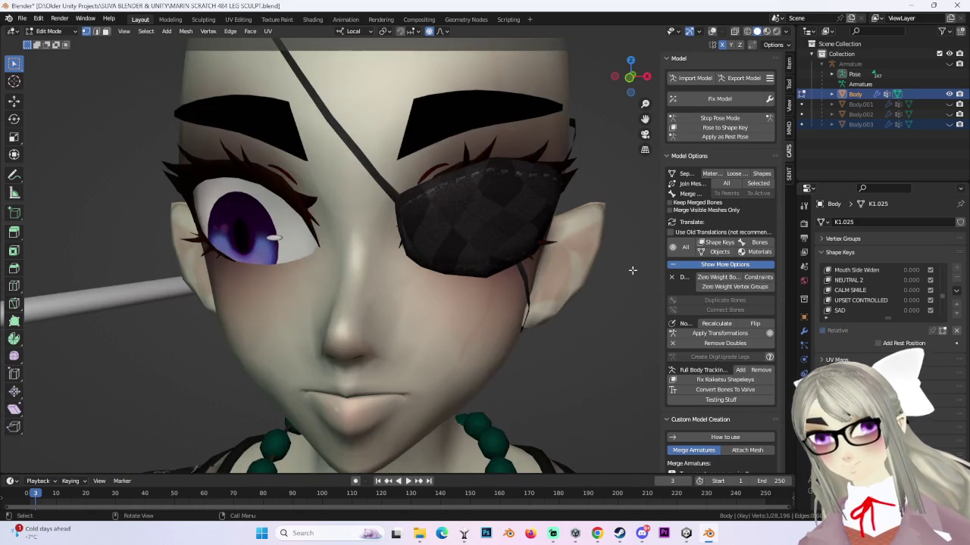
scroll(617, 266, down, 1)
click(949, 113)
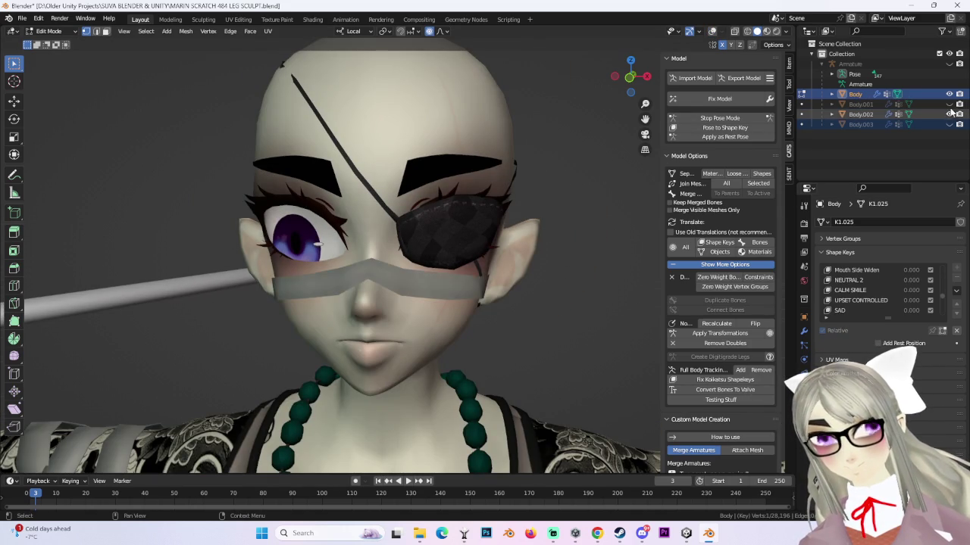
click(949, 124)
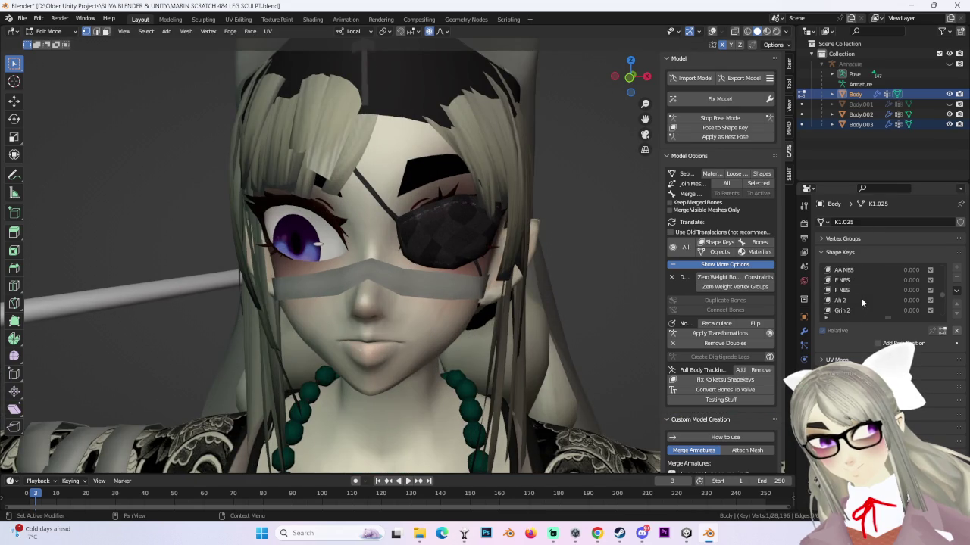
- Switch the body back to Object Mode from the interaction mode list
scroll(855, 297, down, 5)
scroll(855, 300, down, 2)
scroll(855, 301, down, 2)
scroll(856, 301, down, 2)
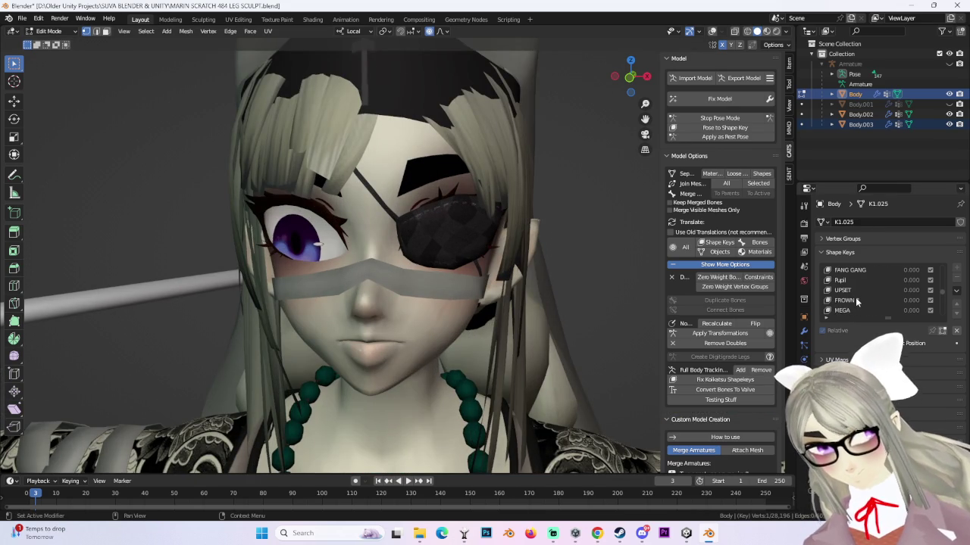
scroll(855, 297, up, 10)
click(49, 31)
key(Return)
- Reset Key 137 to zero and delete the PUPIL SHRINK, Key 137 and Key 222 shape keys
scroll(839, 303, down, 8)
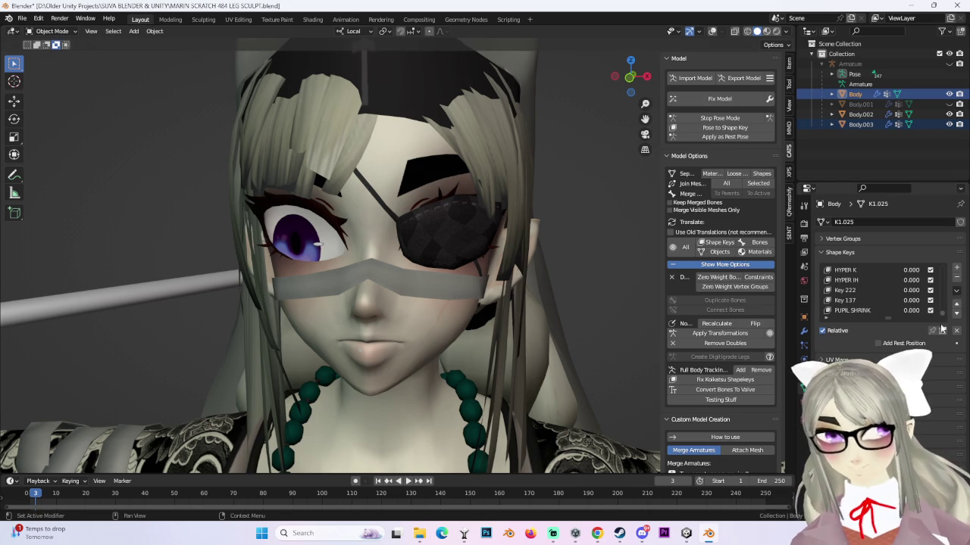
click(843, 310)
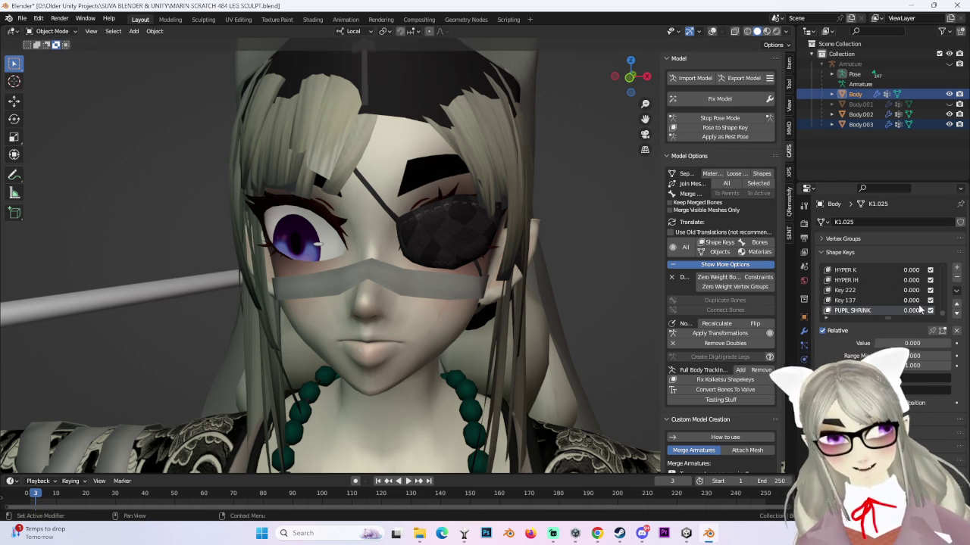
key(BackSpace)
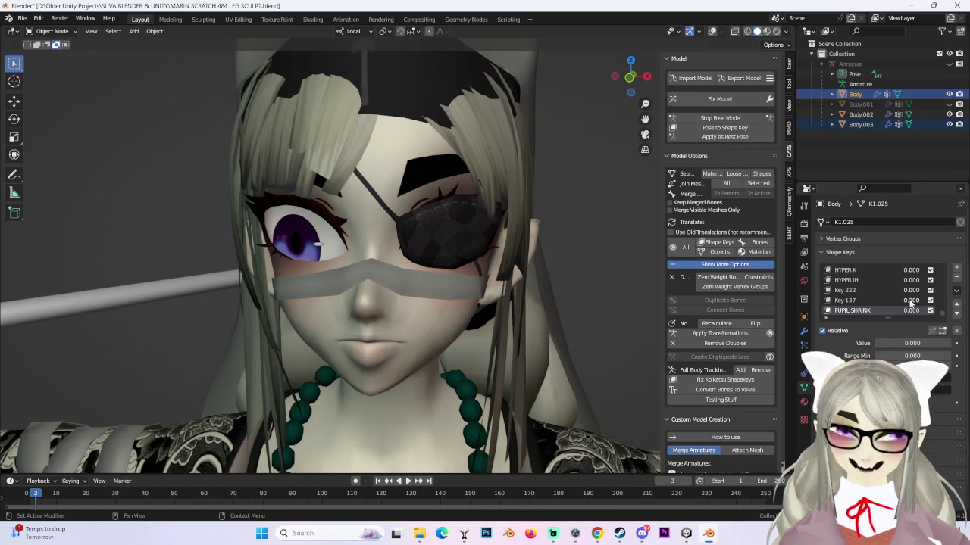
click(956, 277)
click(956, 277)
click(956, 277)
- Delete the HYPER IH, K, N, S, R and OU shape keys plus SHARK TEETH
click(956, 277)
click(956, 277)
click(956, 277)
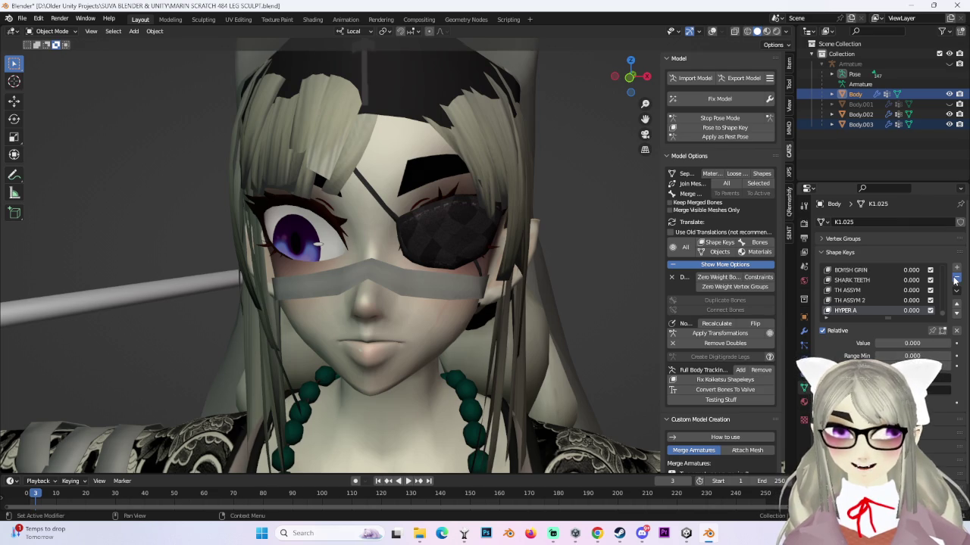
click(955, 277)
click(956, 277)
click(956, 277)
click(956, 277)
click(956, 277)
click(955, 277)
click(956, 277)
click(956, 277)
click(956, 278)
click(956, 277)
- Delete both NARROW EYES keys, eyebrow thickness, ELF EARS, BLUSH HIDE and a MEGA key
click(956, 277)
click(956, 277)
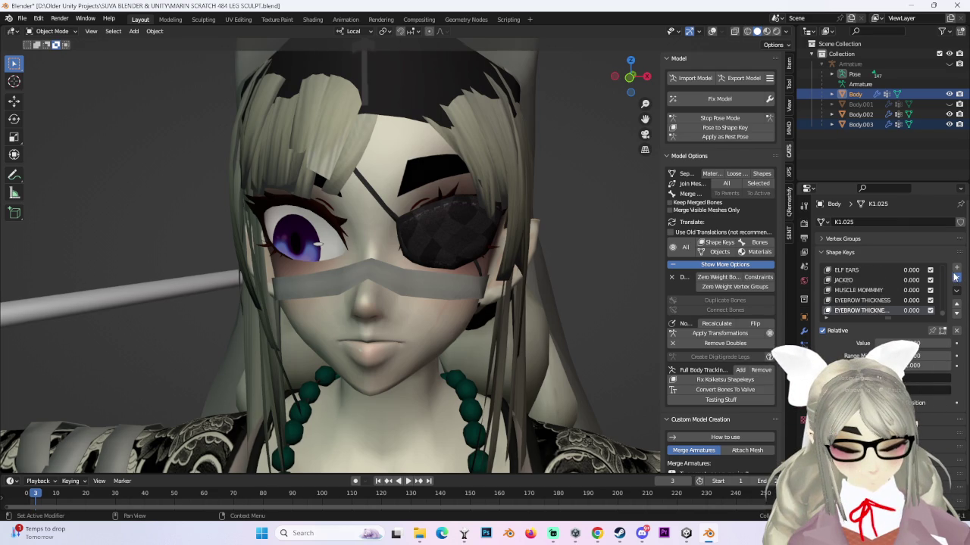
click(956, 277)
click(956, 277)
click(956, 278)
click(956, 278)
click(956, 277)
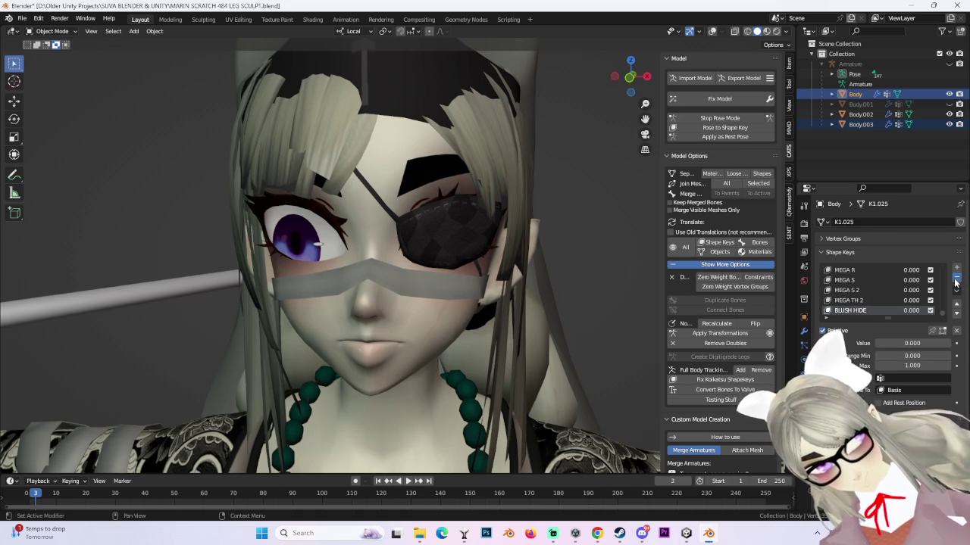
click(955, 279)
click(955, 279)
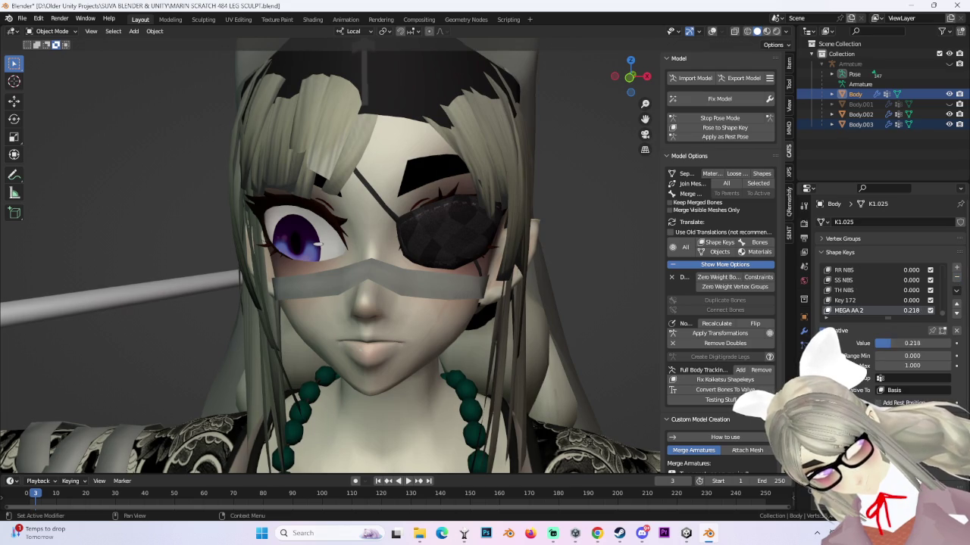
- Zero and delete MEGA AA 2, then remove Key 172, the TH/SS/RR NBS keys and SMILE EX PURR 2
drag(905, 343, 877, 343)
click(956, 279)
click(956, 279)
click(956, 279)
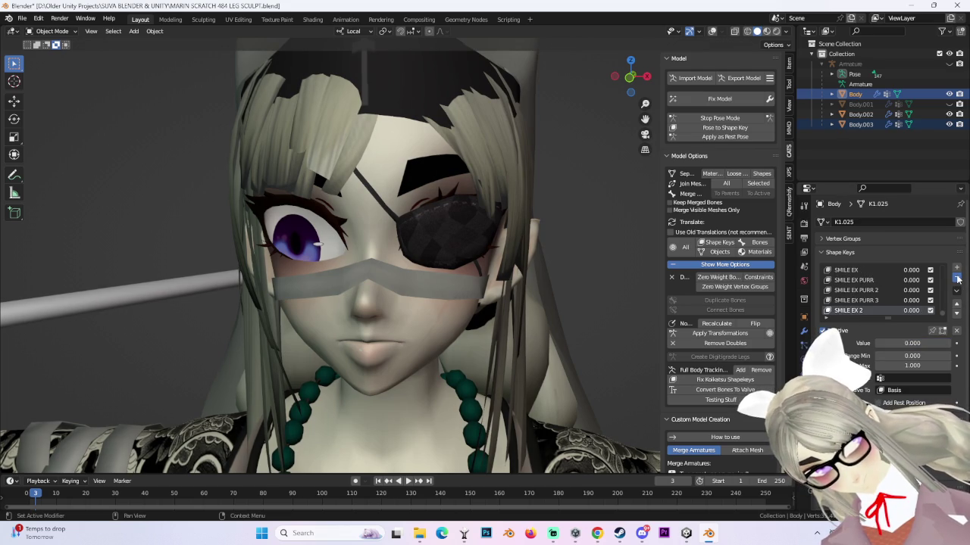
click(957, 279)
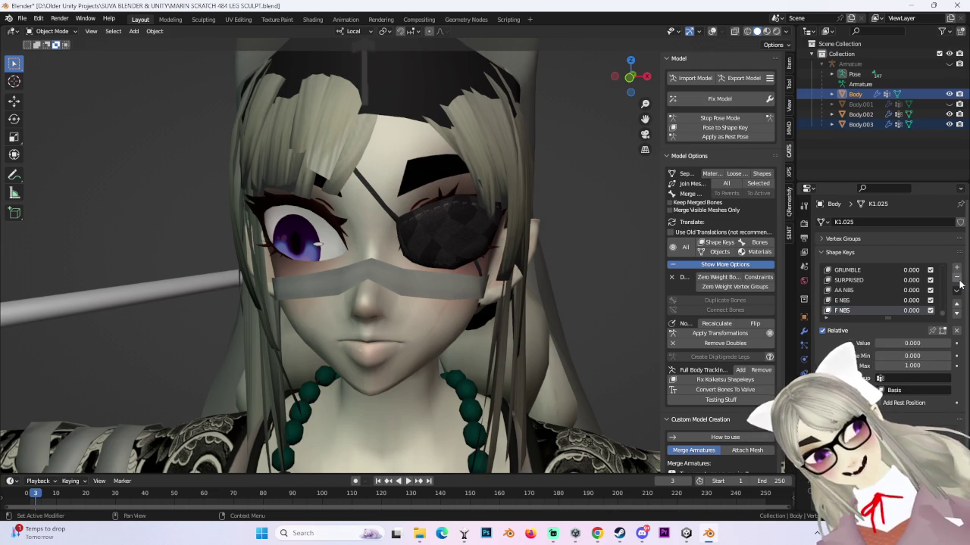
- Delete three expression keys plus UPSET, UPPER EYE RAISE, Mouth Horn Lower and Wa
click(957, 279)
click(956, 279)
click(957, 279)
click(957, 279)
click(957, 280)
click(957, 279)
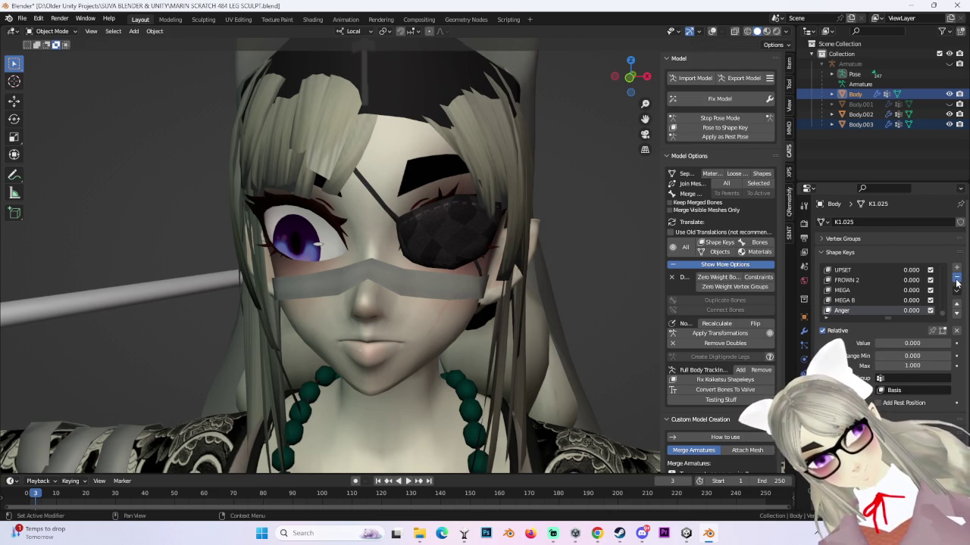
click(957, 279)
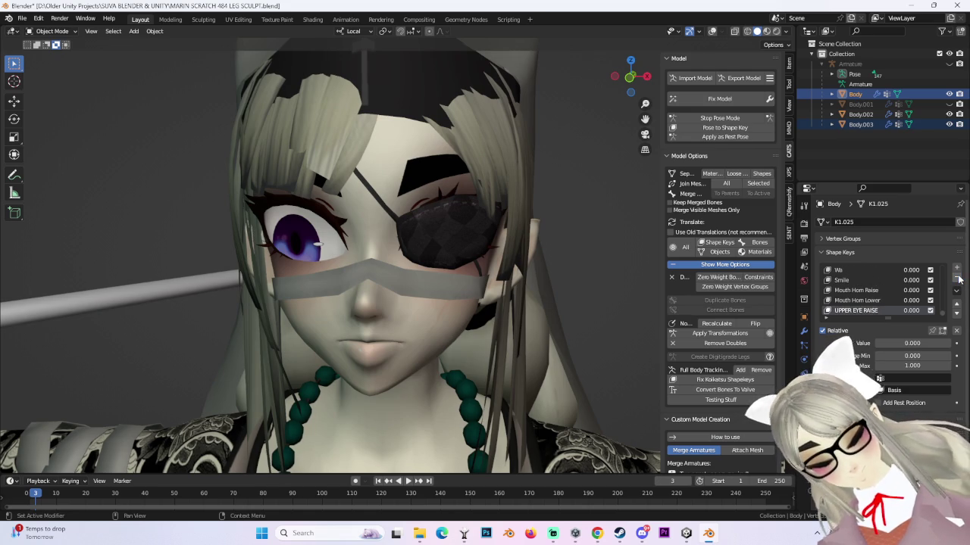
click(957, 280)
click(957, 279)
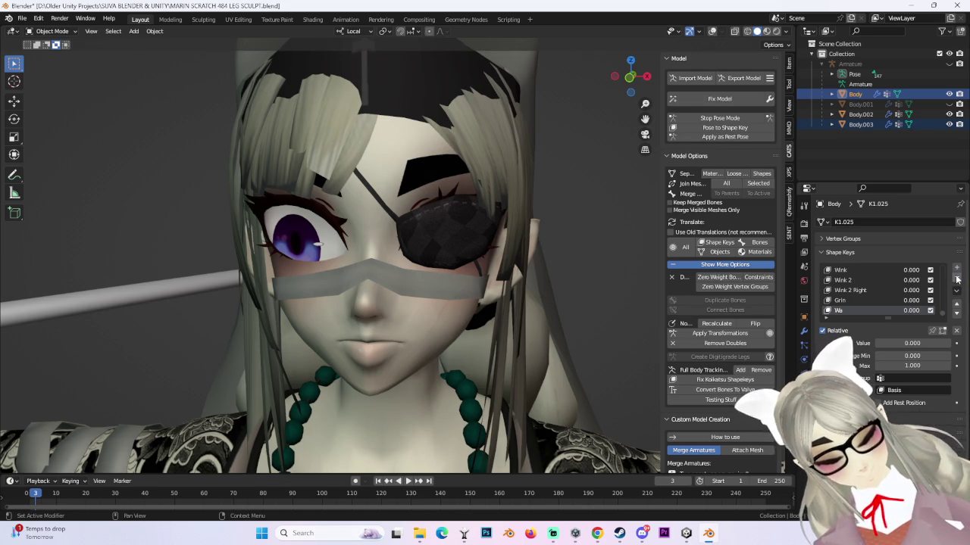
click(956, 280)
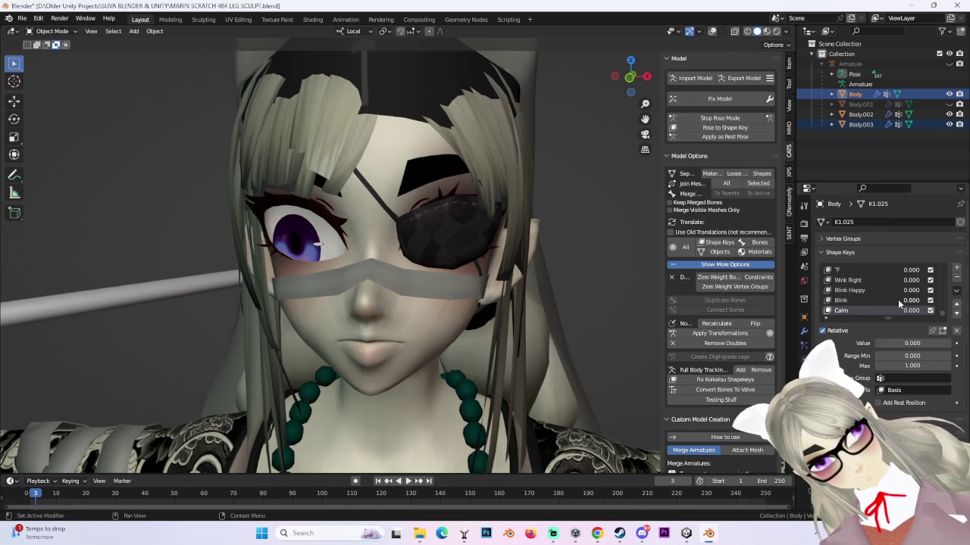
- Remove the Calm, にやり2, にやり, ω□ and MARIN B SIZE shape keys from the body
click(957, 280)
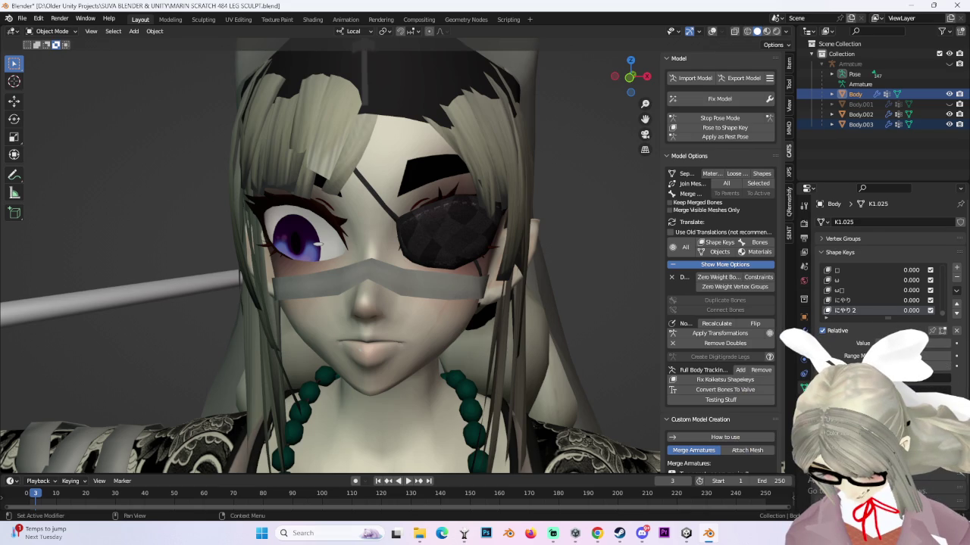
click(957, 280)
click(957, 280)
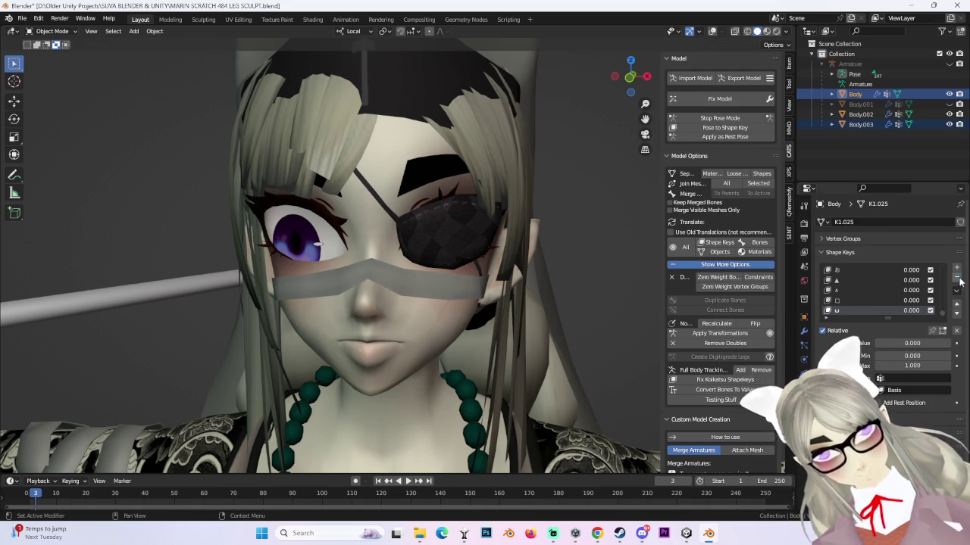
click(957, 279)
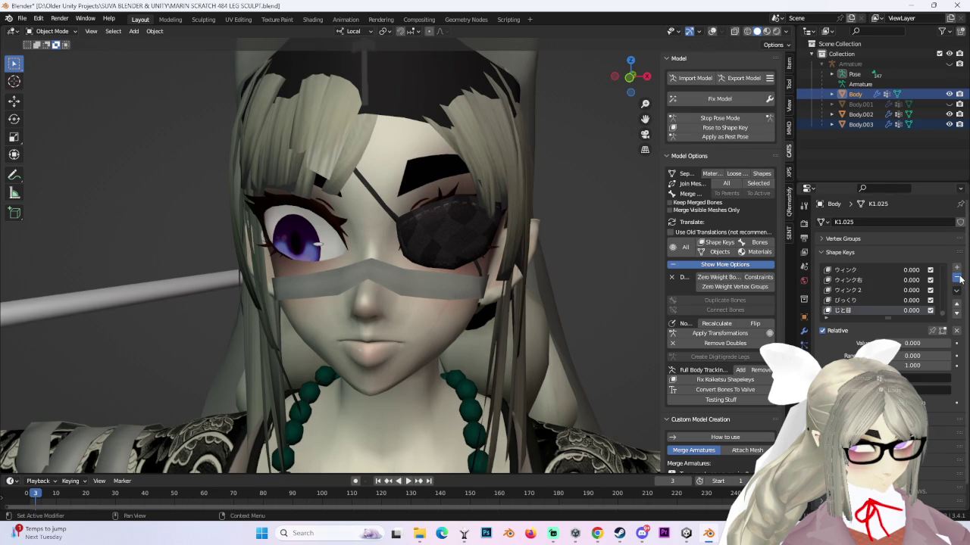
scroll(945, 290, up, 3)
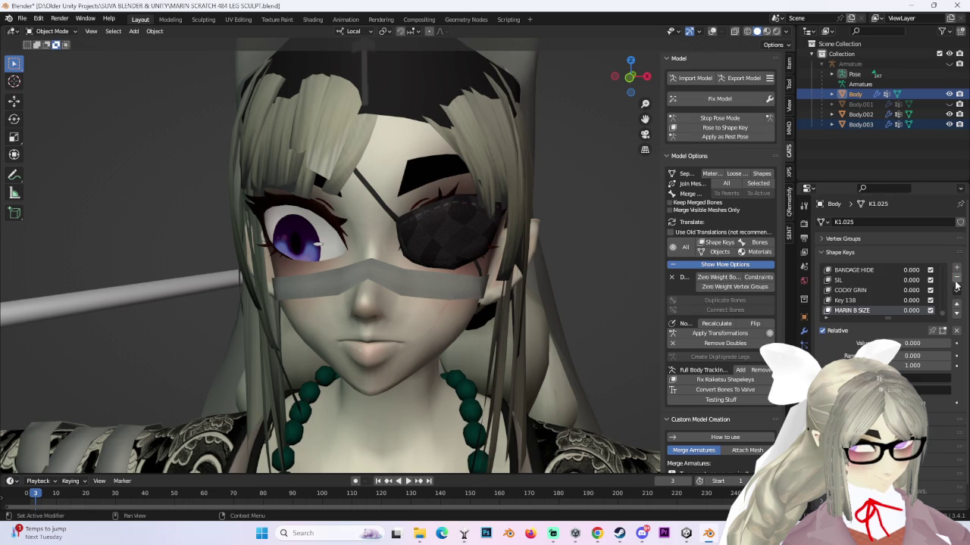
scroll(901, 299, up, 3)
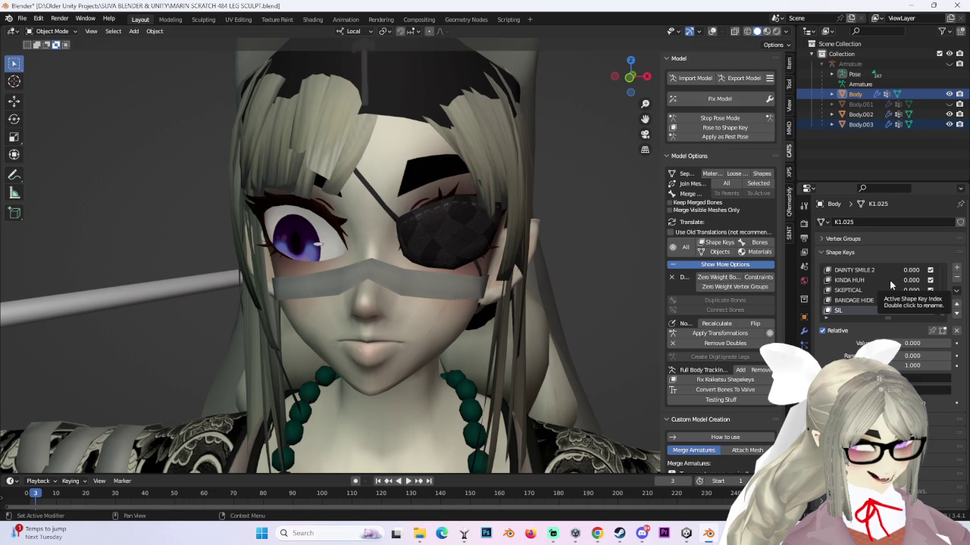
scroll(903, 283, down, 2)
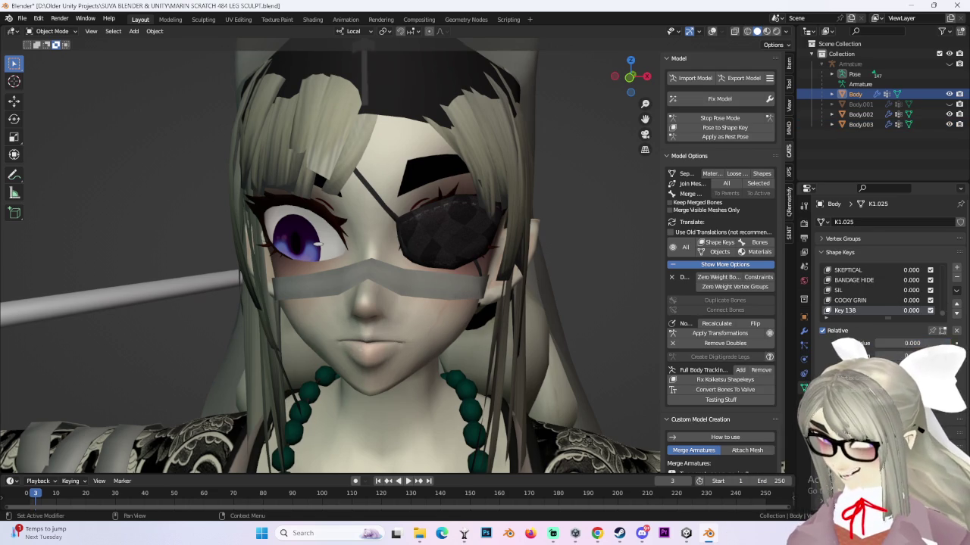
scroll(865, 317, down, 1)
click(955, 278)
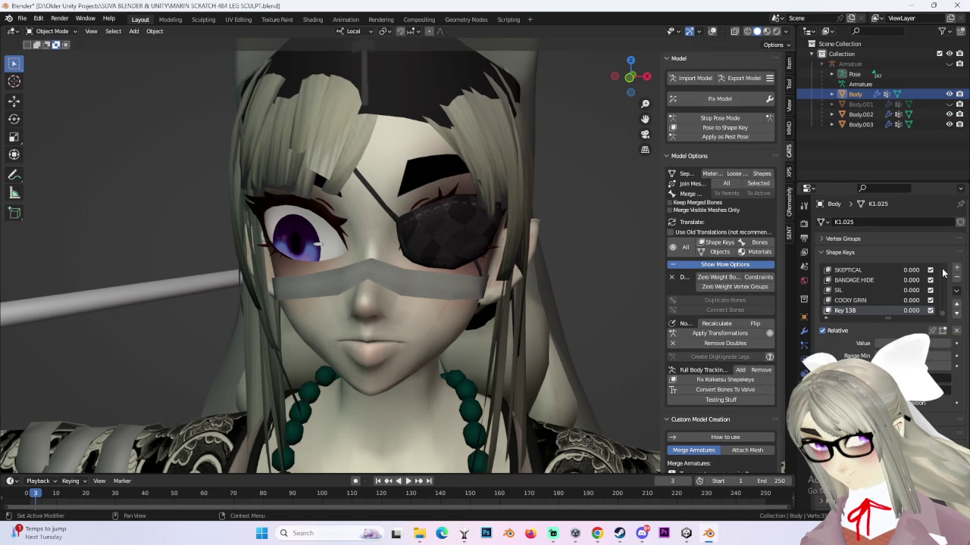
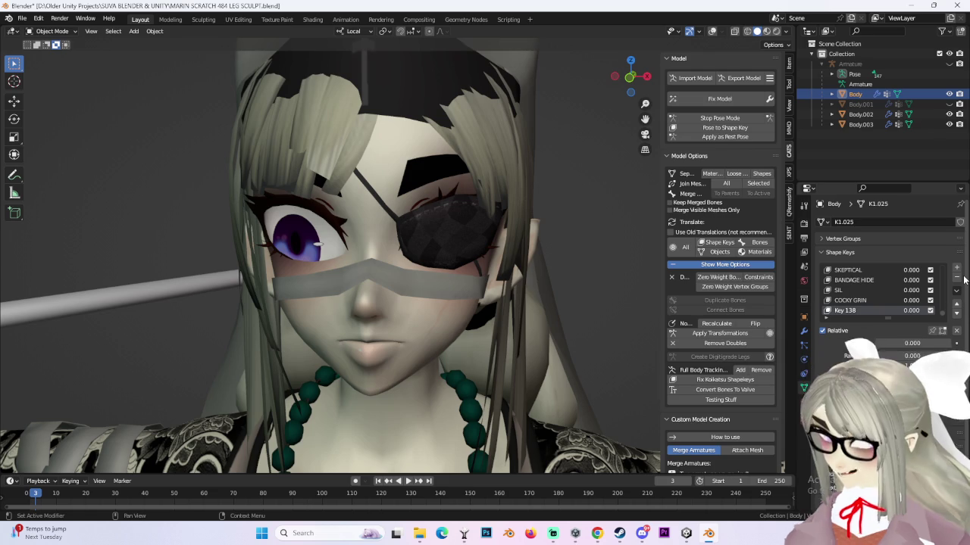
- Snap to a front view of the face, make ALMOND SQUINT active and enter Edit Mode
click(630, 77)
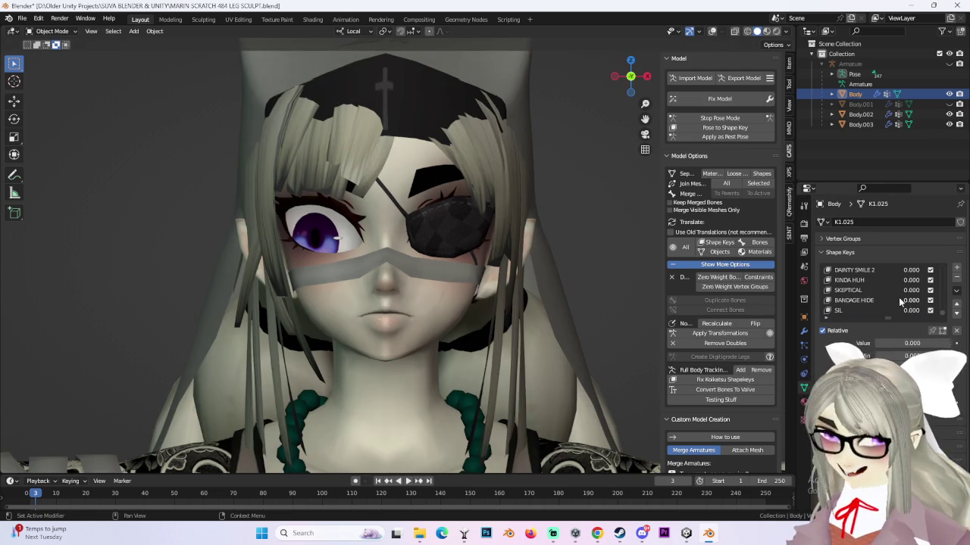
scroll(830, 303, up, 3)
scroll(830, 303, up, 4)
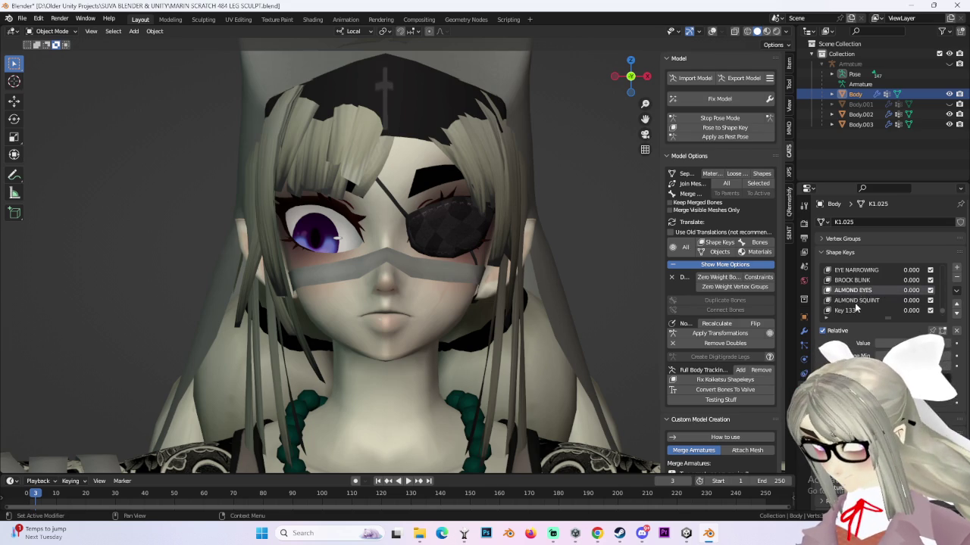
click(856, 300)
click(52, 31)
click(52, 31)
click(63, 55)
- Activate BROCK BLINK, frame the face, select a vrc shape key, and return to Object Mode
scroll(869, 293, down, 1)
scroll(870, 293, up, 1)
scroll(867, 286, up, 1)
scroll(862, 300, up, 1)
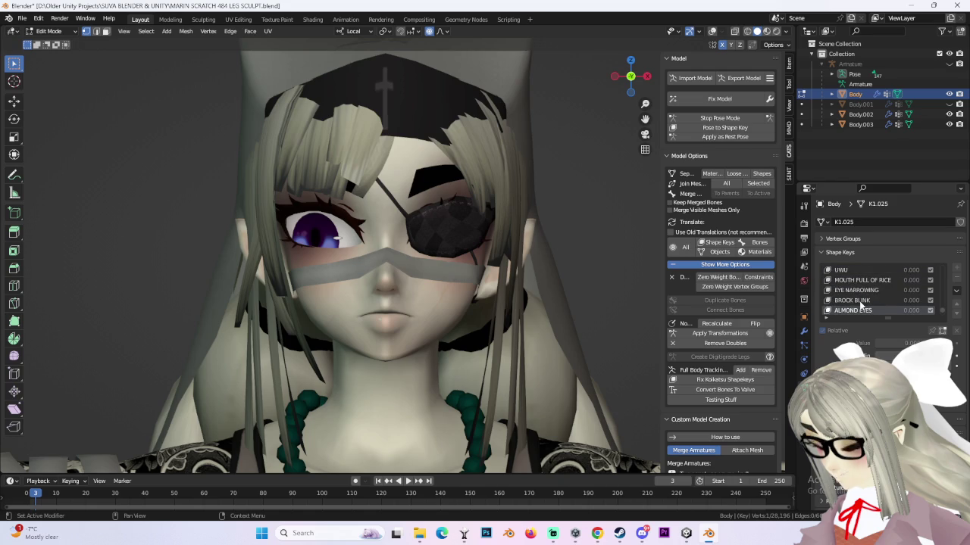
click(856, 301)
scroll(856, 303, down, 10)
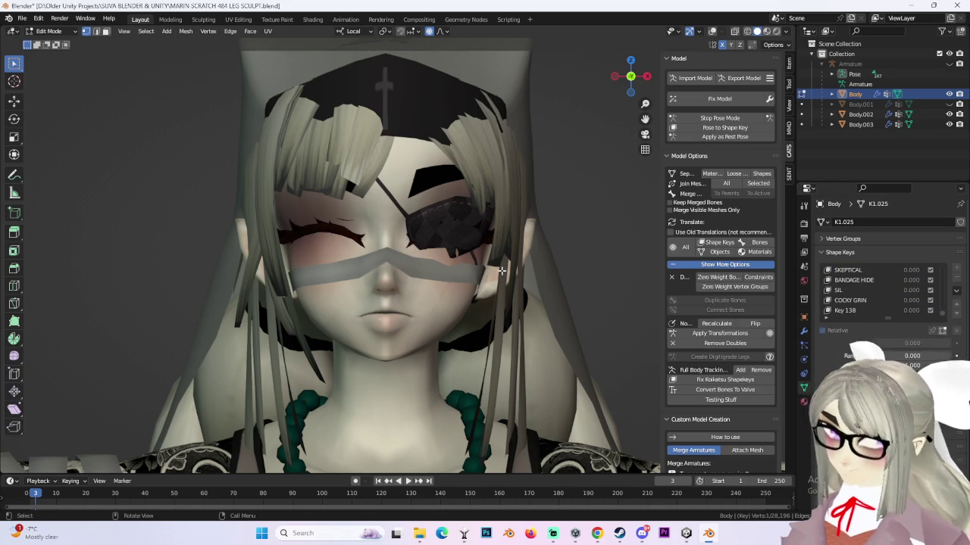
key(KP_Decimal)
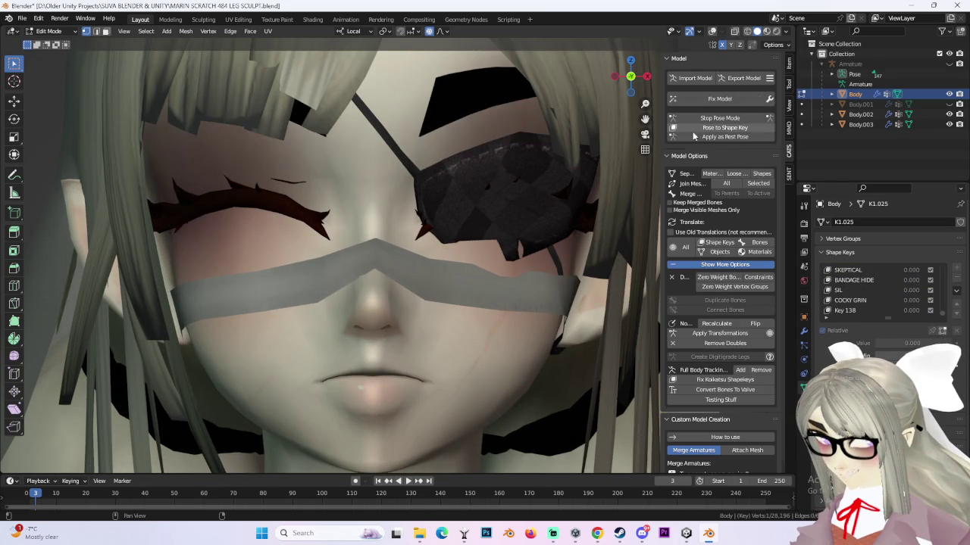
scroll(950, 304, up, 5)
click(856, 280)
scroll(859, 307, down, 2)
scroll(858, 303, up, 1)
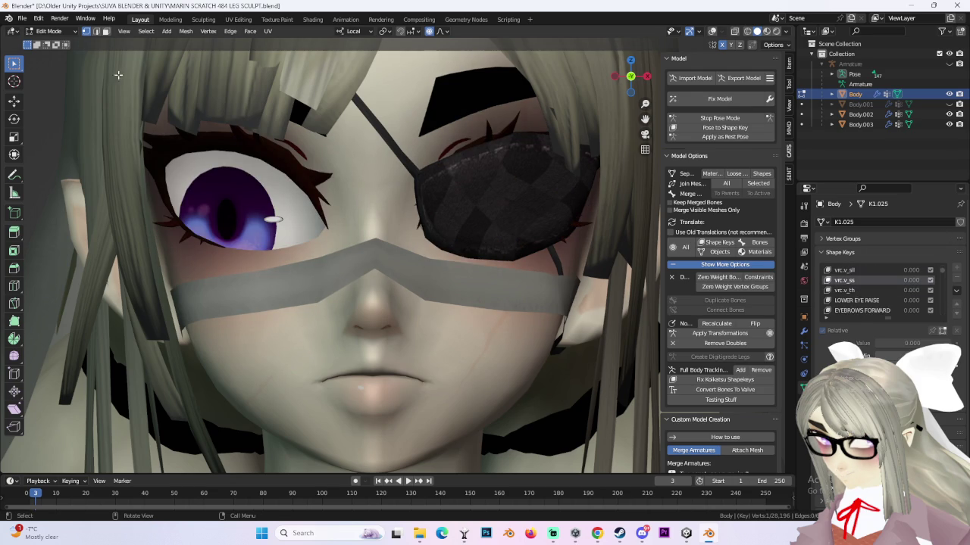
key(Tab)
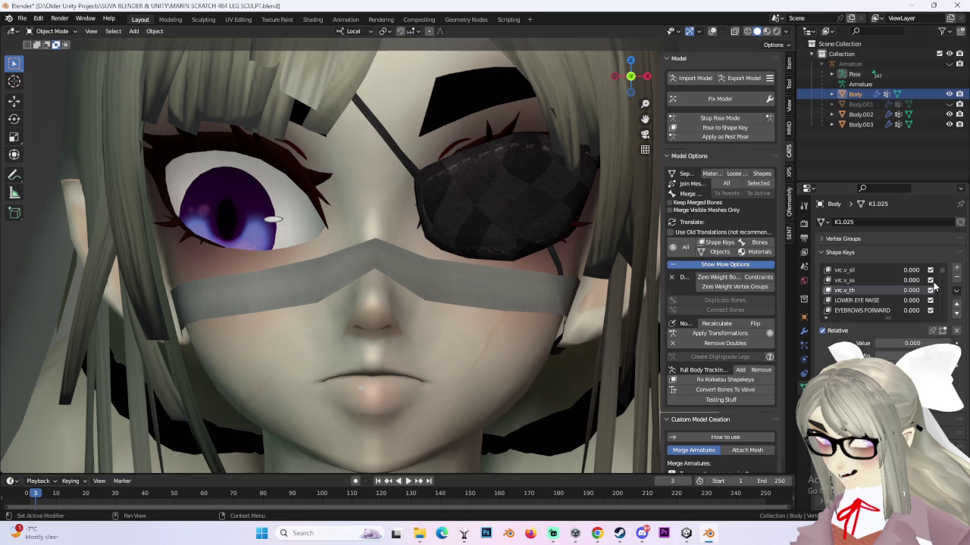
- Delete every vrc.v_* viseme, lowerlid and blink shape key, then preview LOWER EYE RAISE at full strength
click(957, 280)
click(957, 280)
click(957, 280)
click(956, 280)
click(955, 281)
click(955, 280)
click(956, 281)
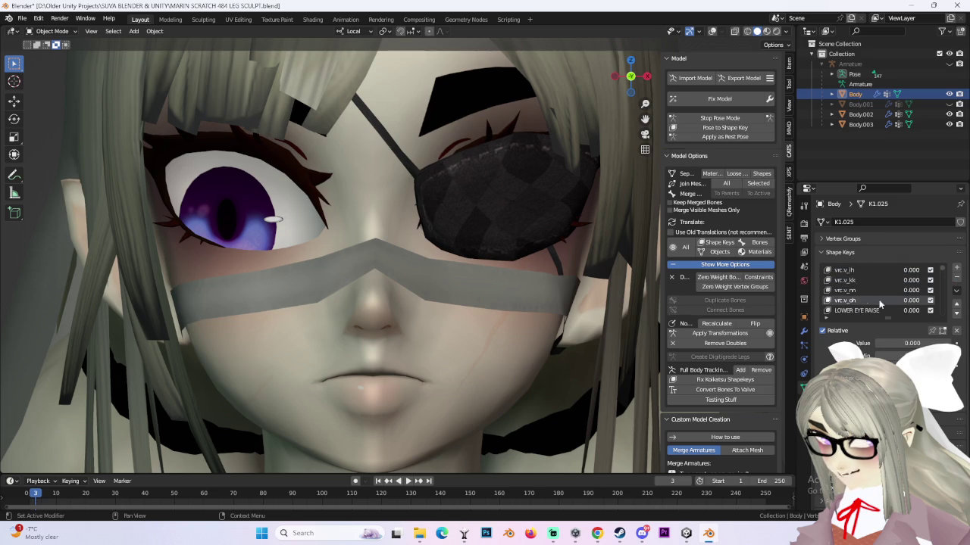
click(955, 281)
click(956, 281)
click(956, 281)
click(956, 280)
click(956, 280)
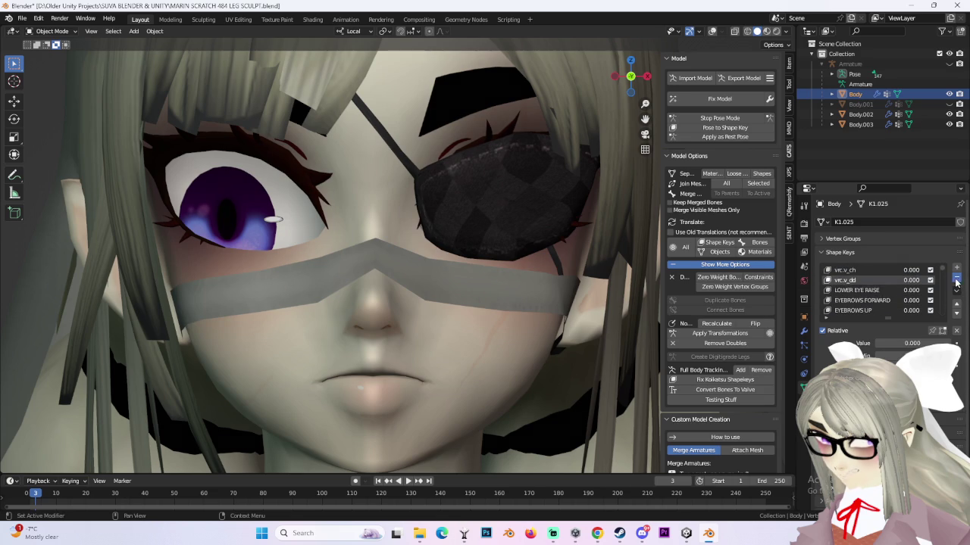
click(956, 280)
click(956, 281)
click(956, 281)
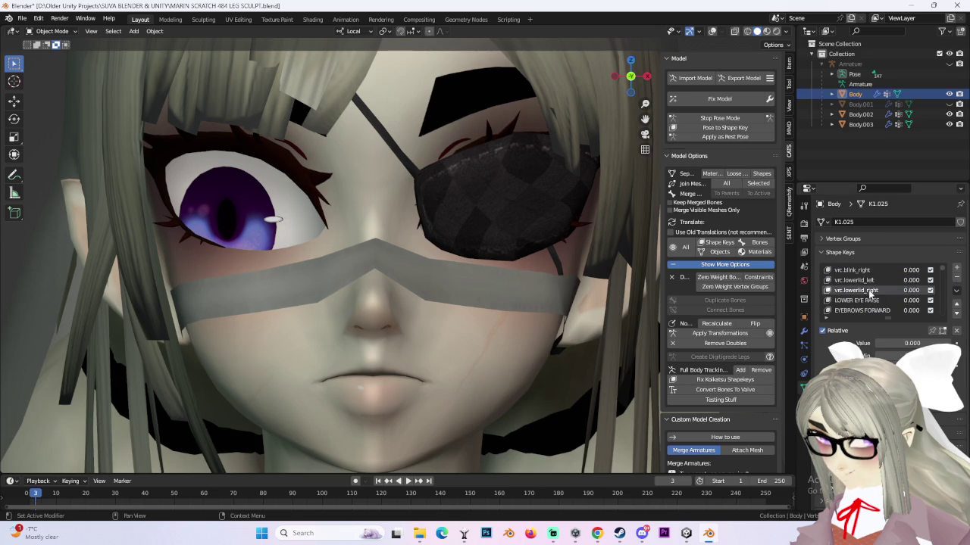
click(956, 281)
click(956, 280)
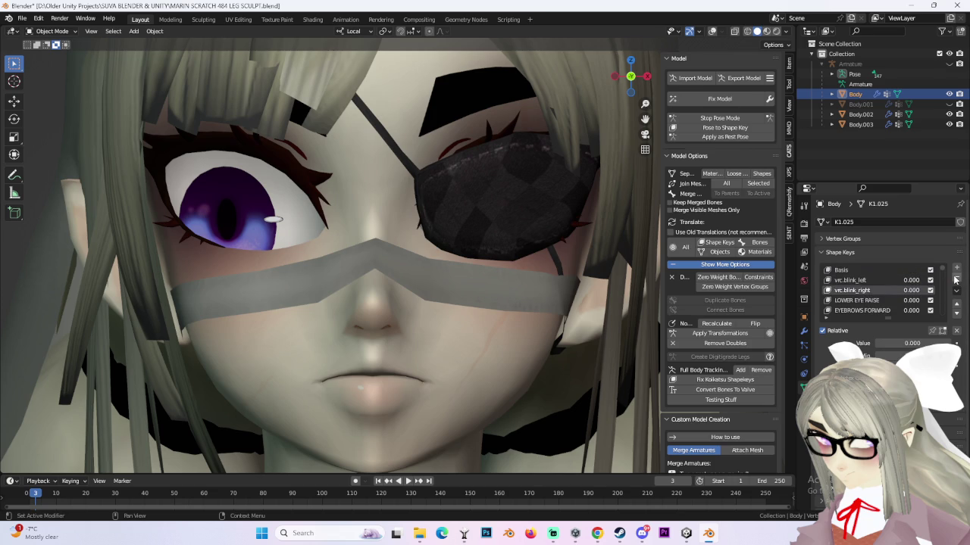
click(956, 280)
click(956, 280)
click(856, 281)
drag(909, 280, 939, 280)
- Reset LOWER EYE RAISE to zero, then test it again at full strength
key(ctrl+z)
scroll(453, 297, down, 3)
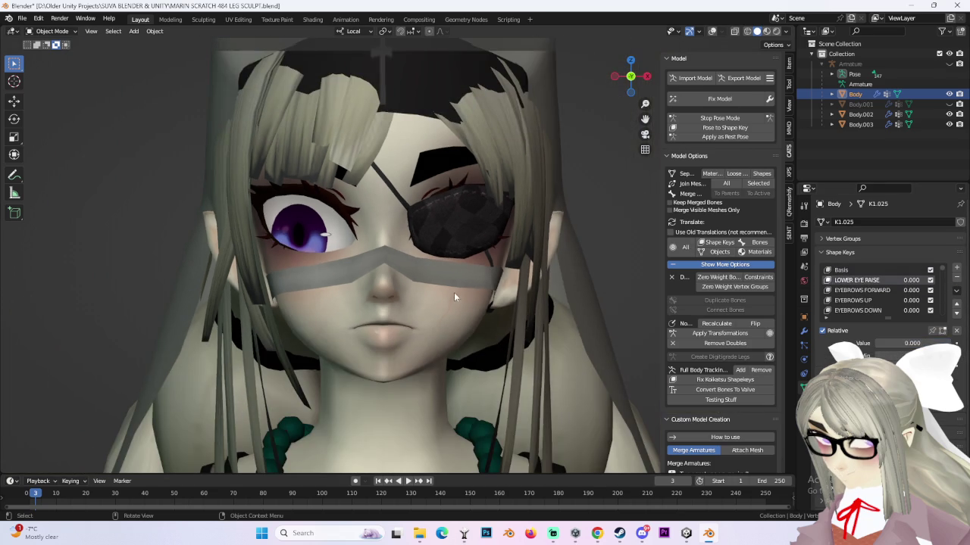
scroll(873, 311, down, 1)
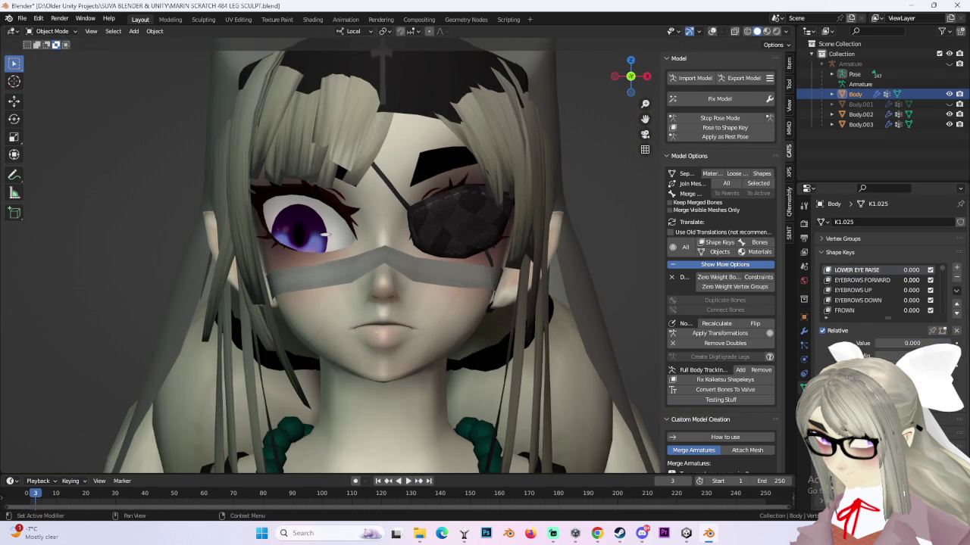
scroll(914, 291, down, 2)
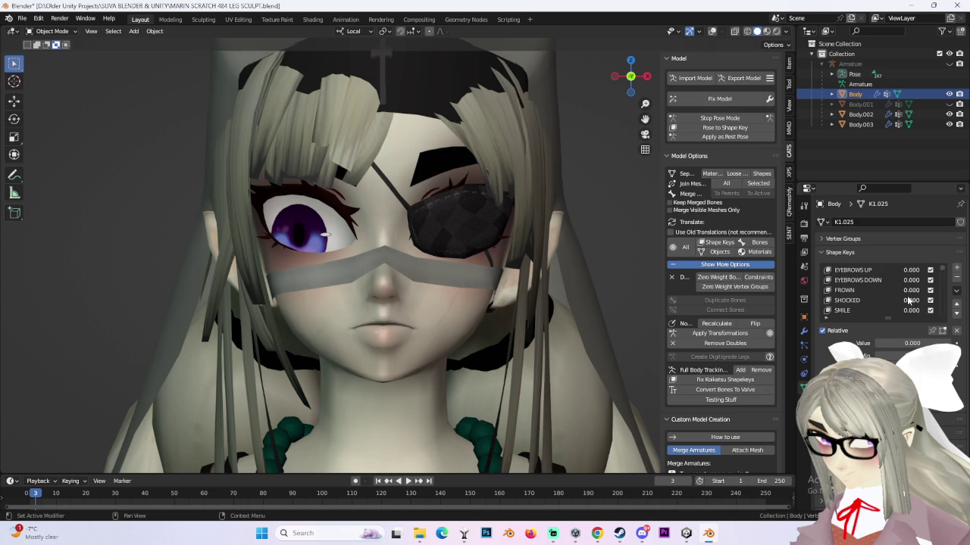
scroll(903, 290, up, 2)
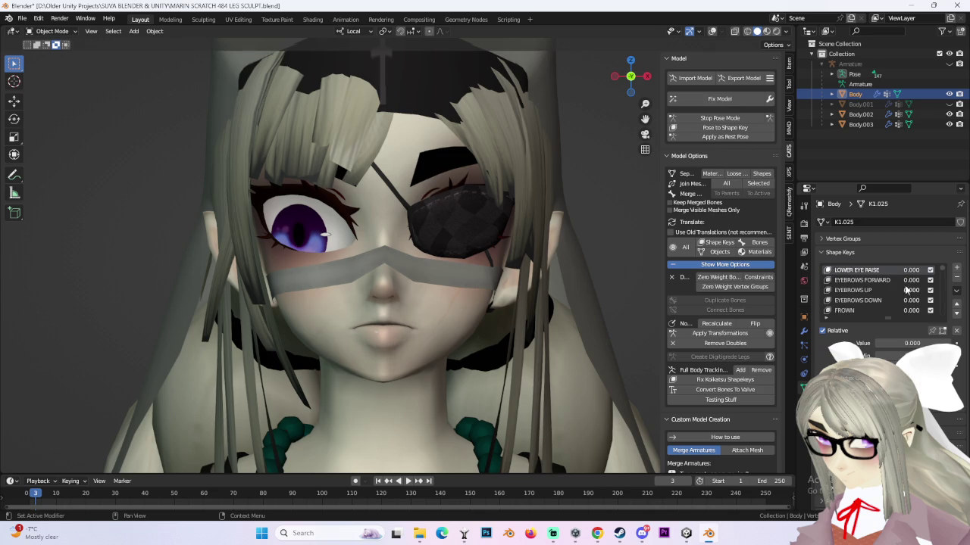
mouse_move(907, 271)
mouse_down()
mouse_move(954, 271)
mouse_move(896, 273)
mouse_up()
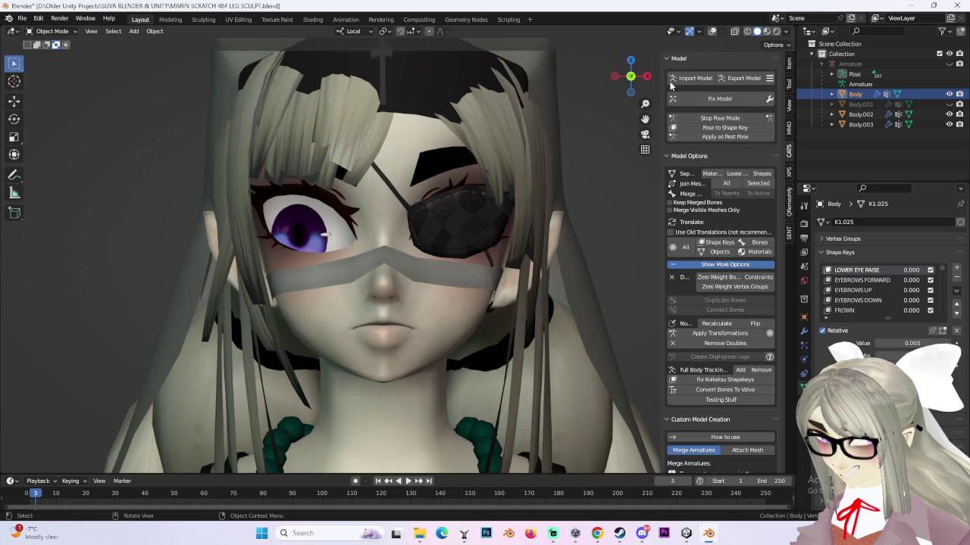
- Toggle X-ray on and off, and enable viewport overlays with wireframe
click(734, 31)
click(734, 31)
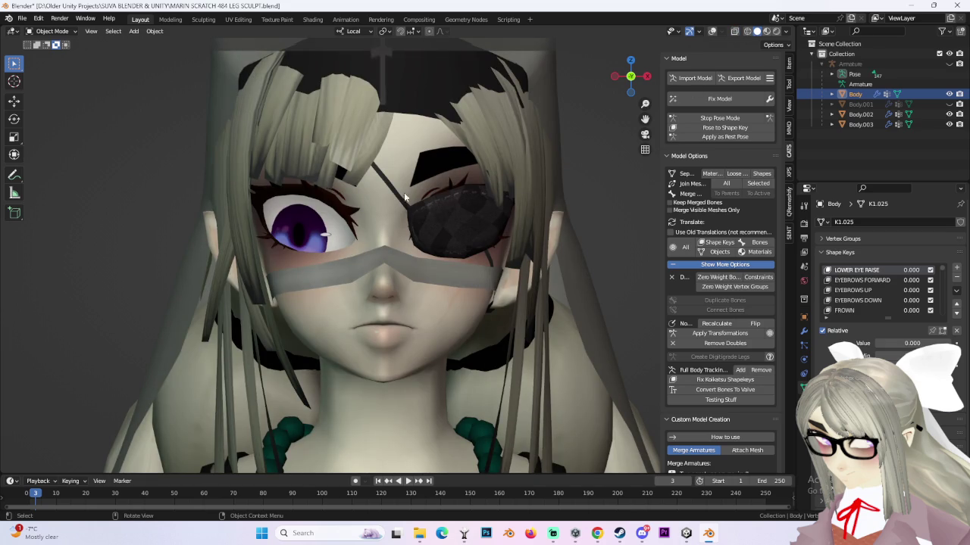
click(717, 31)
click(711, 31)
- Select the Body mesh instead of the mask and hide the hair object Body.003
click(474, 281)
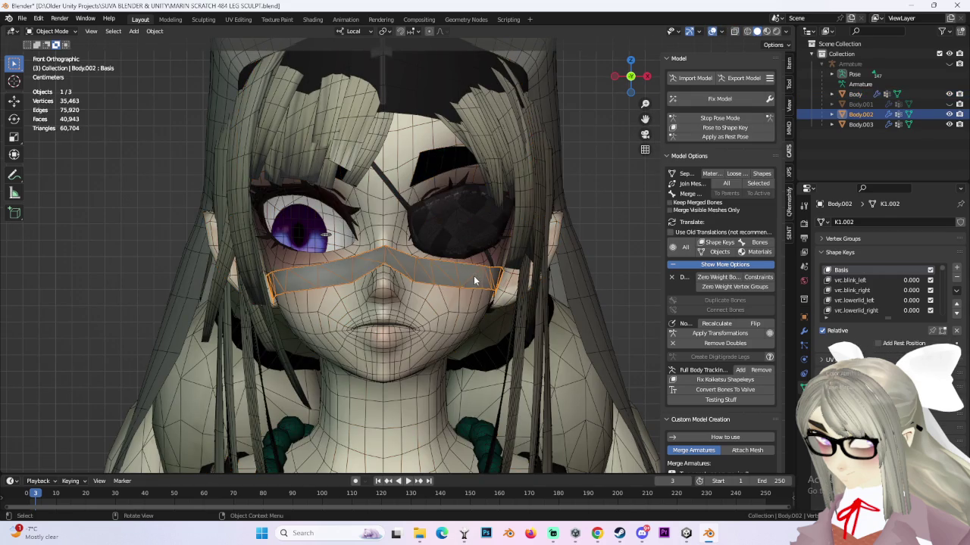
click(476, 226)
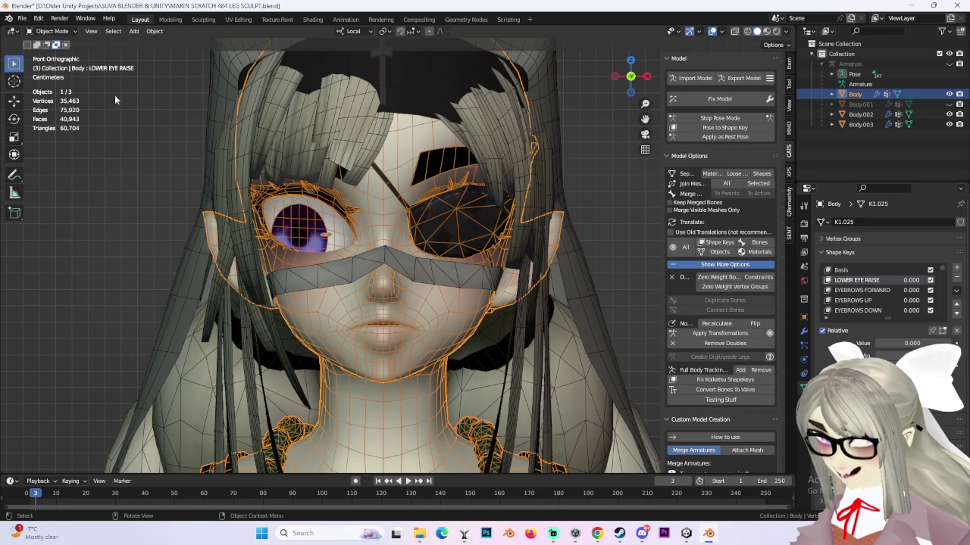
scroll(468, 123, up, 1)
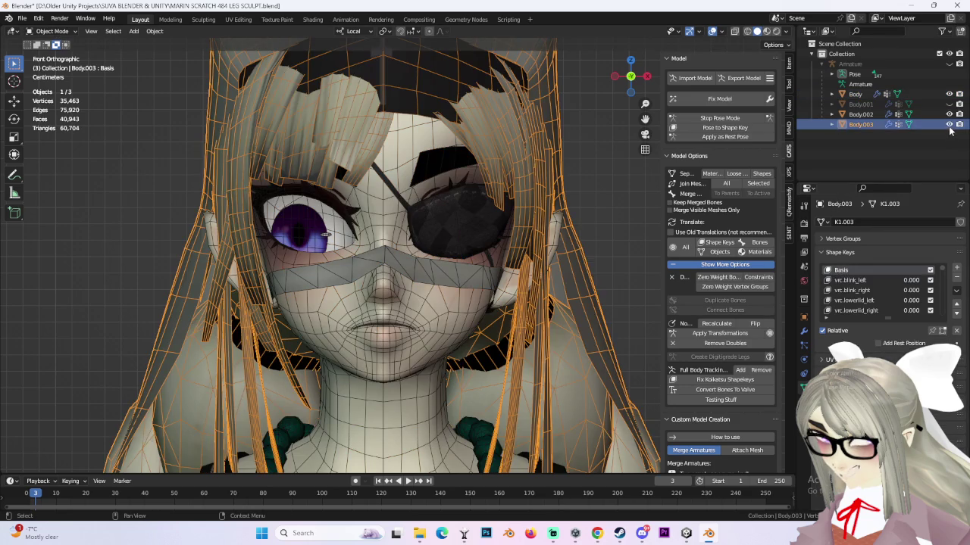
click(950, 125)
scroll(515, 206, up, 2)
scroll(515, 206, down, 3)
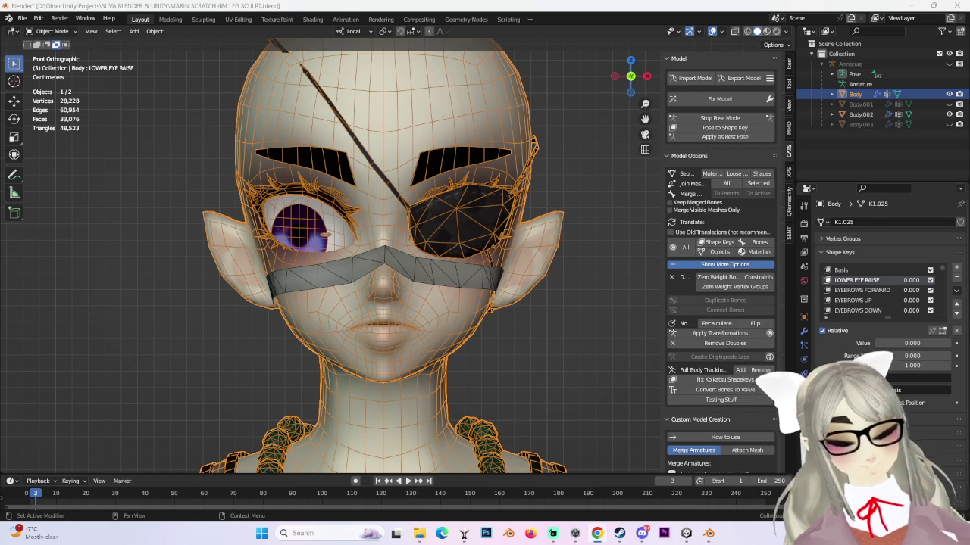
scroll(445, 185, up, 2)
scroll(445, 185, down, 2)
click(52, 32)
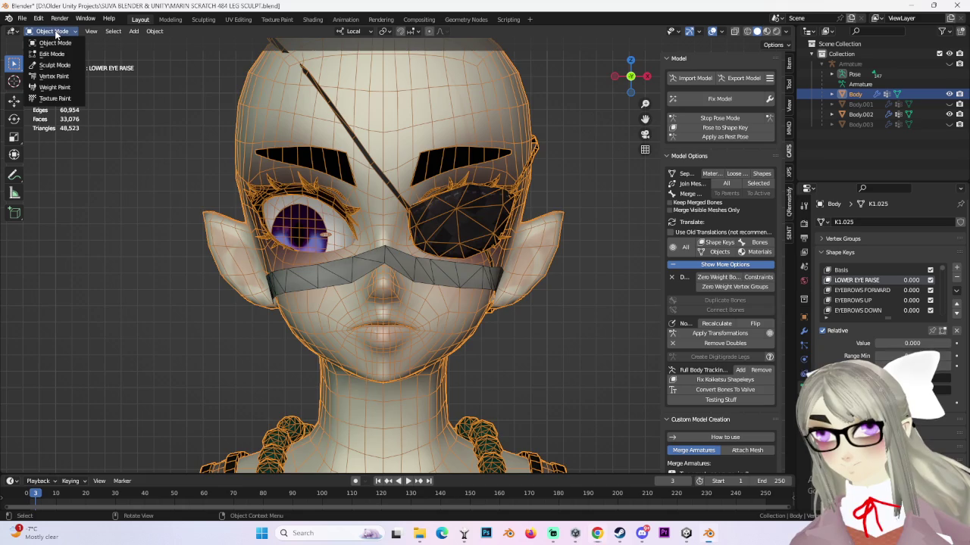
- Enter Edit Mode, hide the mask object Body.002 and pick a proportional falloff shape
click(49, 56)
middle_drag(424, 227, 506, 229)
middle_drag(438, 236, 516, 282)
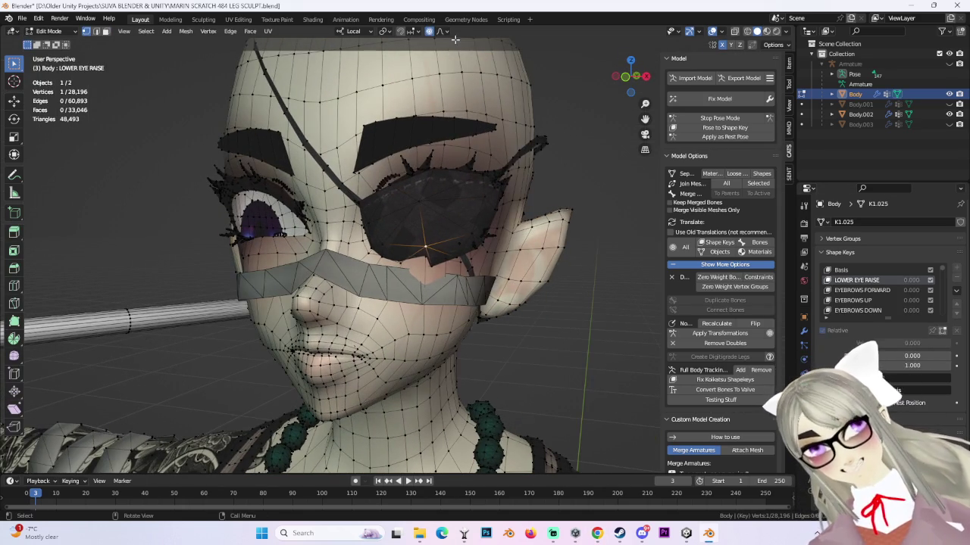
click(949, 114)
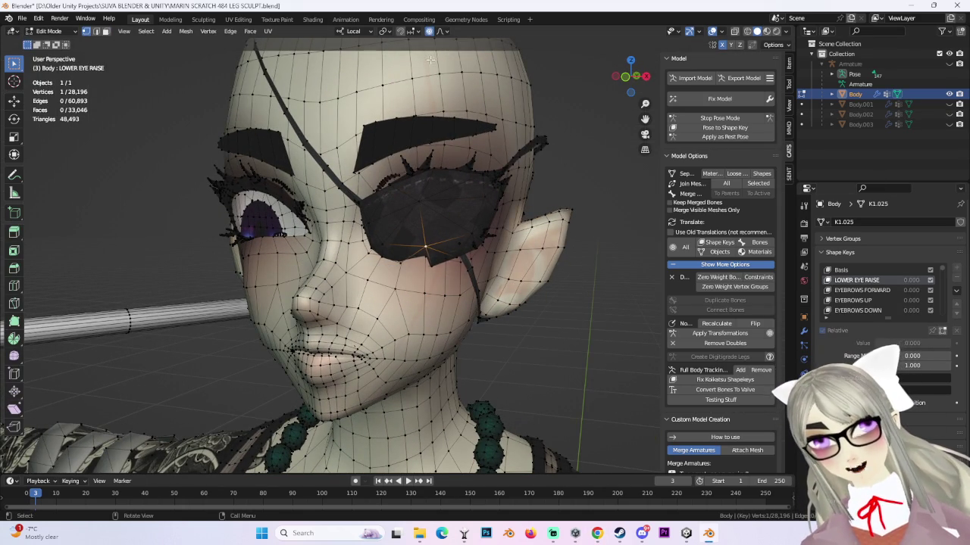
click(448, 31)
- Move the eye-area vertices on the eyepatch side along local Y with proportional falloff
middle_drag(461, 283, 593, 288)
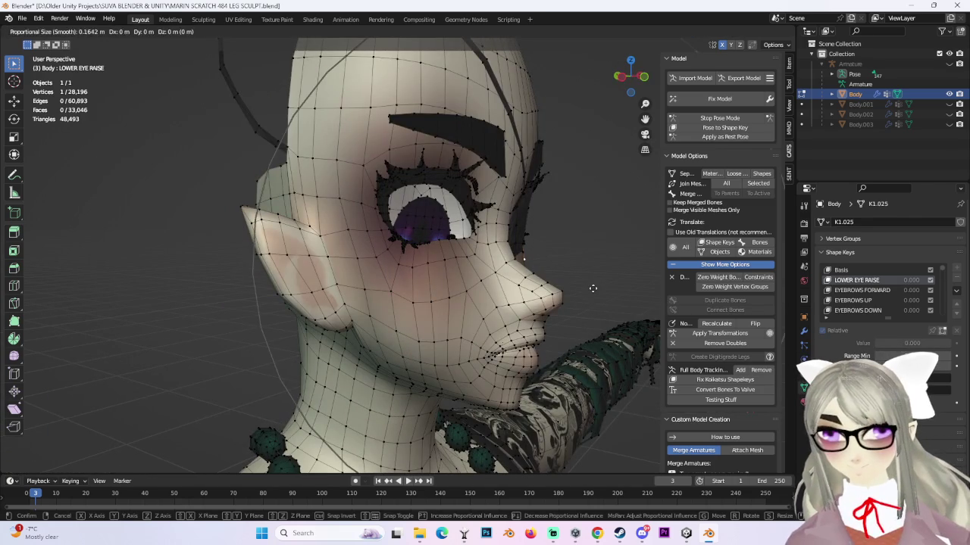
middle_drag(608, 287, 483, 288)
key(g)
key(y)
scroll(455, 290, up, 3)
scroll(427, 293, up, 2)
click(427, 292)
mouse_move(426, 292)
middle_down()
mouse_move(575, 287)
mouse_move(469, 261)
mouse_move(537, 269)
mouse_move(480, 259)
mouse_move(400, 266)
mouse_move(351, 255)
mouse_move(334, 285)
middle_up()
scroll(508, 275, up, 3)
- Refine the vertex beside the eyepatch with two more soft-falloff local Y moves
key(g)
key(y)
click(606, 288)
scroll(606, 288, down, 3)
scroll(537, 269, up, 3)
key(g)
key(y)
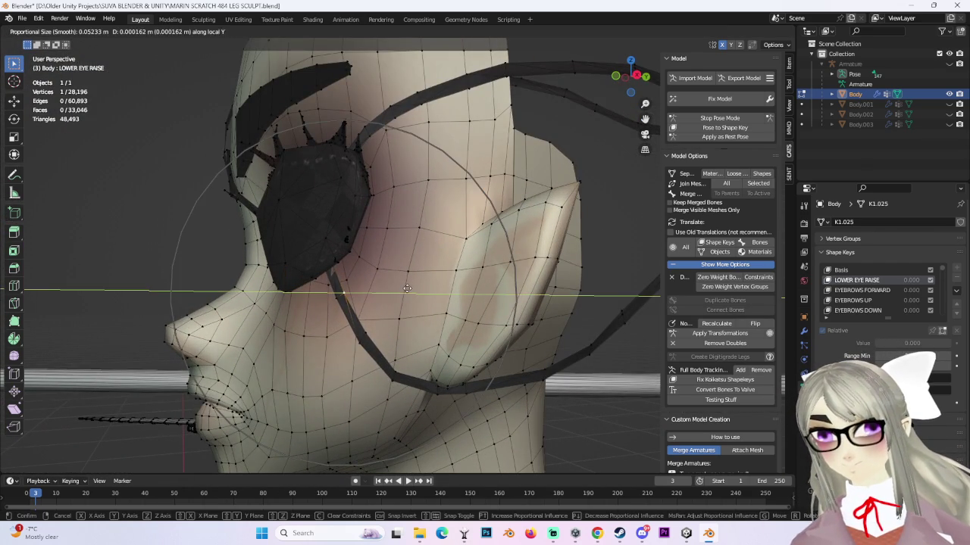
click(404, 287)
mouse_move(405, 287)
middle_down()
mouse_move(454, 281)
mouse_move(634, 300)
middle_up()
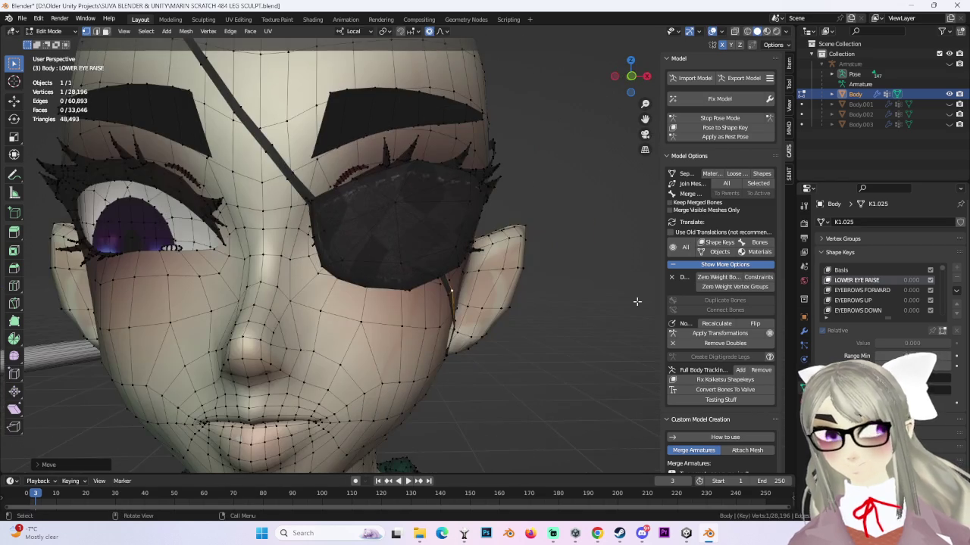
- Check EYEBROWS FORWARD and EYEBROWS UP, deselect the vertex, then step down to FROWN
click(879, 289)
click(876, 299)
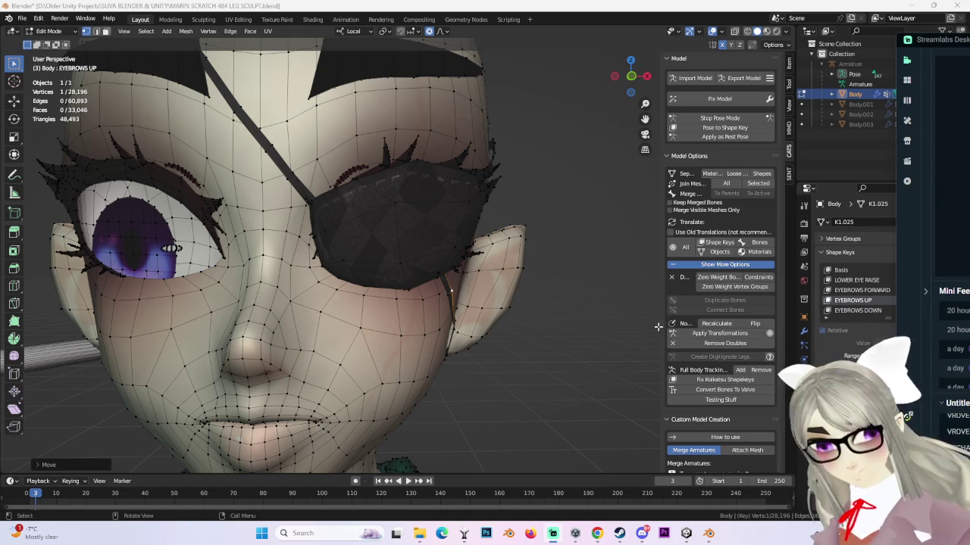
click(578, 223)
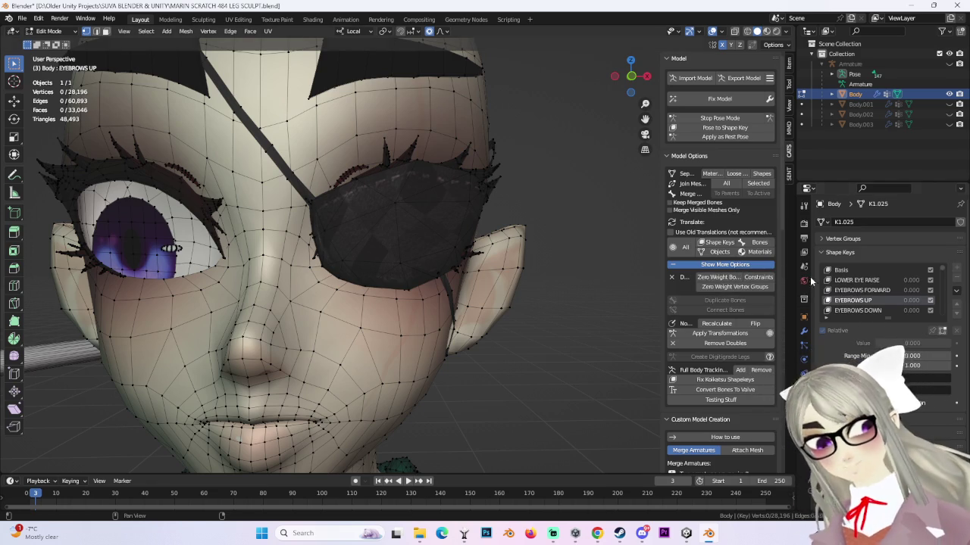
key(Down)
key(Down)
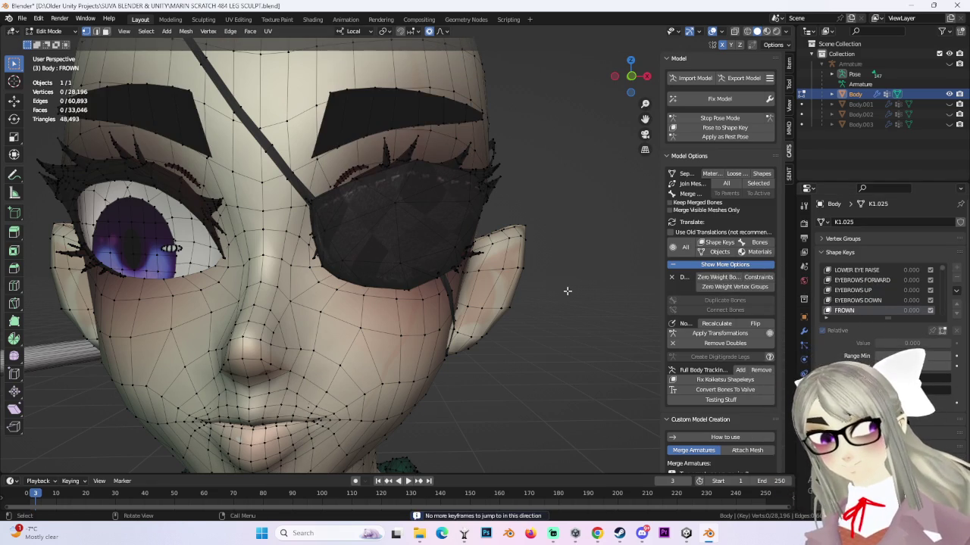
- Step through SHOCKED, SMILE, MEGA AA and MEGA CH shape keys down to BLINK 5
middle_drag(568, 291, 554, 304)
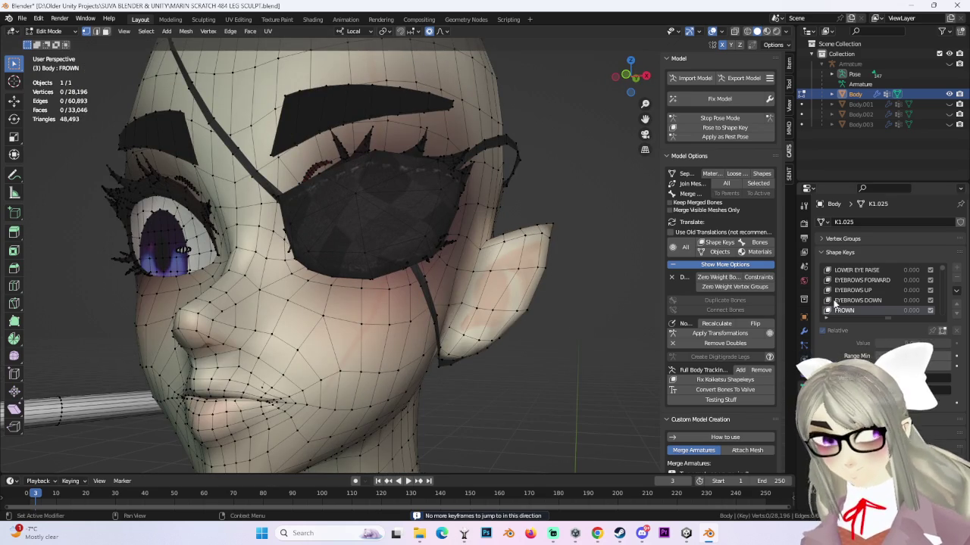
key(Down)
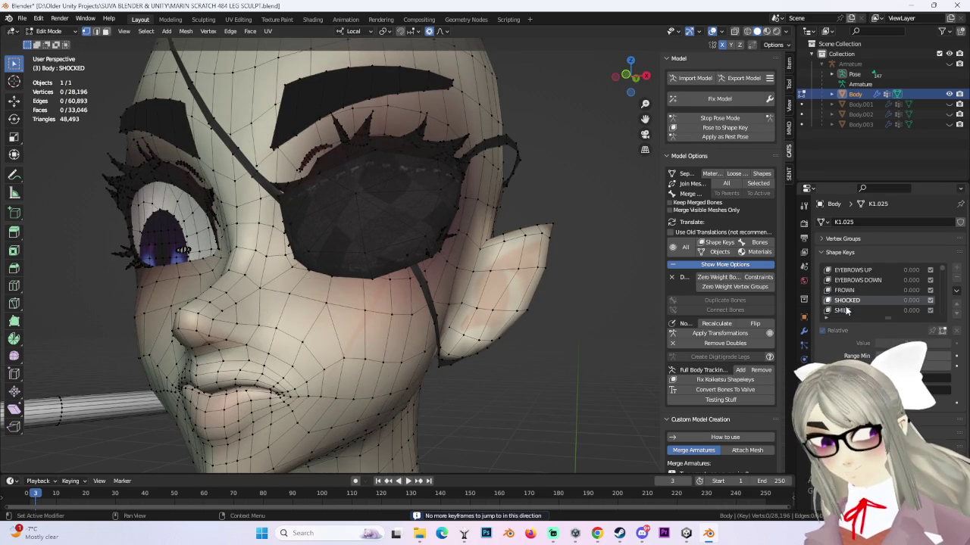
middle_drag(528, 326, 567, 329)
scroll(566, 329, up, 3)
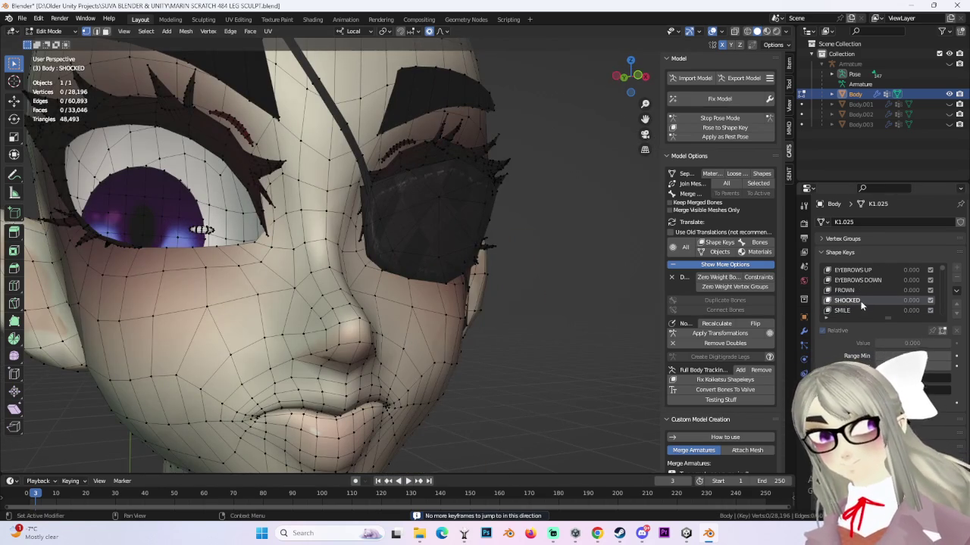
key(Down)
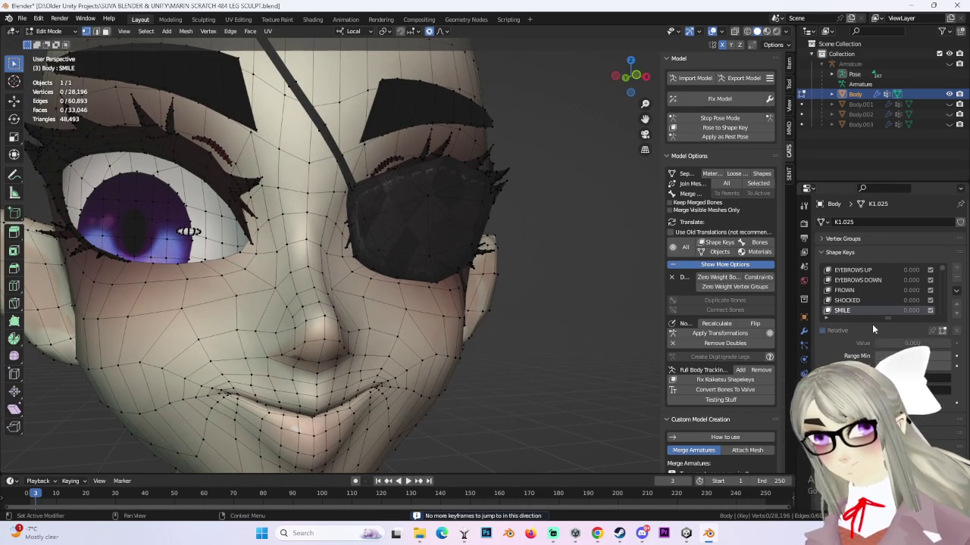
key(Down)
middle_drag(523, 288, 535, 277)
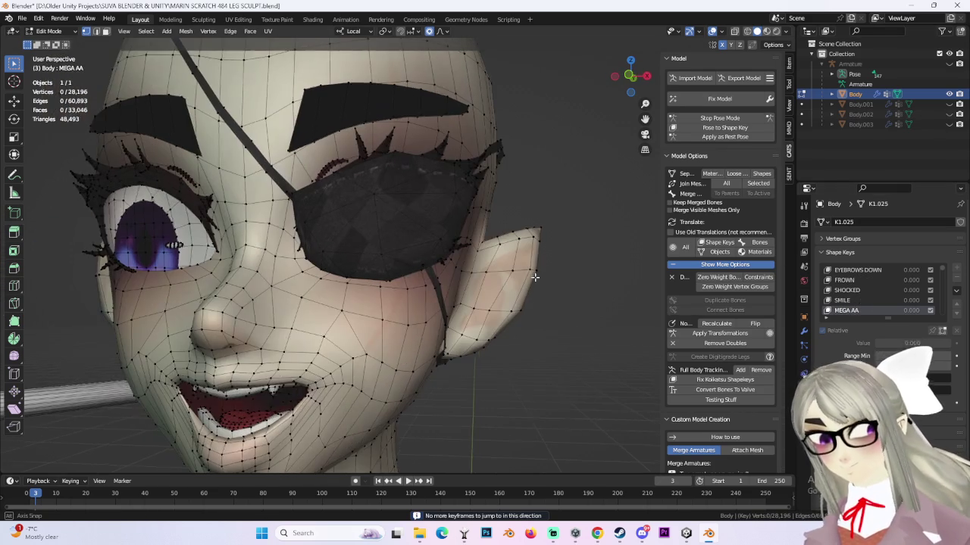
key(Down)
key(Down)
key(Down)
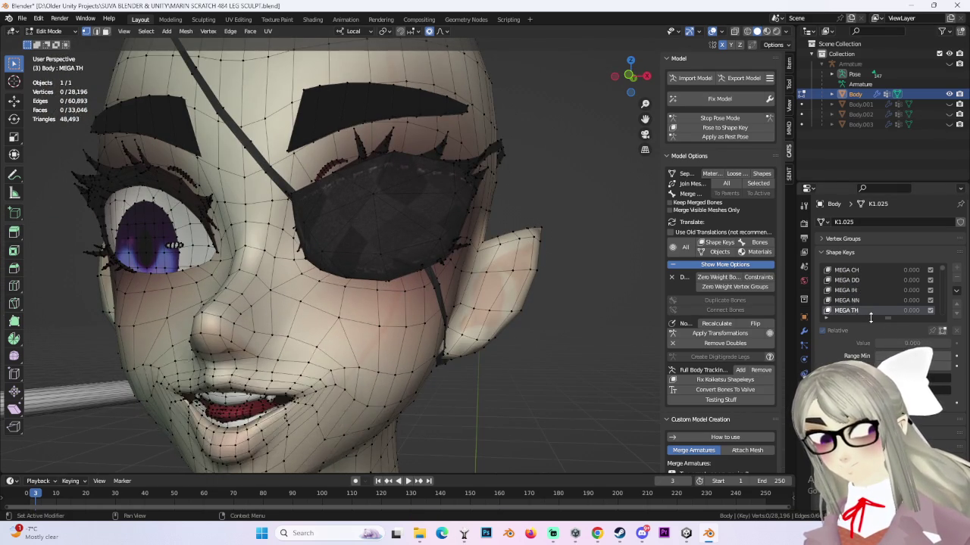
key(Down)
key(Down)
key(Down)
key(Down)
key(Down)
key(Up)
key(Up)
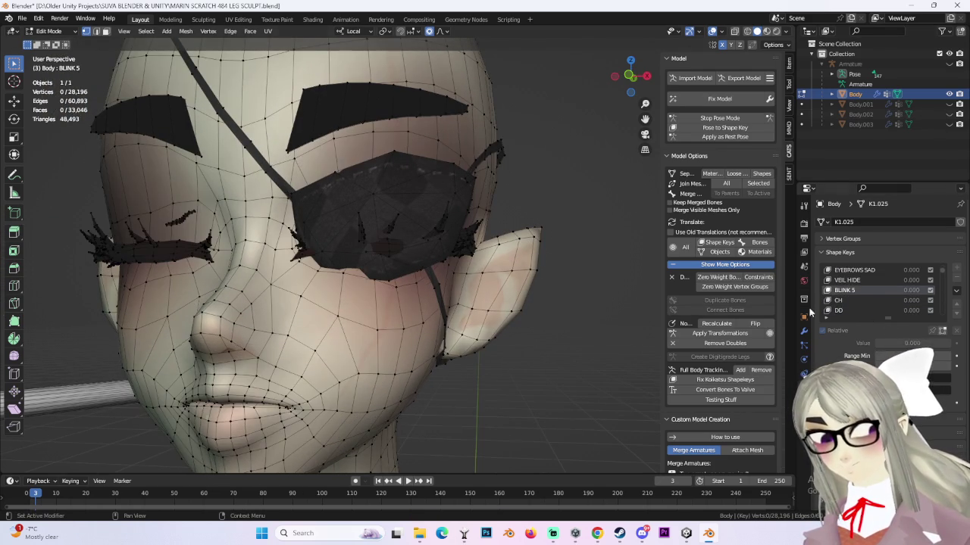
- Select an eyepatch vertex and try soft-falloff local Y moves, cancelling them
mouse_move(401, 283)
middle_down()
mouse_move(454, 288)
mouse_move(402, 288)
middle_up()
click(357, 288)
key(g)
key(y)
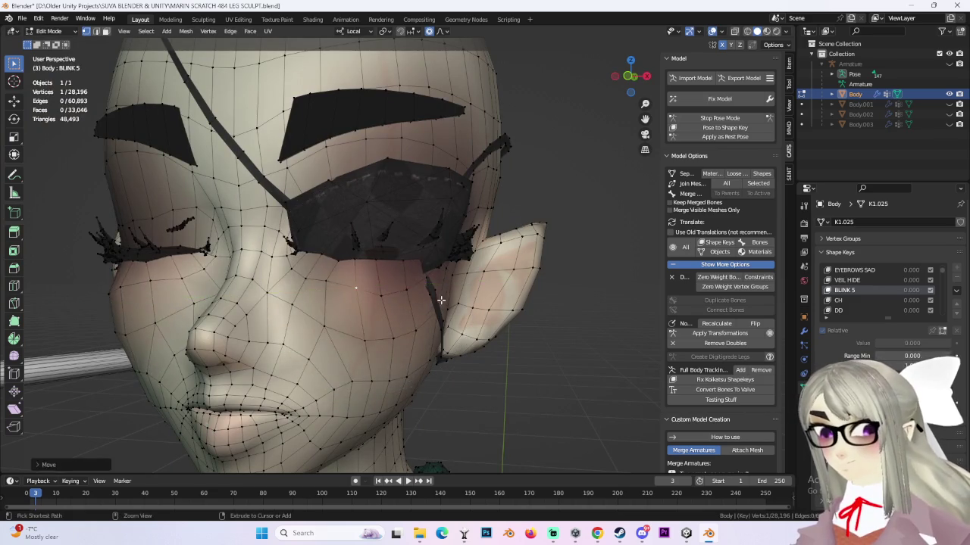
mouse_move(379, 278)
middle_down()
mouse_move(446, 283)
mouse_move(482, 259)
middle_up()
key(Escape)
key(g)
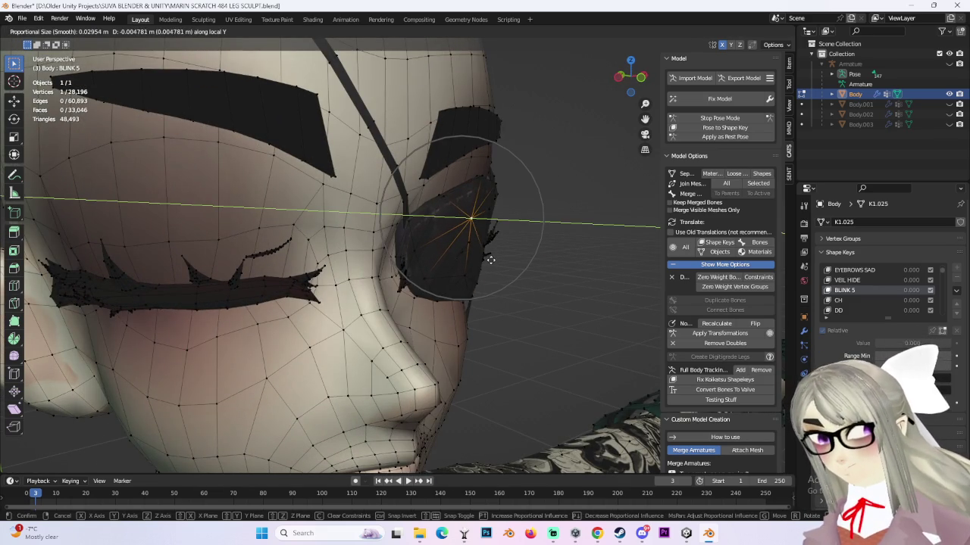
key(Escape)
- Push the eyepatch vertices along local Y with proportional falloff and confirm
mouse_move(506, 262)
middle_down()
mouse_move(378, 198)
mouse_move(417, 232)
mouse_move(506, 255)
mouse_move(417, 253)
mouse_move(443, 233)
mouse_move(355, 222)
middle_up()
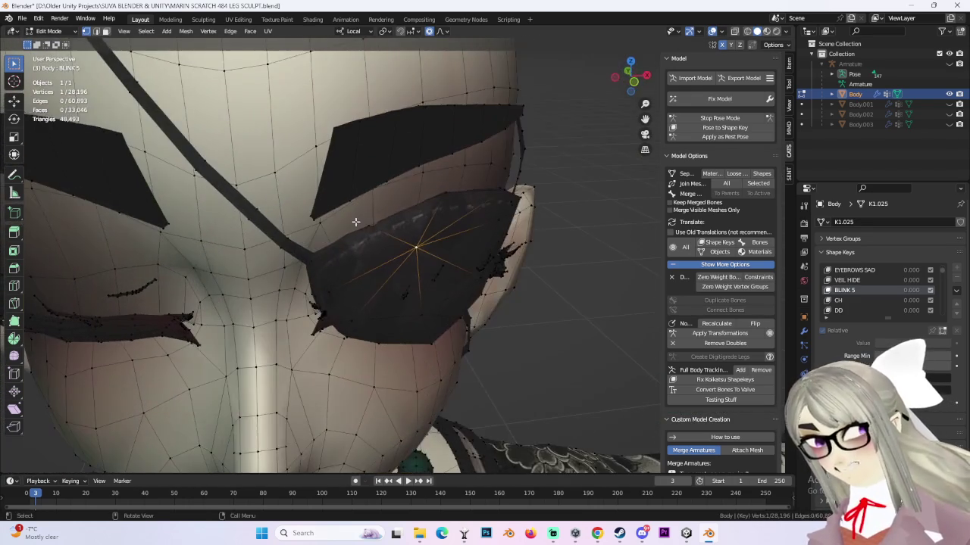
mouse_move(420, 241)
middle_down()
mouse_move(475, 247)
mouse_move(444, 240)
middle_up()
key(g)
key(y)
key(y)
click(483, 247)
mouse_move(343, 268)
middle_down()
mouse_move(363, 274)
mouse_move(321, 266)
mouse_move(357, 277)
mouse_move(346, 249)
mouse_move(397, 255)
mouse_move(447, 240)
mouse_move(424, 250)
middle_up()
- Look over the CH and SS shape keys, then load SS 2 and zoom onto the cheek strap
click(837, 300)
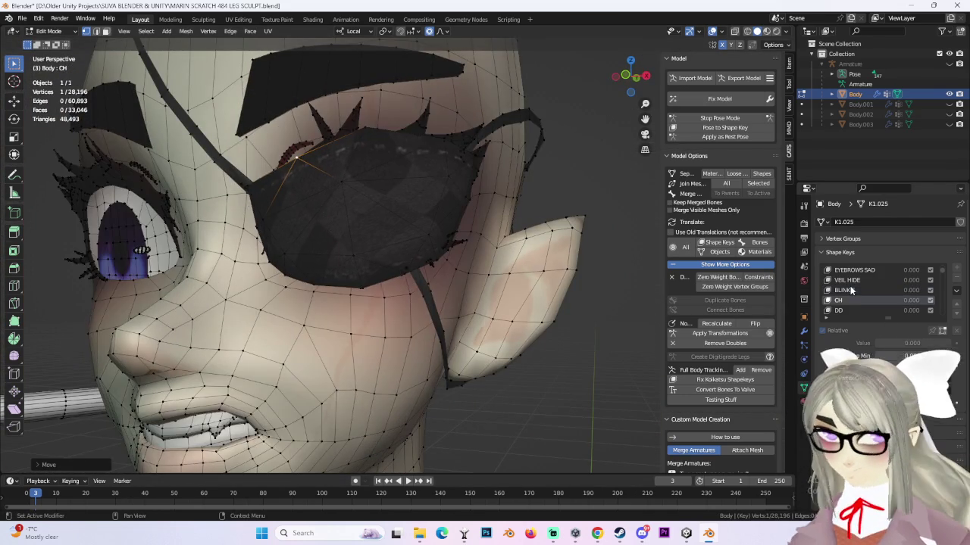
mouse_move(576, 281)
middle_down()
mouse_move(493, 277)
mouse_move(668, 284)
middle_up()
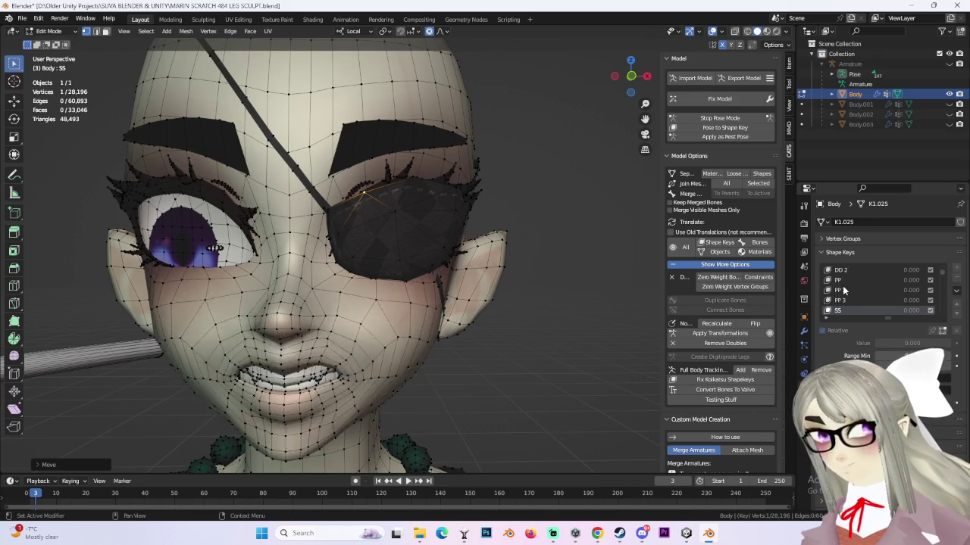
click(838, 300)
middle_drag(394, 311, 472, 321)
scroll(850, 286, down, 1)
click(851, 286)
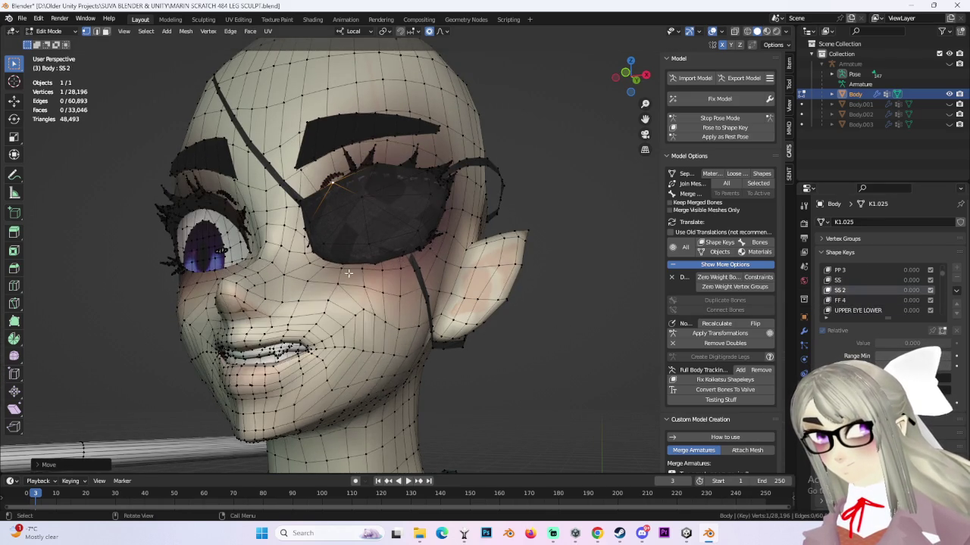
scroll(348, 273, up, 3)
scroll(356, 269, up, 3)
middle_drag(363, 265, 423, 248)
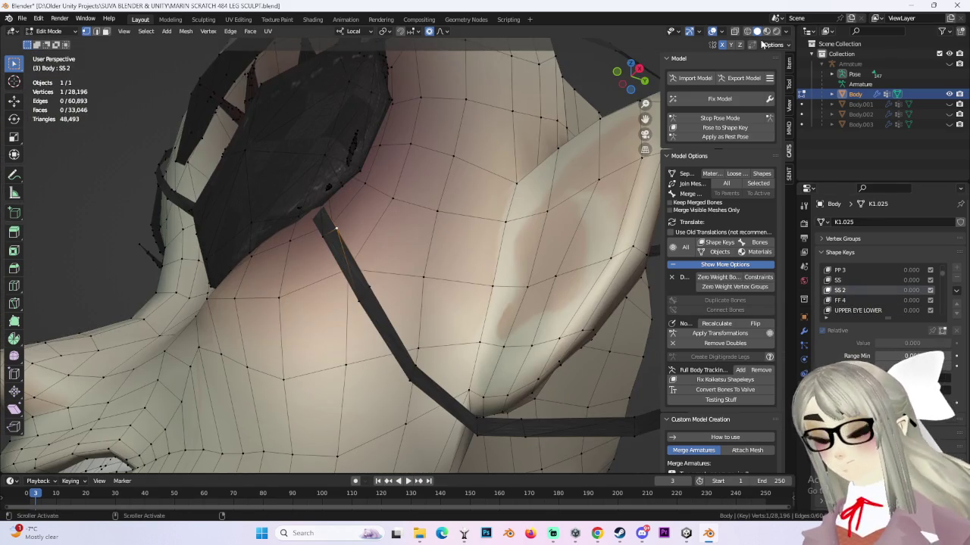
- Inspect the head in wireframe view, then return to solid shading
key(shift+z)
mouse_move(379, 225)
middle_down()
mouse_move(368, 229)
mouse_move(506, 238)
mouse_move(548, 281)
mouse_move(310, 287)
mouse_move(348, 280)
mouse_move(387, 248)
middle_up()
middle_drag(416, 291, 407, 266)
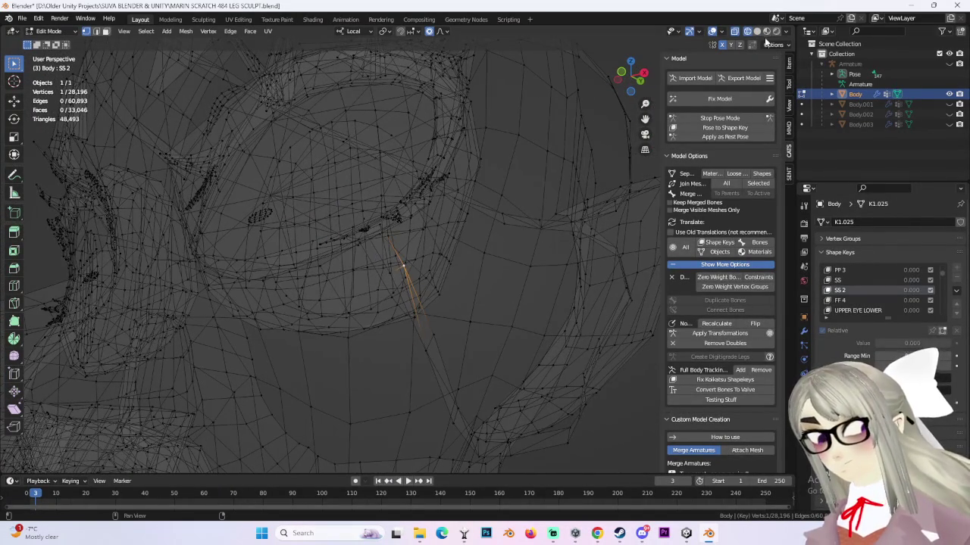
click(756, 31)
- Nudge the strap vertex with soft falloff, then load the FF 4 shape key
key(g)
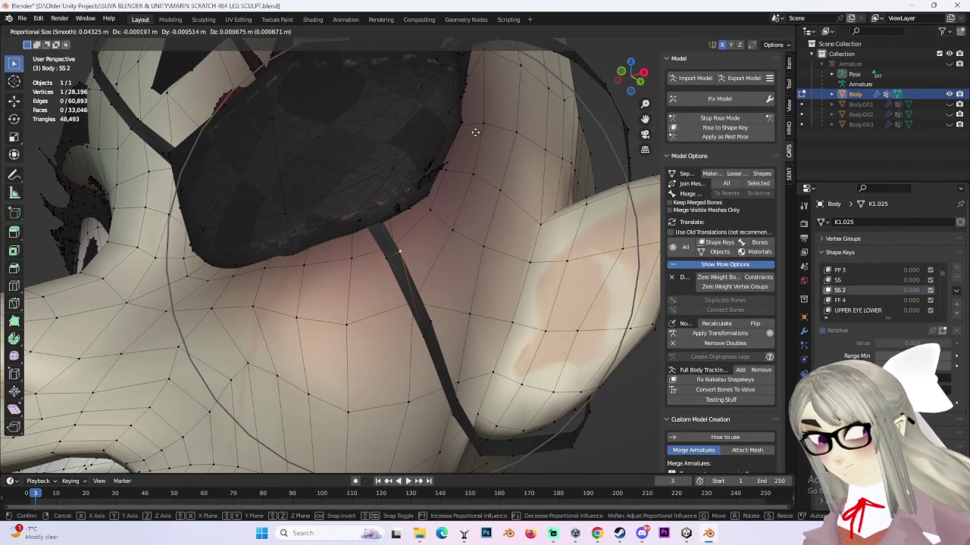
click(475, 135)
scroll(474, 134, down, 5)
mouse_move(530, 167)
middle_down()
mouse_move(347, 168)
mouse_move(480, 169)
mouse_move(733, 317)
middle_up()
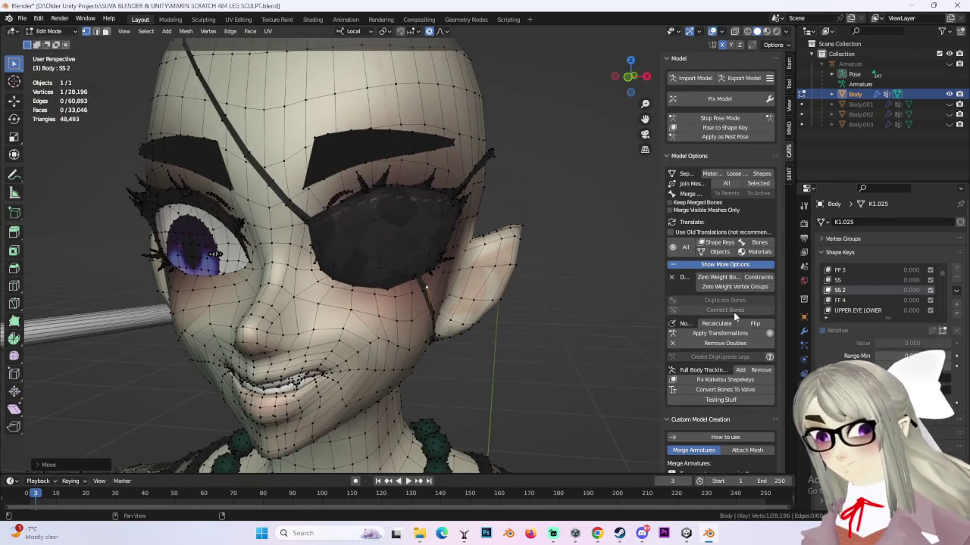
click(841, 300)
mouse_move(567, 260)
middle_down()
mouse_move(541, 205)
mouse_move(589, 281)
middle_up()
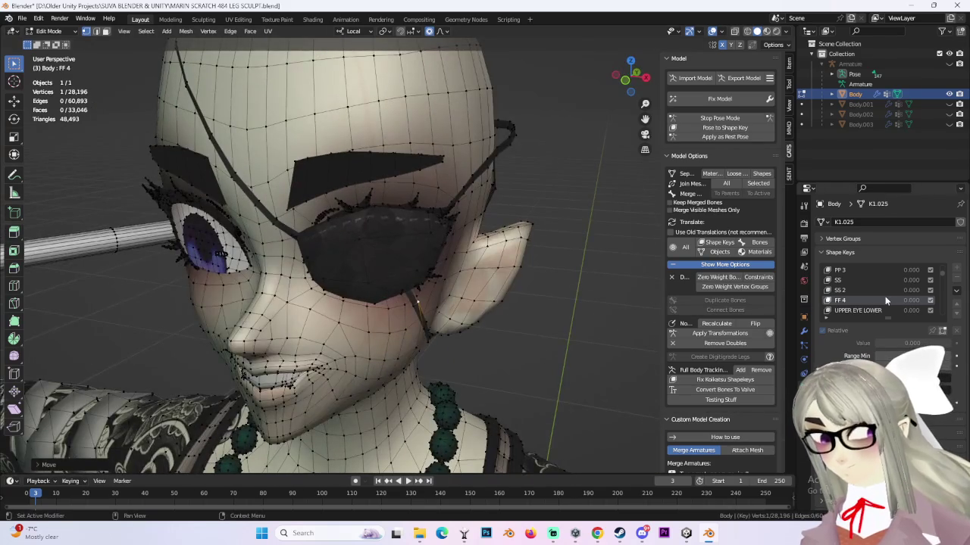
- On the SS shape key, shift the strap vertex beside the eyepatch along local Y with soft falloff
key(Up)
key(Up)
key(Up)
middle_drag(530, 243, 626, 265)
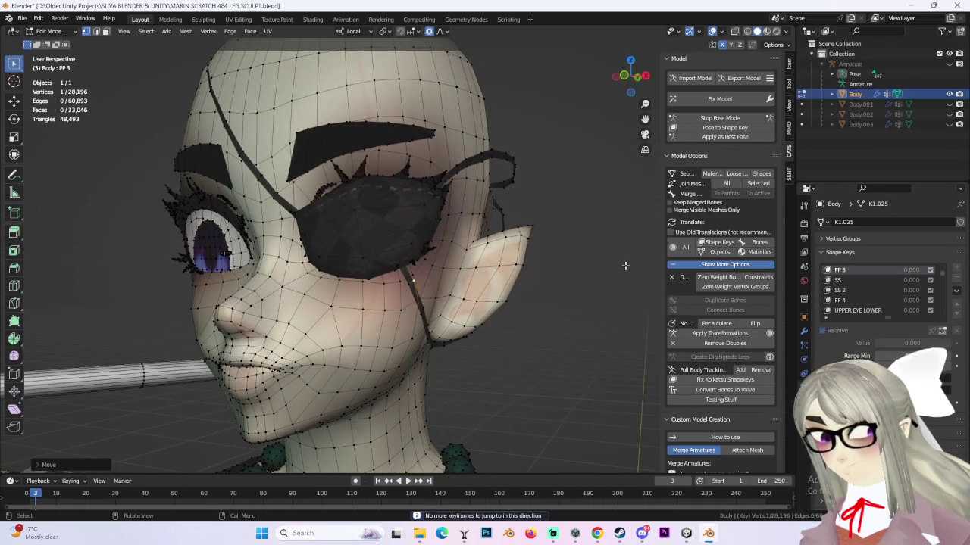
click(841, 281)
mouse_move(530, 250)
middle_down()
mouse_move(432, 241)
mouse_move(506, 232)
middle_up()
key(g)
right_click(430, 235)
key(Down)
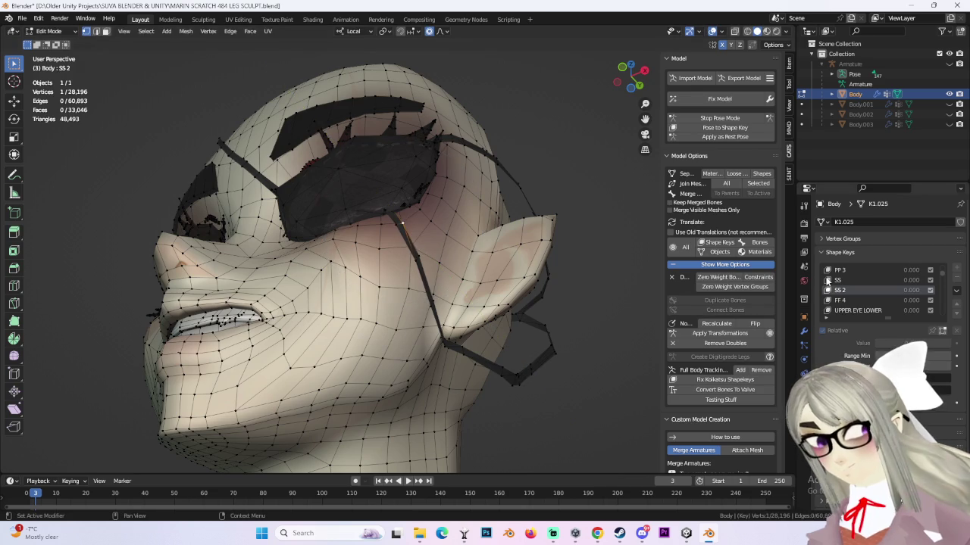
click(827, 281)
key(g)
key(y)
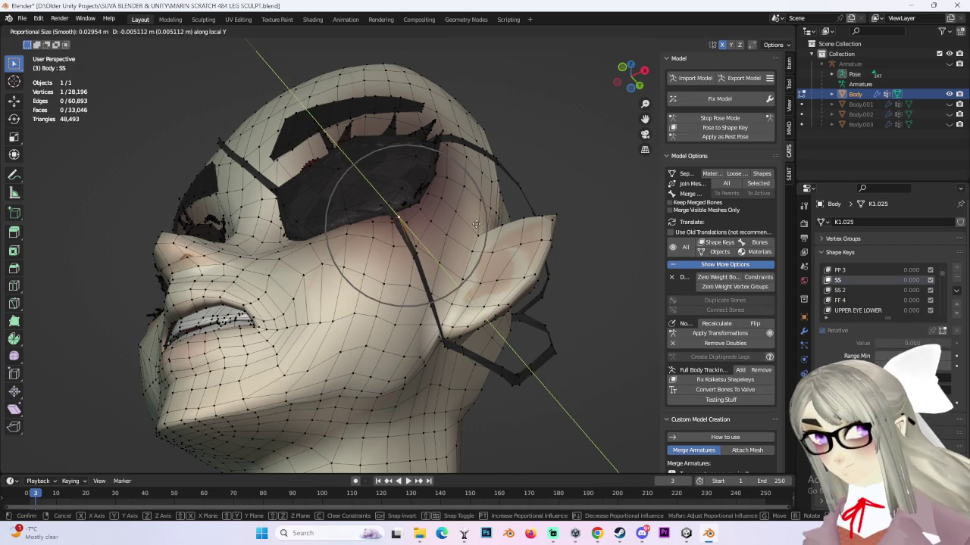
click(483, 227)
- Scroll the Shape Keys list to UPPER EYE LOWER and orbit to a near-frontal view of the face
middle_drag(483, 227, 543, 244)
scroll(543, 245, up, 2)
scroll(849, 261, down, 1)
ctrl+scroll(857, 273, down, 1)
ctrl+scroll(857, 272, down, 1)
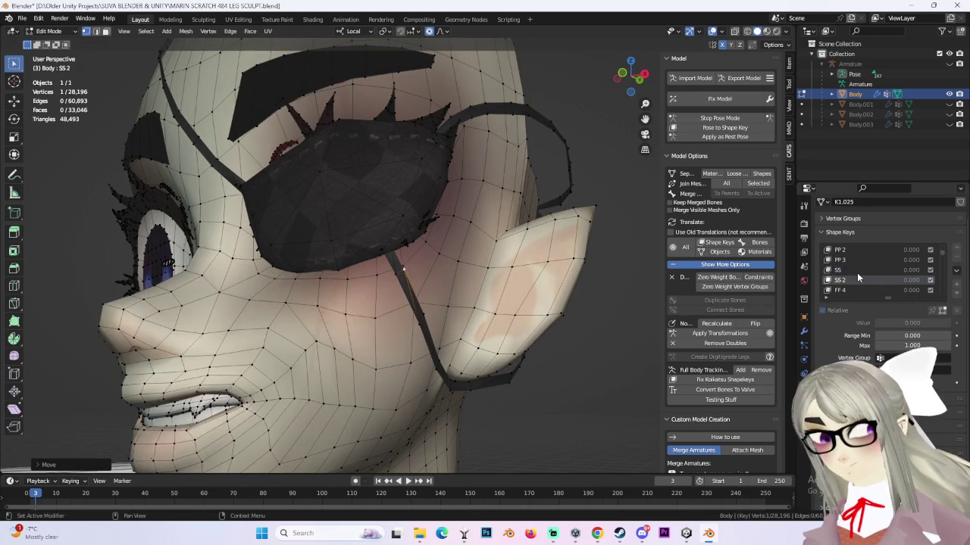
ctrl+scroll(857, 273, down, 1)
mouse_move(485, 228)
middle_down()
mouse_move(401, 176)
mouse_move(597, 210)
middle_up()
- Move two eye-patch vertices with proportional falloff on the UPPER EYE LOWER key
key(g)
click(443, 203)
middle_drag(542, 222, 457, 219)
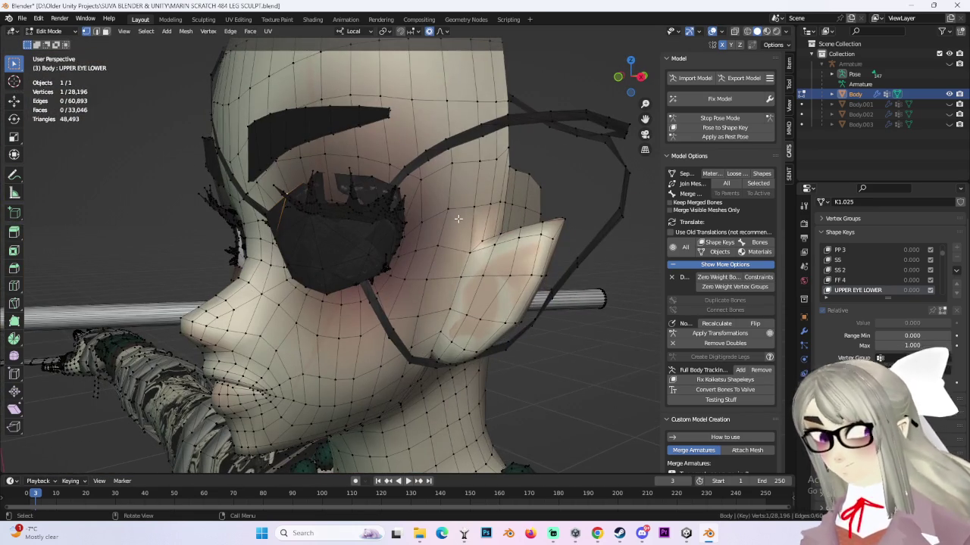
key(g)
click(450, 220)
mouse_move(450, 221)
middle_down()
mouse_move(584, 225)
mouse_move(495, 229)
middle_up()
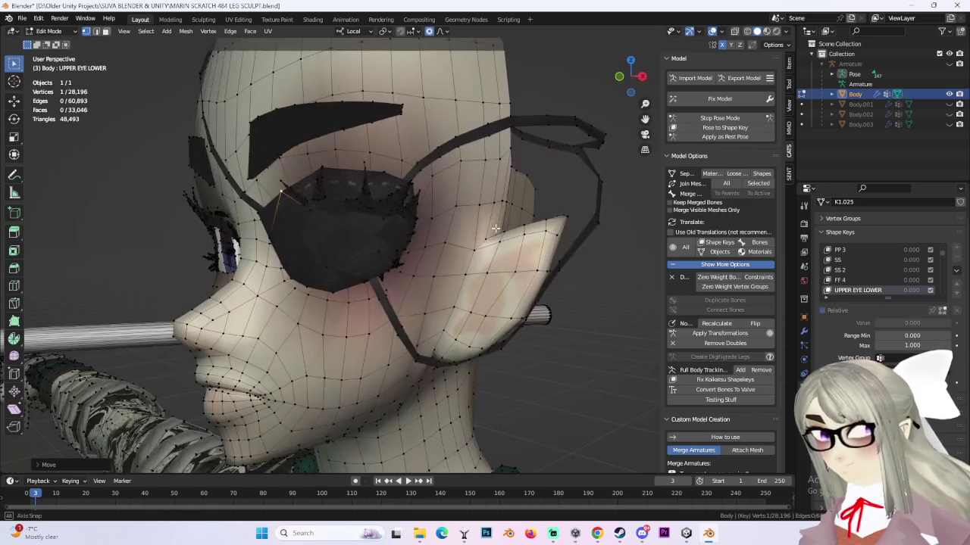
- From a frontal view, move an eye-patch vertex along local Y, then adjust it proportionally
mouse_move(401, 231)
middle_down()
mouse_move(416, 301)
mouse_move(416, 271)
mouse_move(368, 270)
mouse_move(487, 250)
mouse_move(524, 281)
mouse_move(480, 303)
mouse_move(432, 304)
middle_up()
scroll(411, 286, up, 4)
scroll(442, 277, down, 1)
key(g)
key(y)
click(352, 279)
middle_drag(247, 275, 331, 287)
key(g)
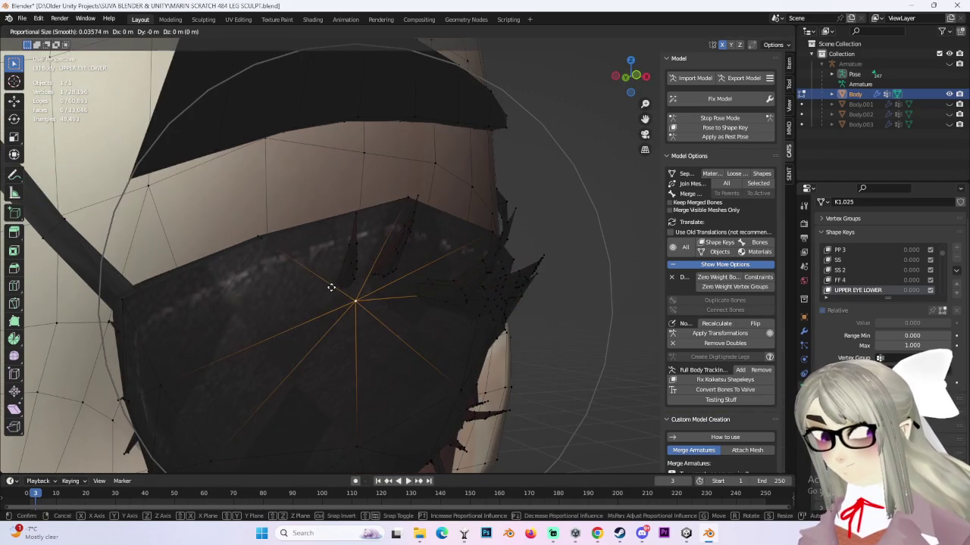
click(346, 286)
mouse_move(428, 288)
middle_down()
mouse_move(329, 306)
mouse_move(415, 142)
middle_up()
- Check the eye mesh in wireframe shading, then return to solid shading
click(747, 31)
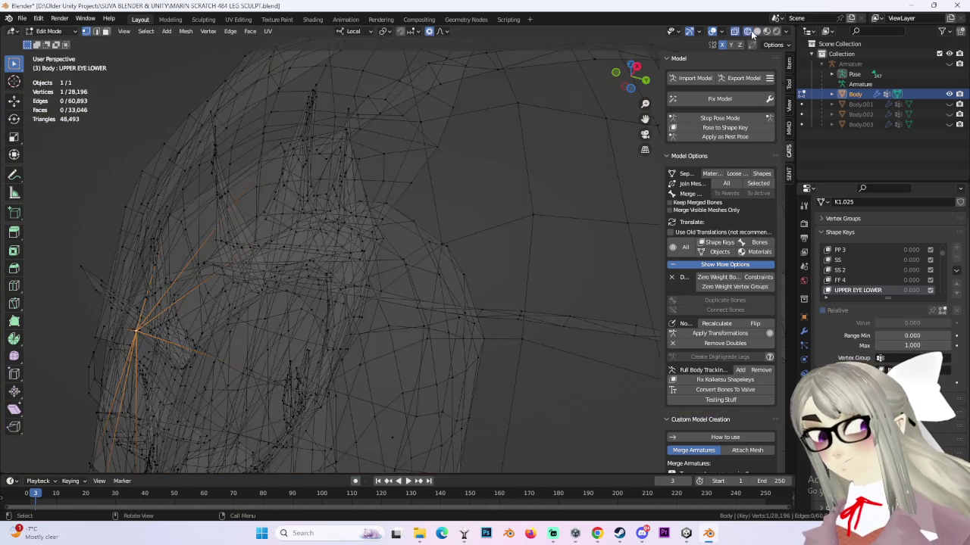
mouse_move(372, 173)
middle_down()
mouse_move(431, 193)
mouse_move(478, 240)
mouse_move(502, 238)
mouse_move(379, 187)
mouse_move(480, 223)
mouse_move(496, 234)
mouse_move(472, 283)
mouse_move(515, 284)
mouse_move(411, 276)
middle_up()
click(756, 31)
mouse_move(392, 228)
middle_down()
mouse_move(335, 206)
mouse_move(297, 245)
mouse_move(338, 248)
middle_up()
- Nudge the eye-patch vertex into place along local Y, then switch to the GRIN shape key
key(g)
click(303, 215)
key(g)
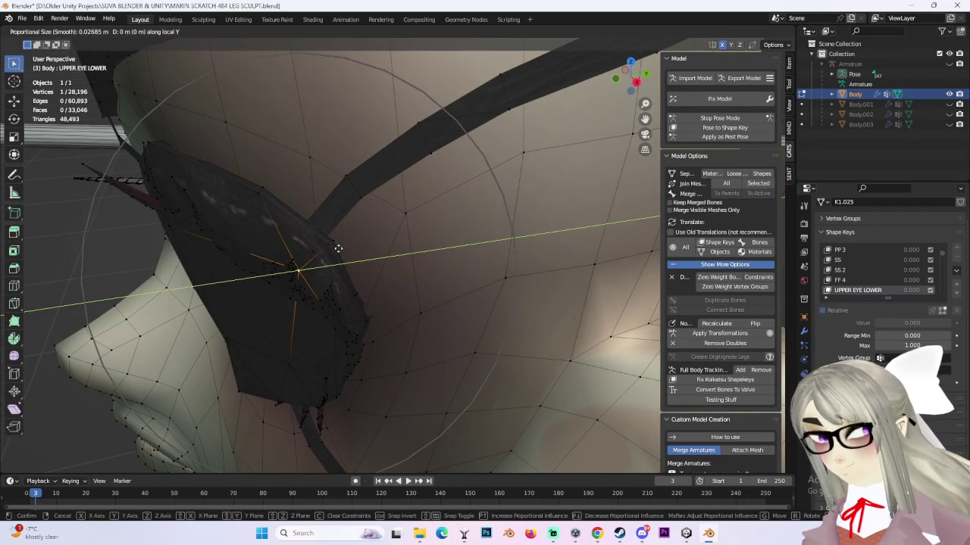
click(323, 258)
middle_drag(323, 294, 392, 249)
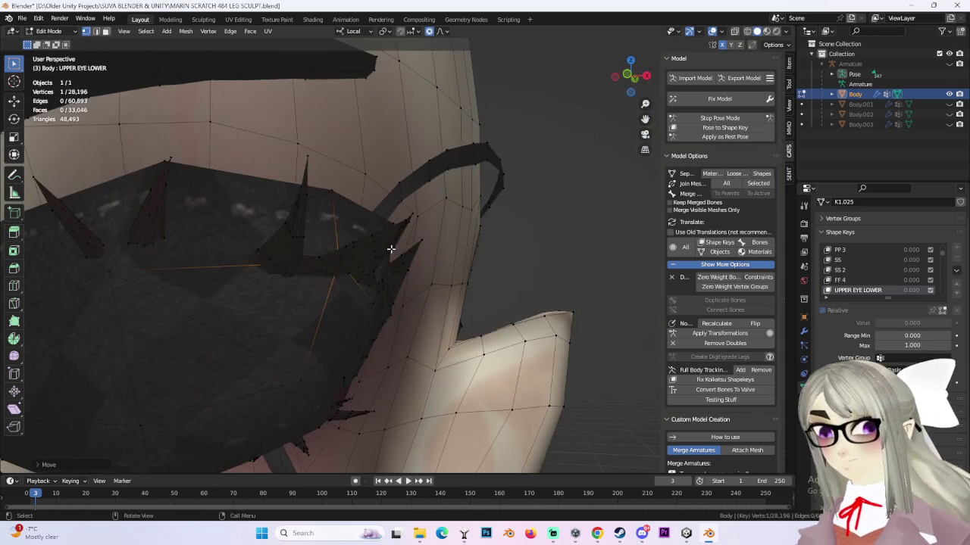
click(840, 290)
middle_drag(424, 334, 444, 322)
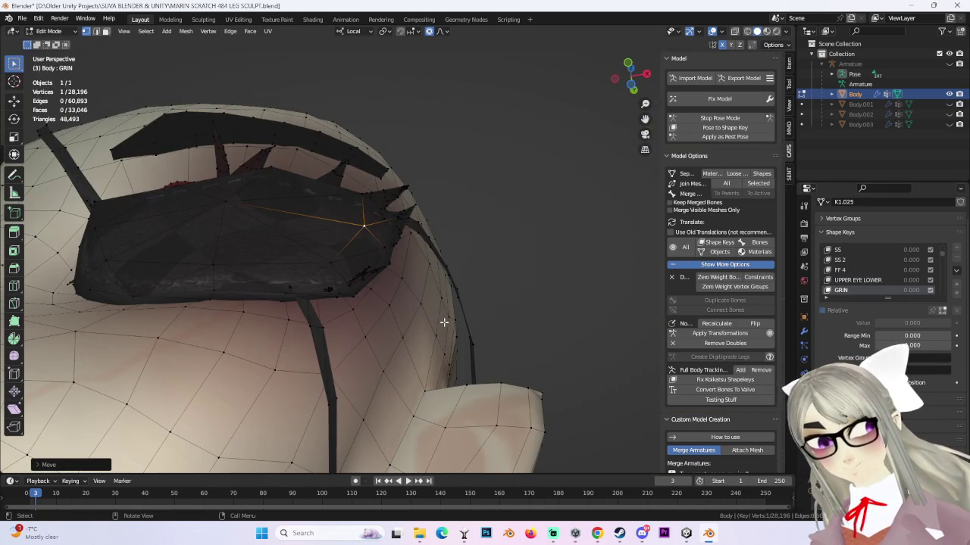
- Select the HUH shape key and move an eye-patch vertex along local Y with proportional editing
scroll(852, 287, down, 1)
click(851, 288)
scroll(851, 288, down, 1)
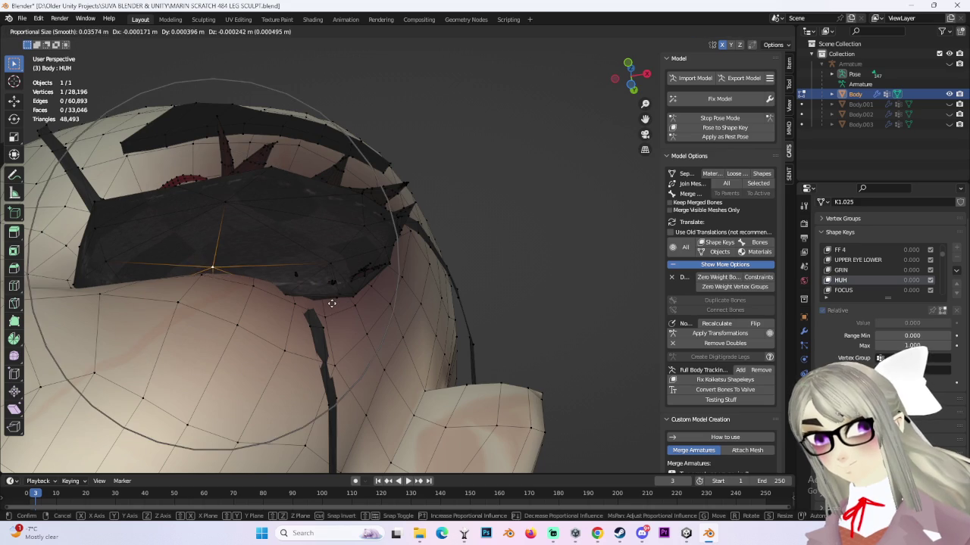
key(g)
key(y)
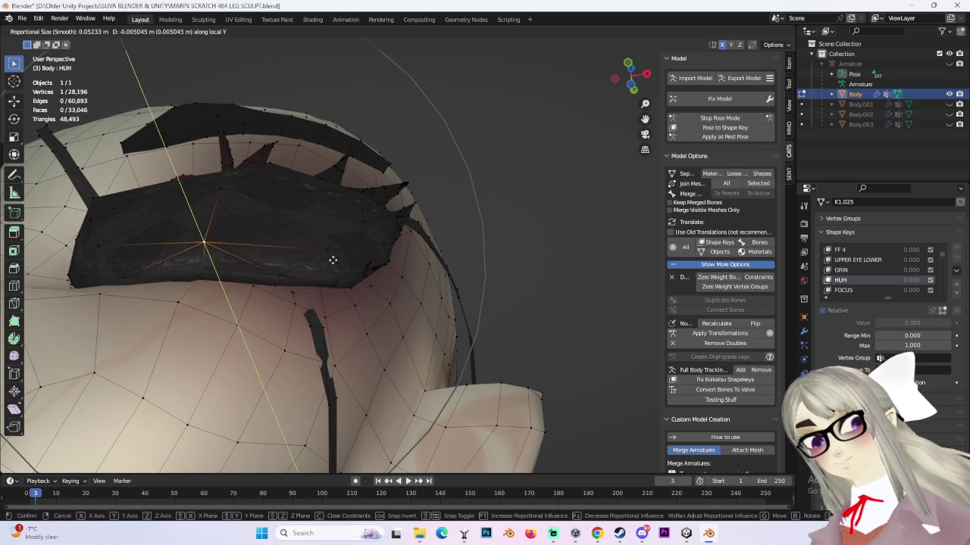
click(334, 264)
scroll(336, 288, down, 3)
scroll(335, 288, down, 3)
mouse_move(336, 288)
middle_down()
mouse_move(412, 332)
mouse_move(385, 302)
mouse_move(480, 335)
mouse_move(357, 336)
mouse_move(374, 335)
mouse_move(470, 260)
mouse_move(443, 340)
mouse_move(461, 363)
mouse_move(485, 326)
middle_up()
- Make two more proportional moves of the eye patch on the HUH key
key(g)
click(373, 296)
scroll(357, 336, down, 2)
key(g)
click(471, 263)
- Switch to the FOCUS shape key and proportionally move the patch vertex from the front
click(852, 291)
mouse_move(378, 303)
middle_down()
mouse_move(342, 303)
mouse_move(459, 318)
mouse_move(239, 250)
mouse_move(346, 281)
middle_up()
click(353, 283)
mouse_move(446, 286)
middle_down()
mouse_move(318, 288)
mouse_move(455, 288)
middle_up()
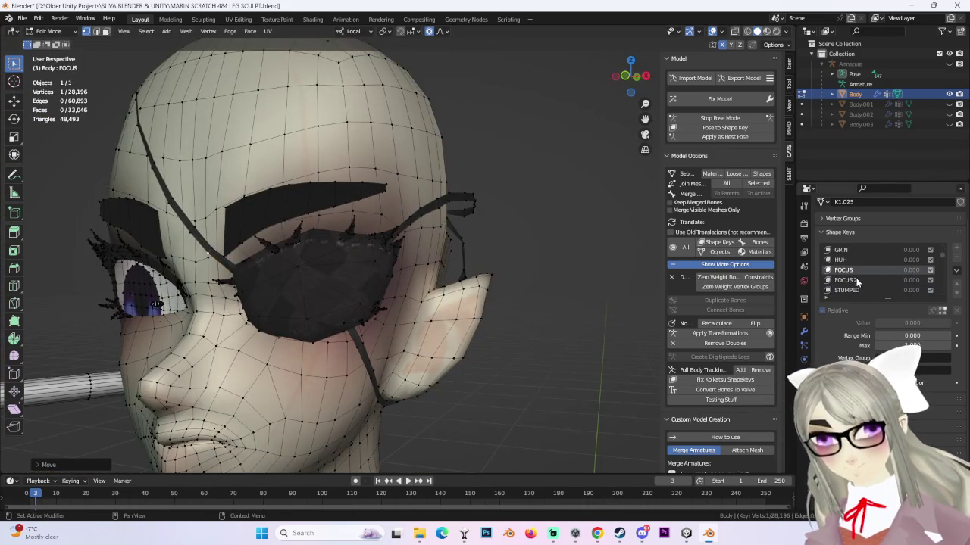
- On the FOCUS 2 shape key, move the eye-patch vertex along local Y
click(852, 281)
scroll(386, 282, up, 3)
scroll(281, 266, up, 2)
mouse_move(314, 255)
middle_down()
mouse_move(372, 277)
mouse_move(357, 288)
mouse_move(378, 300)
mouse_move(491, 318)
middle_up()
key(g)
key(y)
key(y)
click(327, 258)
scroll(368, 270, down, 3)
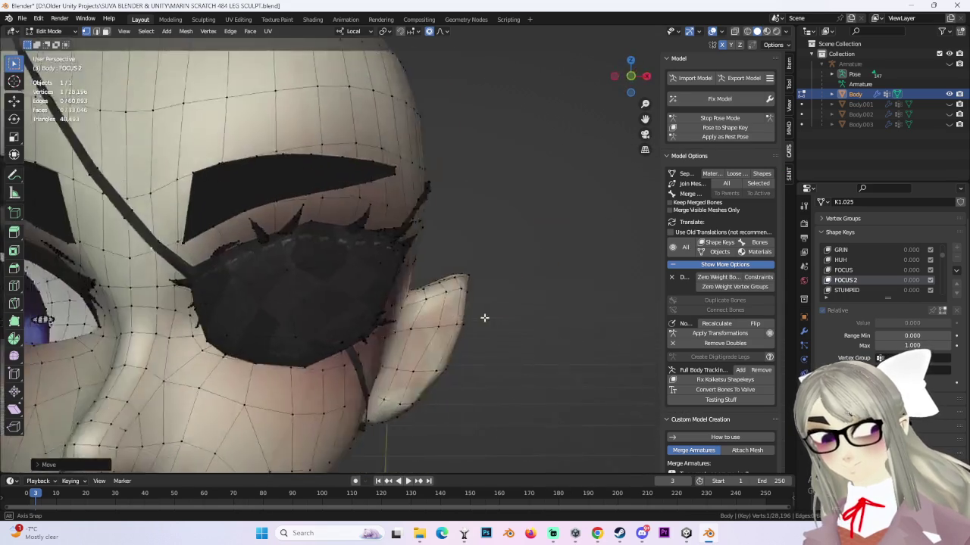
scroll(492, 318, down, 2)
- On the STUMPED key, proportionally move a patch vertex and a vertex on its lower edge
click(855, 270)
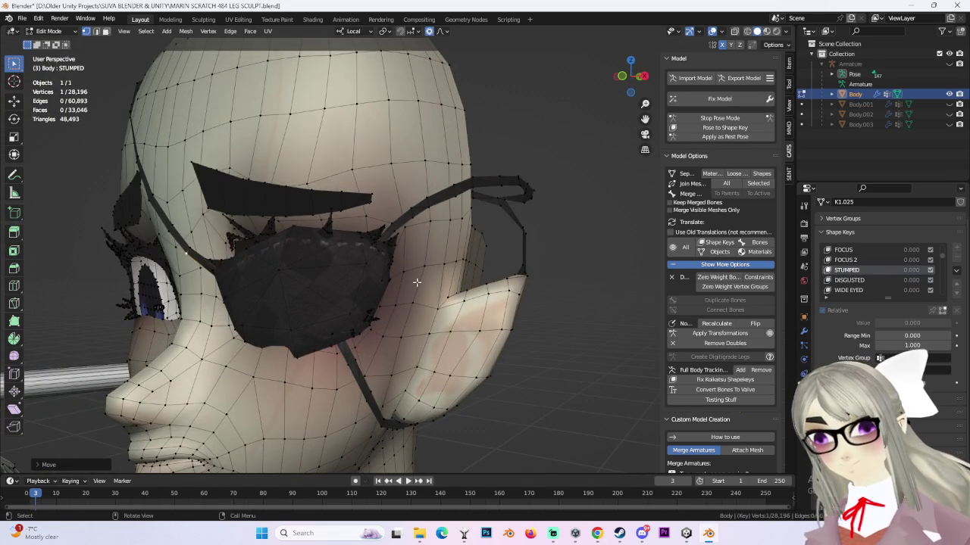
scroll(270, 294, up, 2)
middle_drag(270, 294, 322, 291)
middle_drag(306, 362, 353, 292)
key(g)
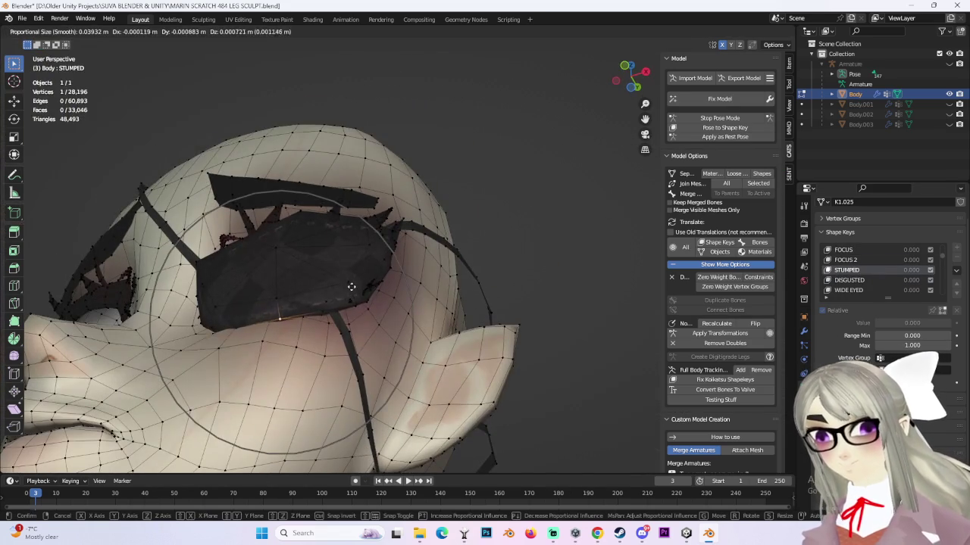
click(241, 328)
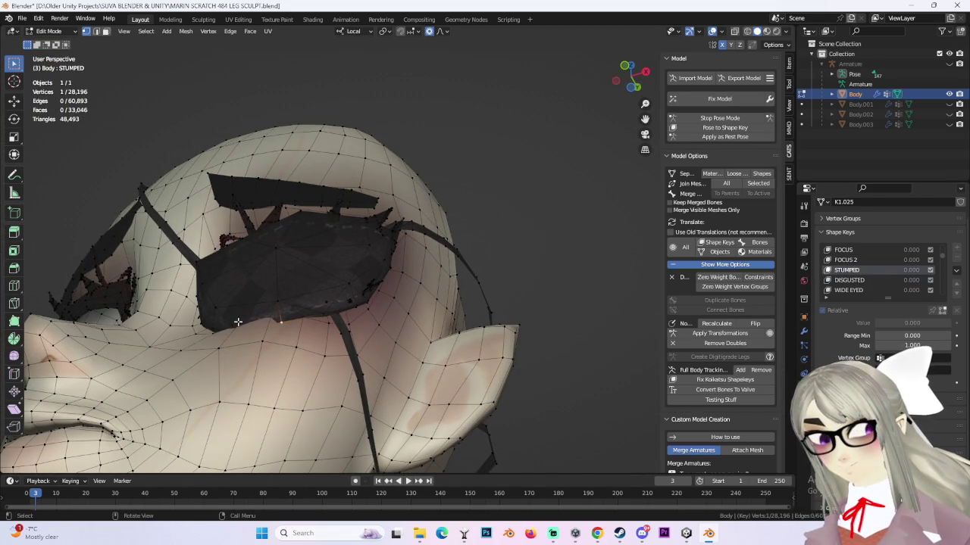
click(238, 322)
key(g)
click(234, 311)
- From above, make two more proportional moves so the STUMPED patch edge follows the face
scroll(236, 318, up, 2)
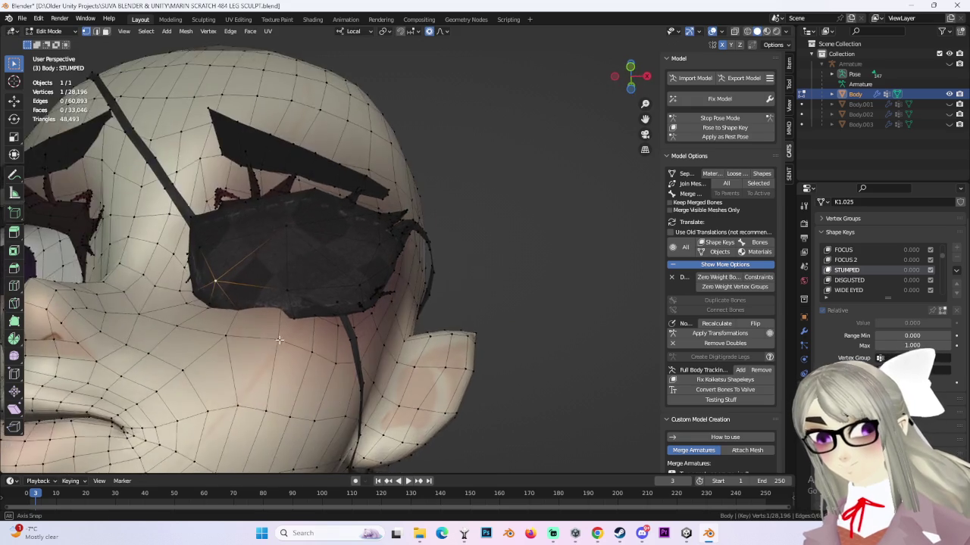
scroll(243, 327, up, 2)
middle_drag(245, 364, 229, 293)
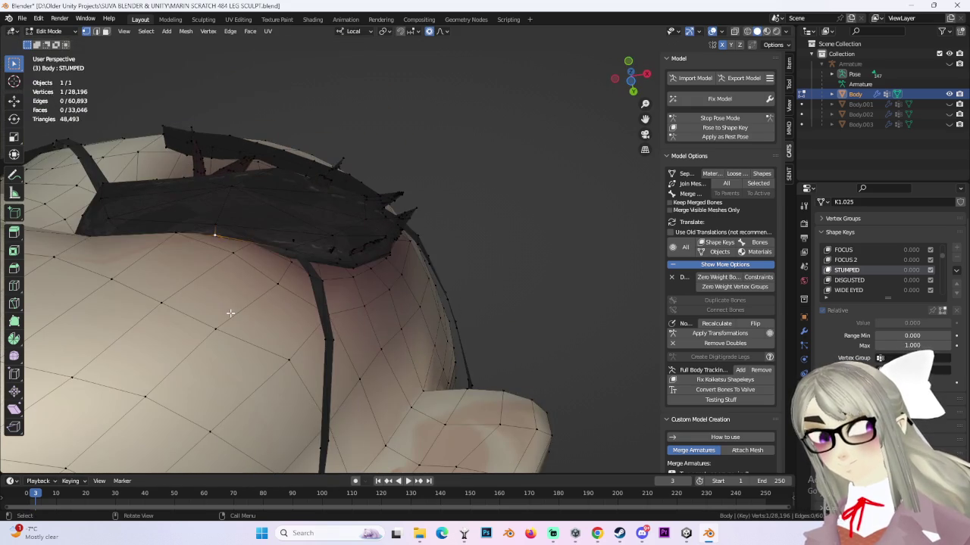
key(g)
click(230, 295)
key(g)
click(292, 295)
middle_drag(291, 295, 281, 283)
mouse_move(303, 242)
middle_down()
mouse_move(309, 297)
mouse_move(357, 283)
mouse_move(340, 290)
mouse_move(361, 296)
mouse_move(326, 277)
mouse_move(524, 253)
mouse_move(420, 261)
middle_up()
- Load the DISGUSTED shape key and view the face frontally
scroll(361, 297, up, 3)
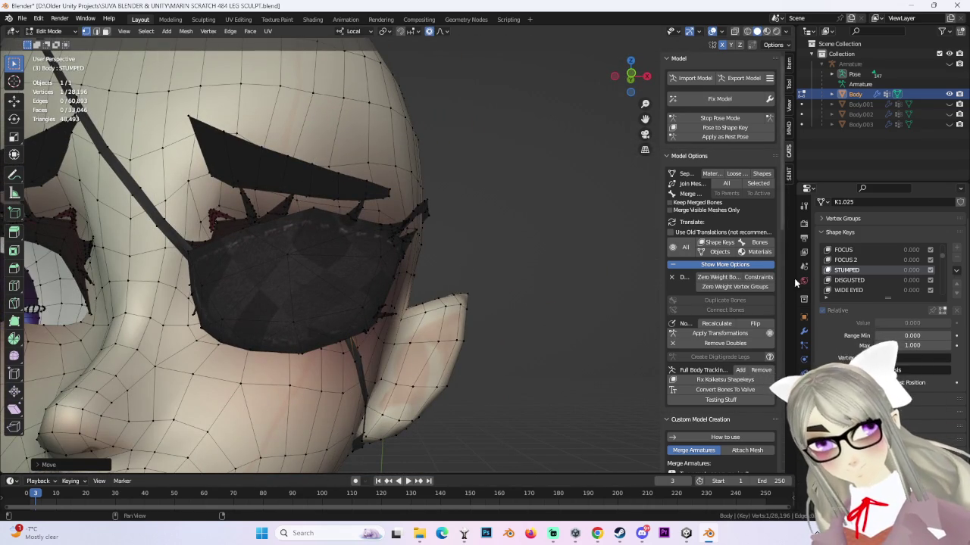
click(848, 280)
mouse_move(334, 299)
middle_down()
mouse_move(348, 310)
mouse_move(334, 302)
middle_up()
- Undo a proportional patch-vertex move that wrongly deformed the whole head
key(g)
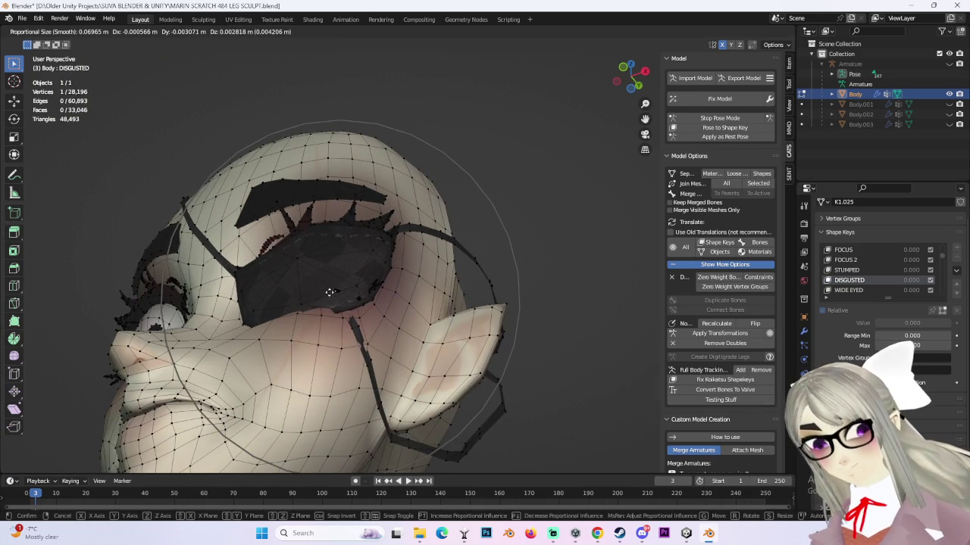
click(413, 281)
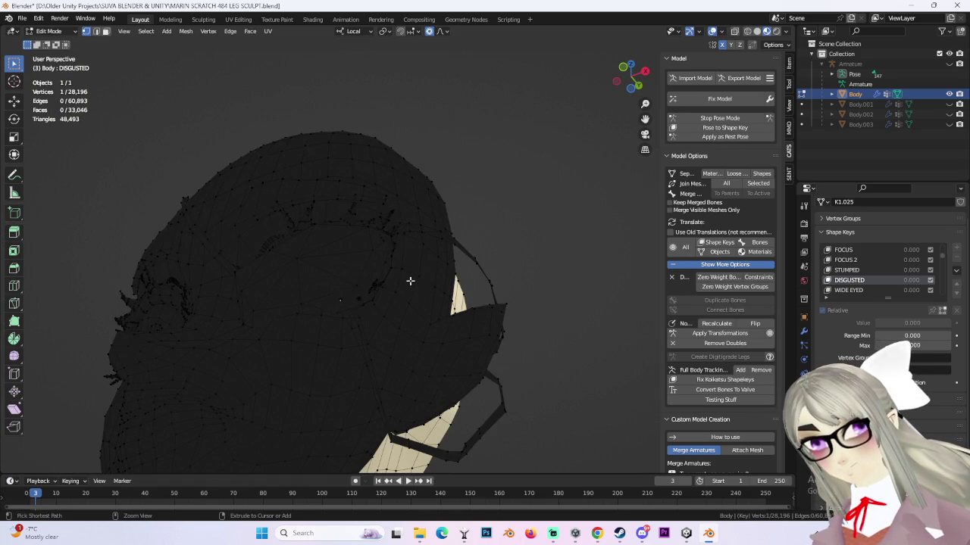
key(ctrl+z)
scroll(403, 351, up, 3)
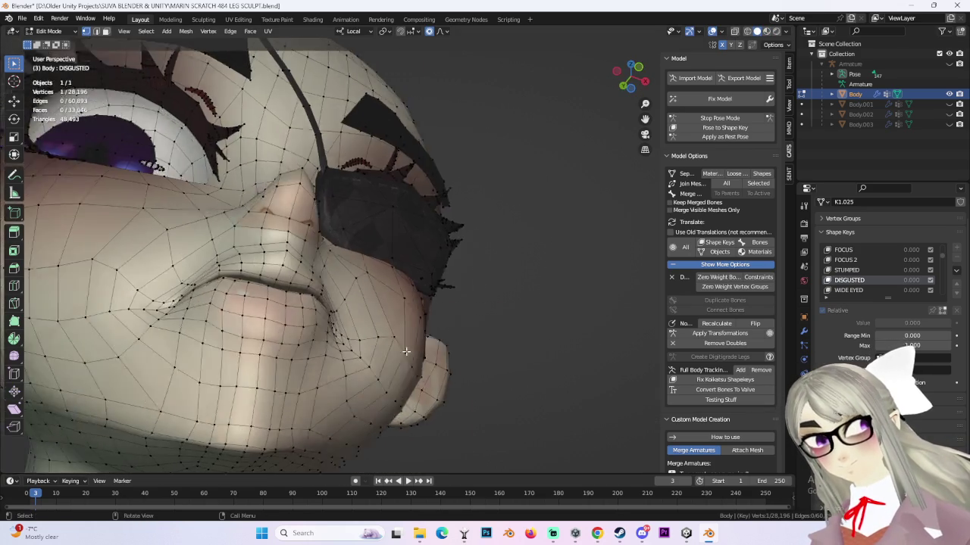
scroll(439, 335, up, 3)
scroll(449, 327, up, 2)
mouse_move(450, 327)
middle_down()
mouse_move(432, 329)
mouse_move(444, 341)
mouse_move(432, 317)
middle_up()
- Move the patch vertex along local Y with a smaller proportional radius
key(g)
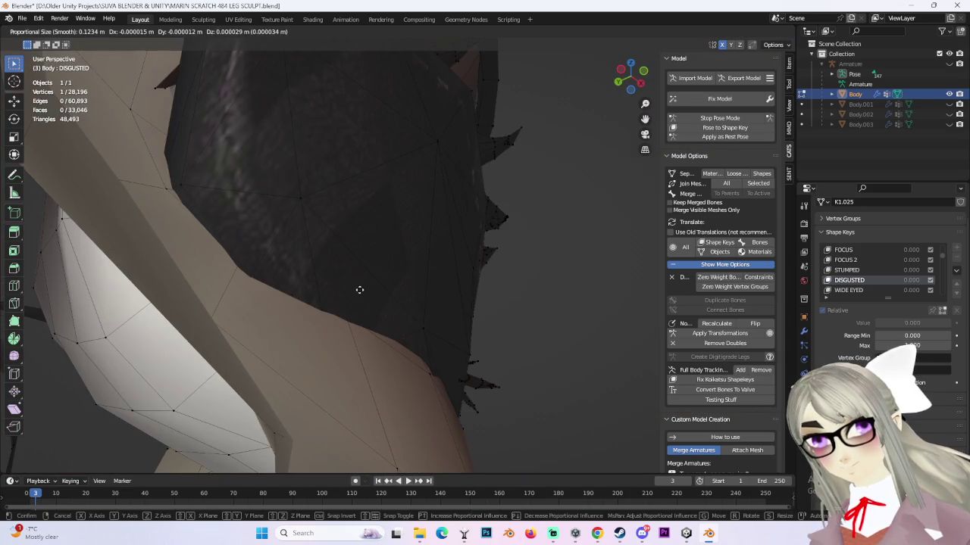
key(y)
key(y)
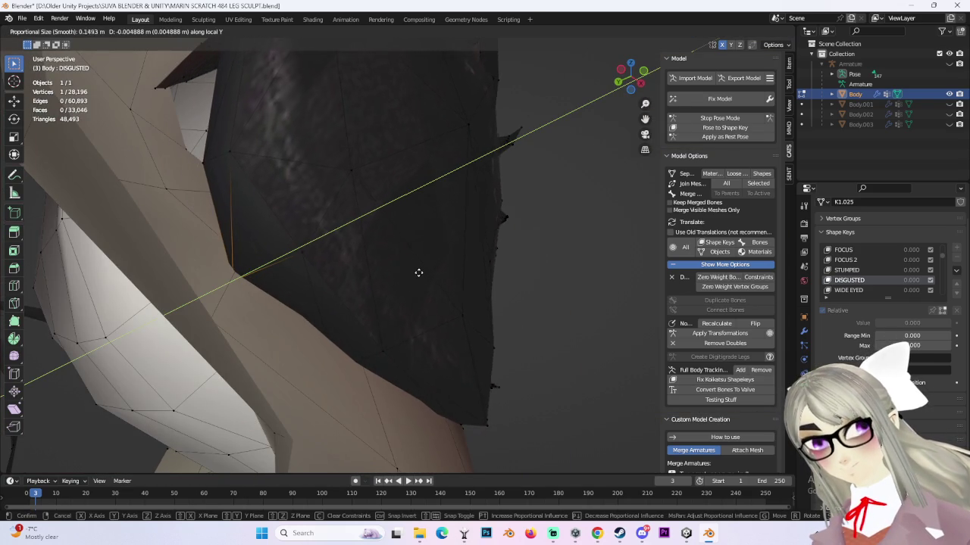
scroll(371, 257, up, 11)
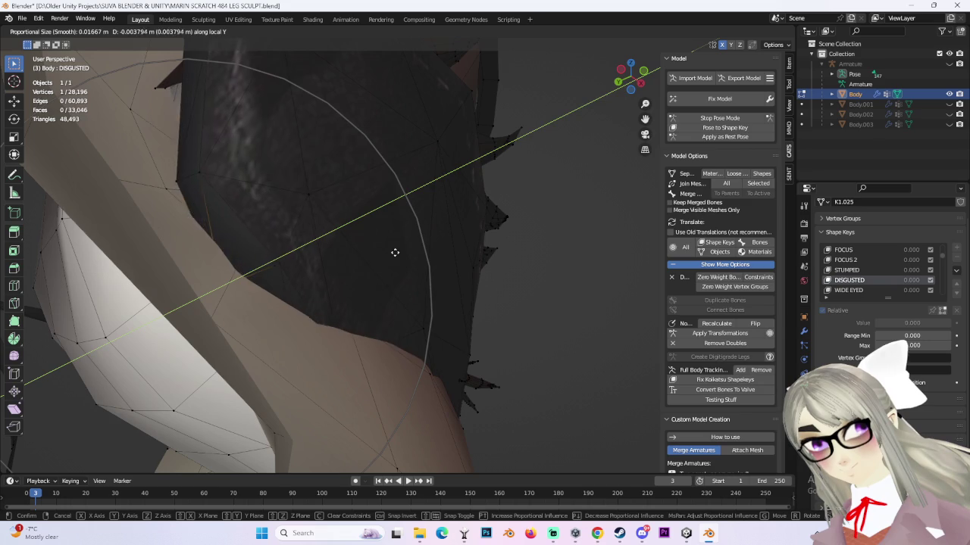
click(388, 231)
mouse_move(387, 231)
middle_down()
mouse_move(336, 303)
mouse_move(528, 325)
mouse_move(308, 264)
middle_up()
key(g)
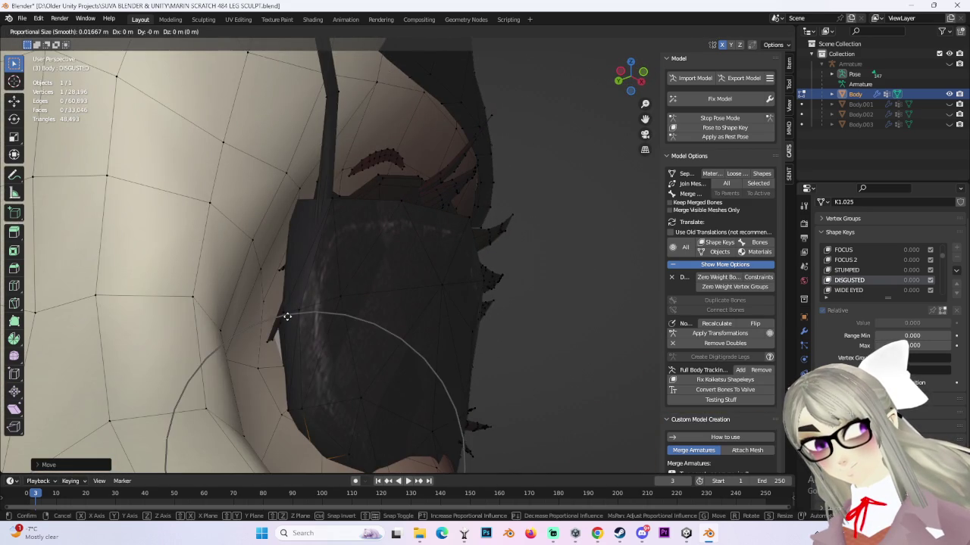